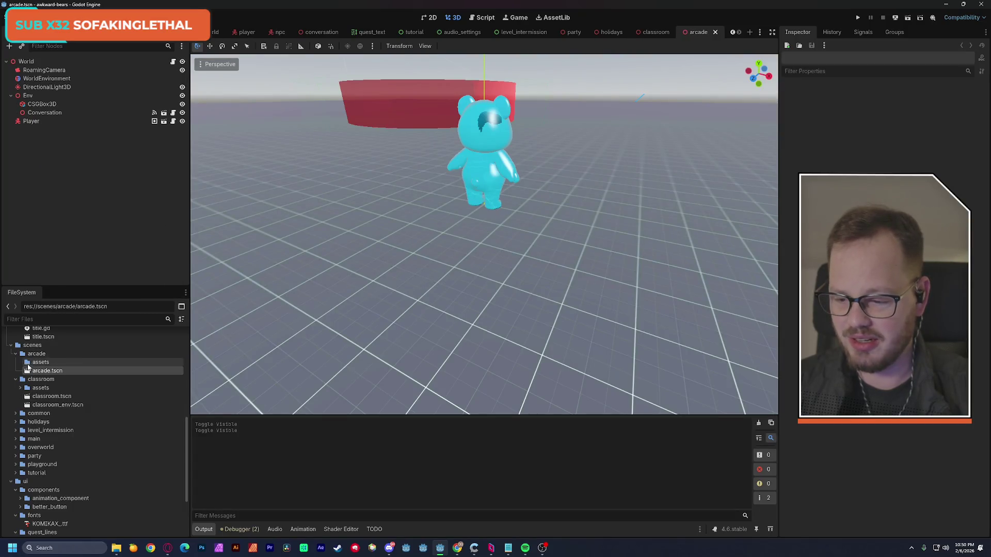
Delete the arcade folder from the project's scenes folder in the FileSystem dock
{"action": "double_click", "coordinate": [34, 354]}
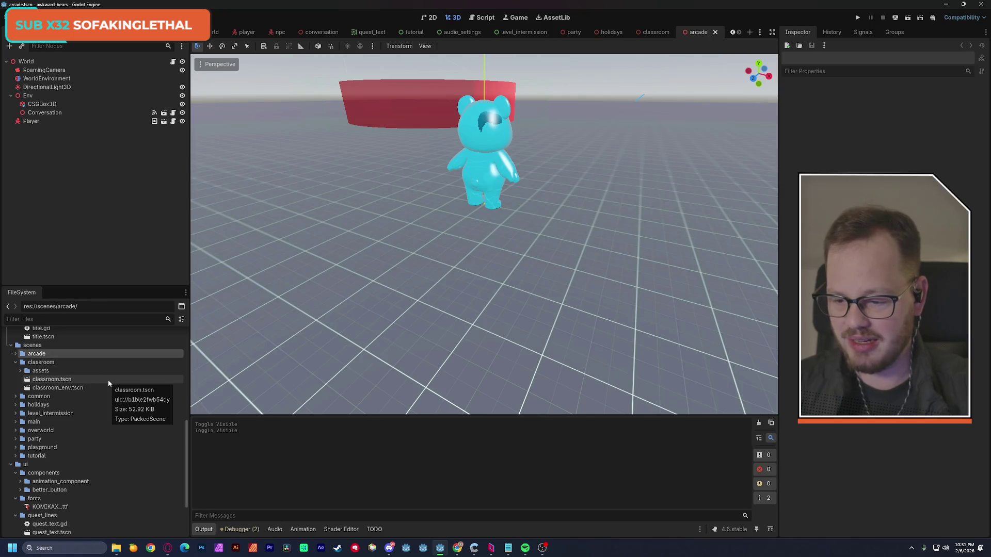
{"action": "left_click", "coordinate": [436, 317]}
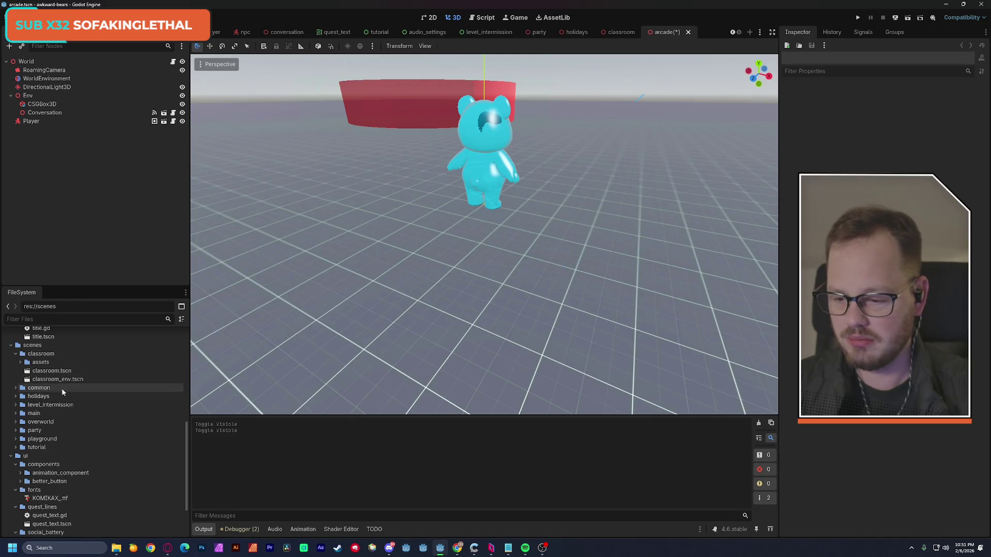
{"action": "left_click", "coordinate": [15, 354]}
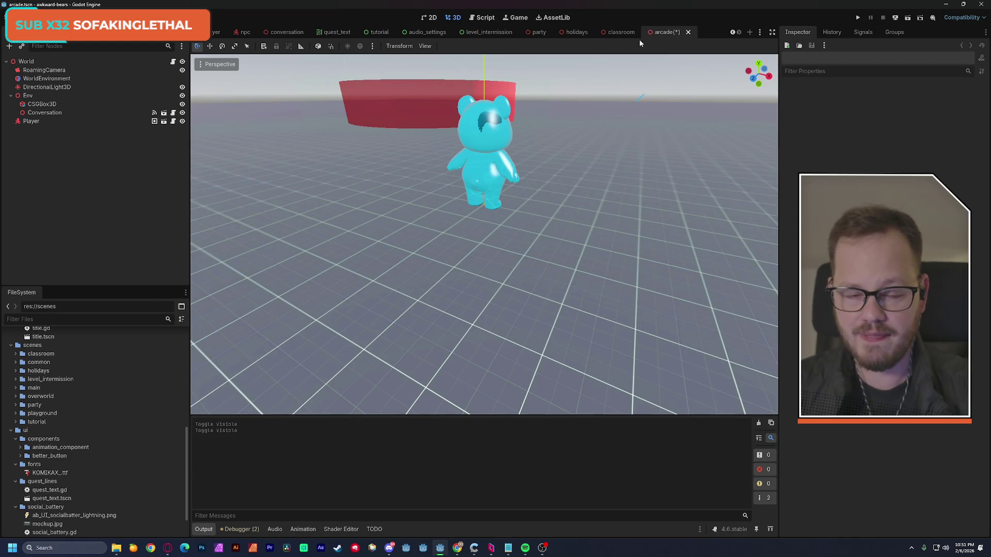
Save and close the arcade scene, dismissing the missing save location alert
{"action": "key", "text": "ctrl+s"}
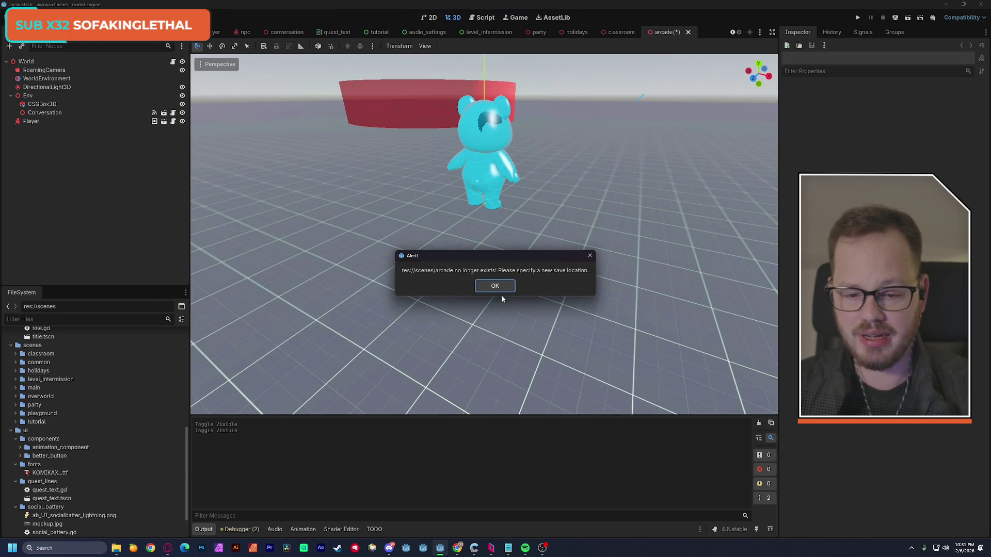
{"action": "left_click", "coordinate": [505, 291]}
{"action": "left_click", "coordinate": [694, 135]}
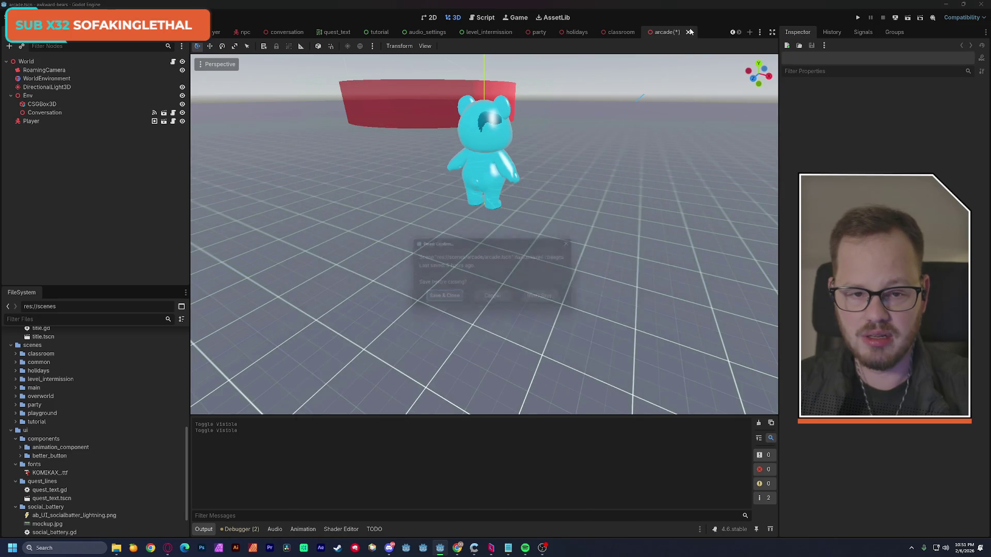
{"action": "left_click", "coordinate": [441, 301]}
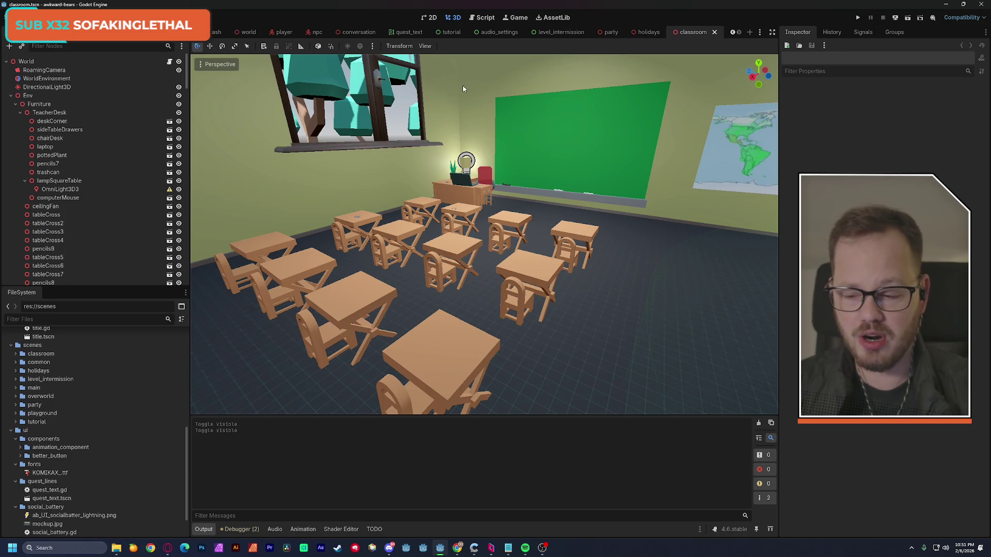
Collapse the ui folder, expand scenes/playground and open playground.tscn
{"action": "left_click", "coordinate": [11, 346]}
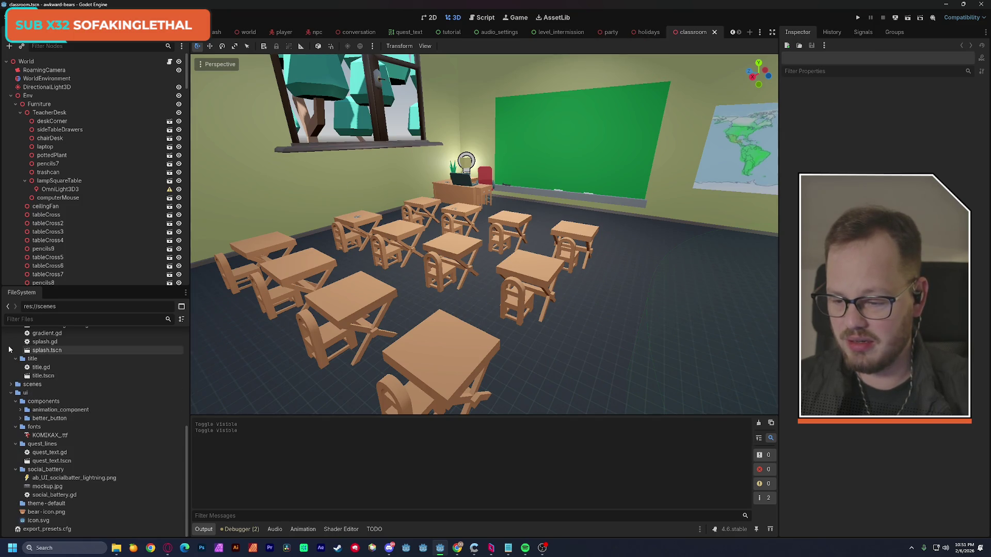
{"action": "left_click", "coordinate": [10, 394]}
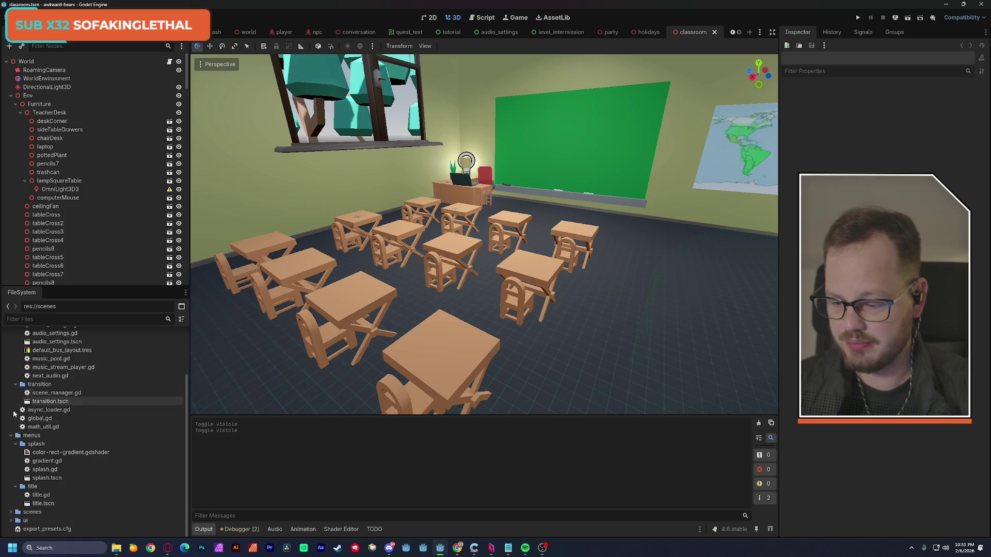
{"action": "left_click", "coordinate": [10, 512]}
{"action": "scroll", "coordinate": [60, 480], "scroll_direction": "down", "scroll_amount": 3}
{"action": "left_click", "coordinate": [22, 504]}
{"action": "scroll", "coordinate": [31, 503], "scroll_direction": "down", "scroll_amount": 1}
{"action": "left_click", "coordinate": [28, 496]}
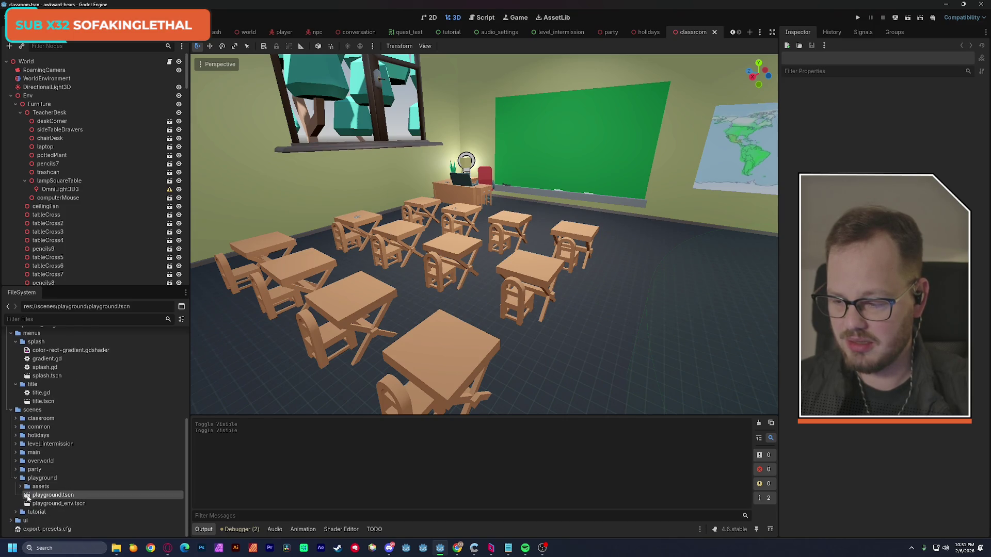
{"action": "double_click", "coordinate": [41, 495]}
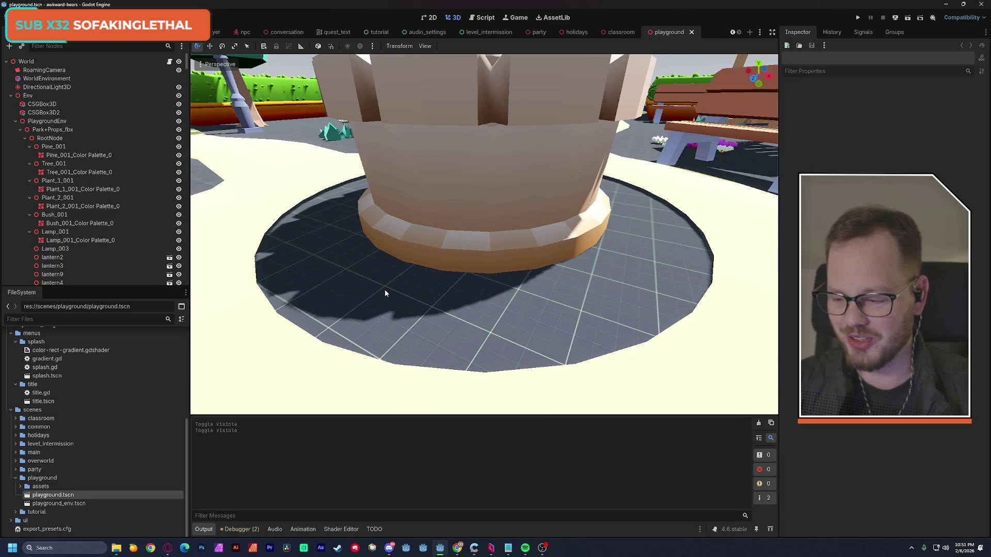
Fly the camera around the playground and save the scene, dismissing the large scene warning
{"action": "mouse_move", "coordinate": [385, 294]}
{"action": "left_mouse_down"}
{"action": "mouse_move", "coordinate": [289, 243]}
{"action": "mouse_move", "coordinate": [330, 258]}
{"action": "mouse_move", "coordinate": [351, 289]}
{"action": "mouse_move", "coordinate": [317, 283]}
{"action": "mouse_move", "coordinate": [299, 247]}
{"action": "mouse_move", "coordinate": [387, 292]}
{"action": "left_mouse_up"}
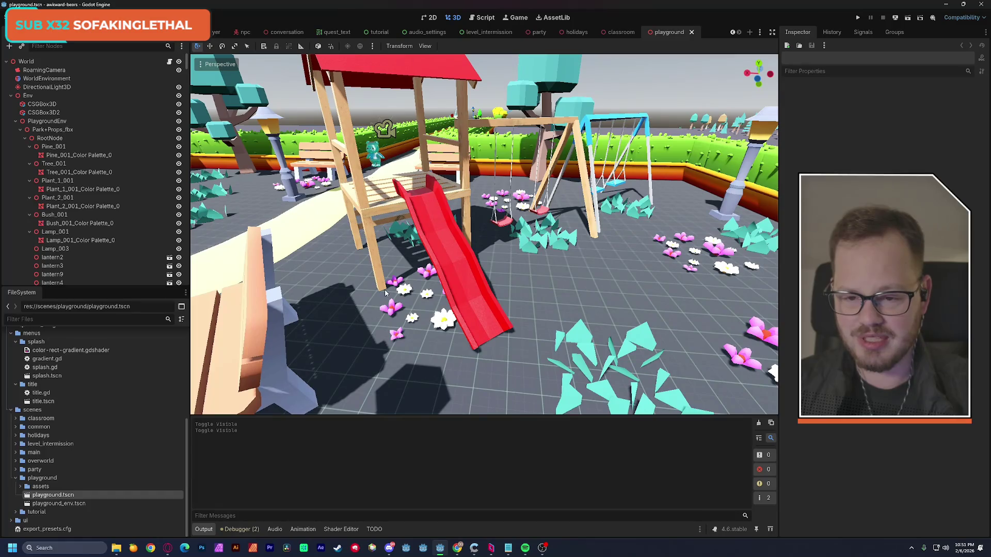
{"action": "key", "text": "ctrl+s"}
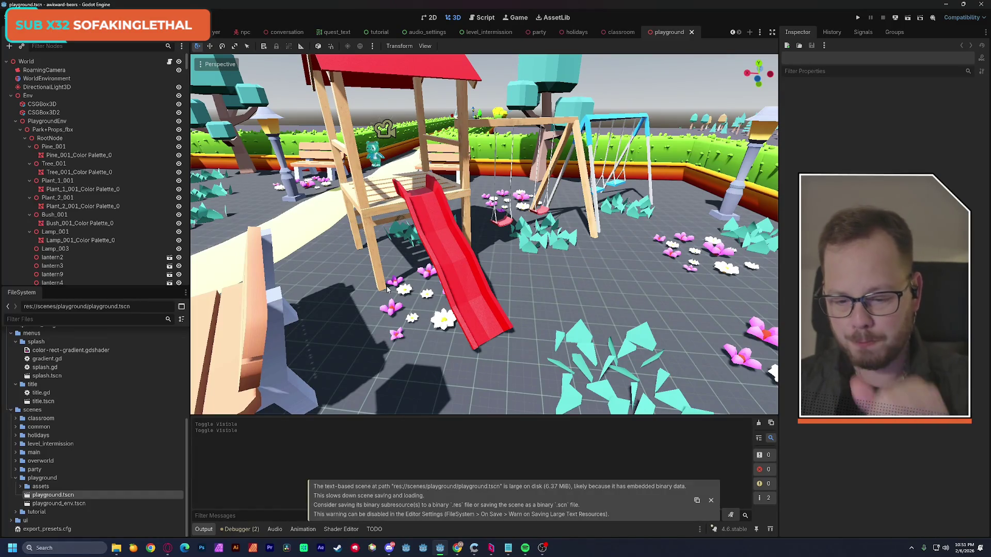
{"action": "left_click", "coordinate": [711, 500]}
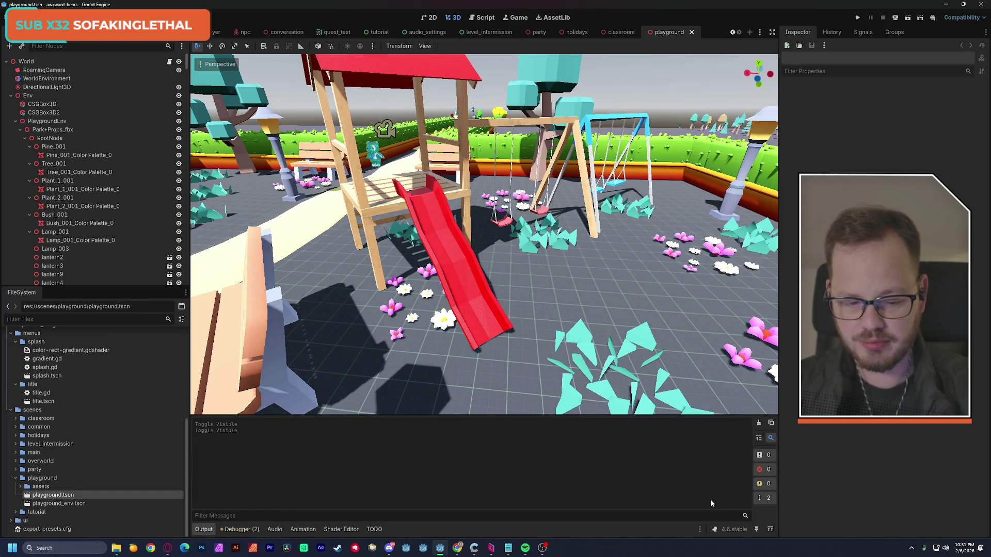
Expand the party, holidays and classroom folders and collapse the PlaygroundEnv node
{"action": "left_click", "coordinate": [15, 470]}
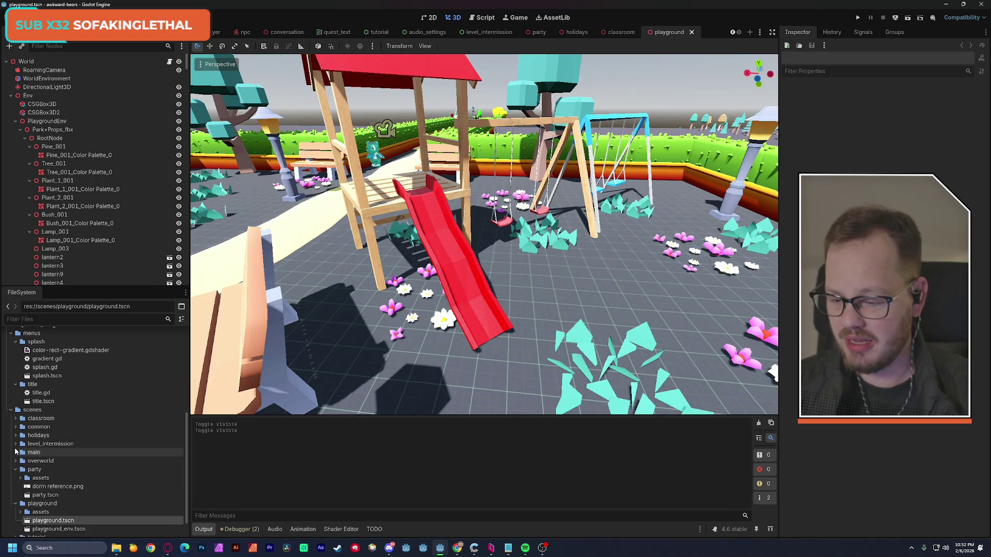
{"action": "left_click", "coordinate": [15, 436]}
{"action": "left_click", "coordinate": [31, 418]}
{"action": "left_click", "coordinate": [16, 418]}
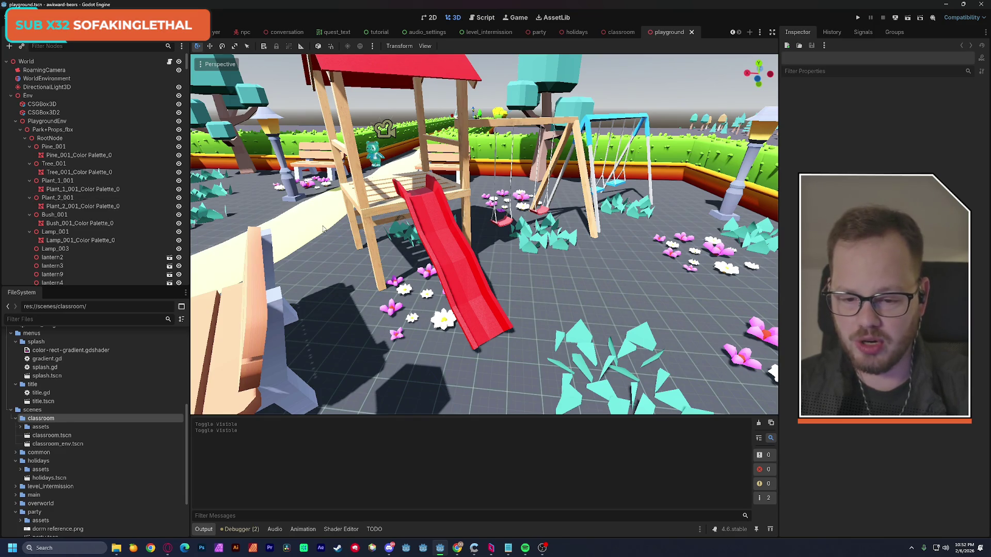
{"action": "left_click", "coordinate": [16, 122]}
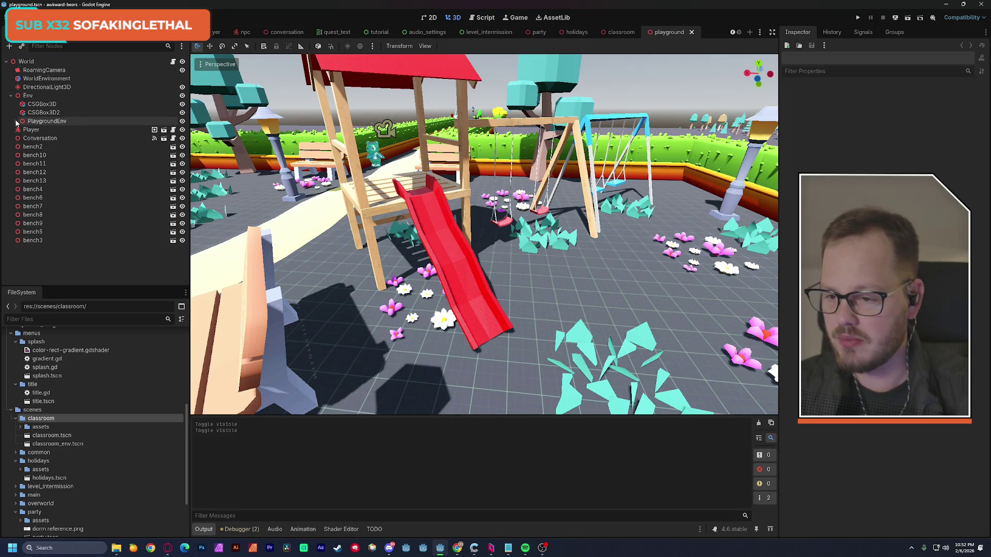
Delete the CSGBox3D2 and Player nodes from the playground scene
{"action": "left_click", "coordinate": [43, 112]}
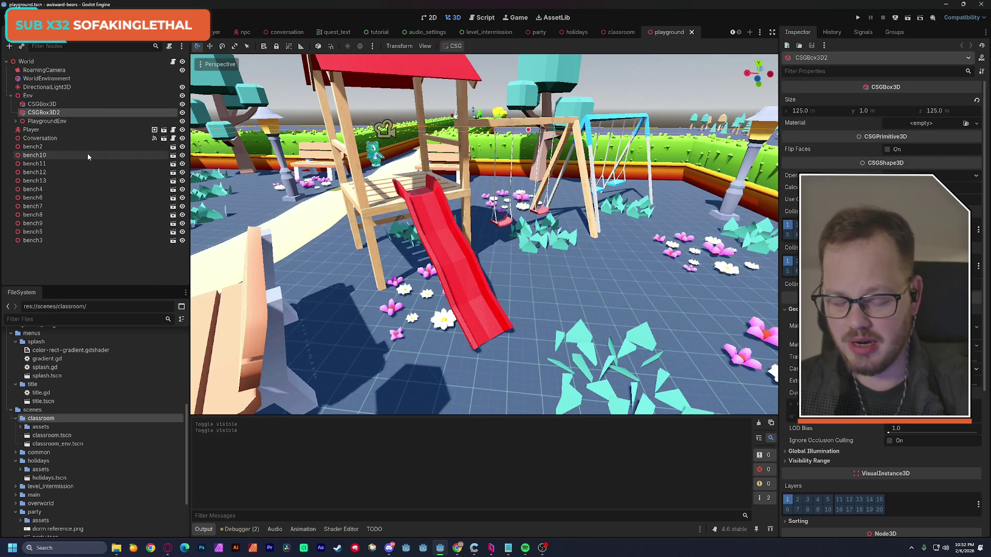
{"action": "key", "text": "Delete"}
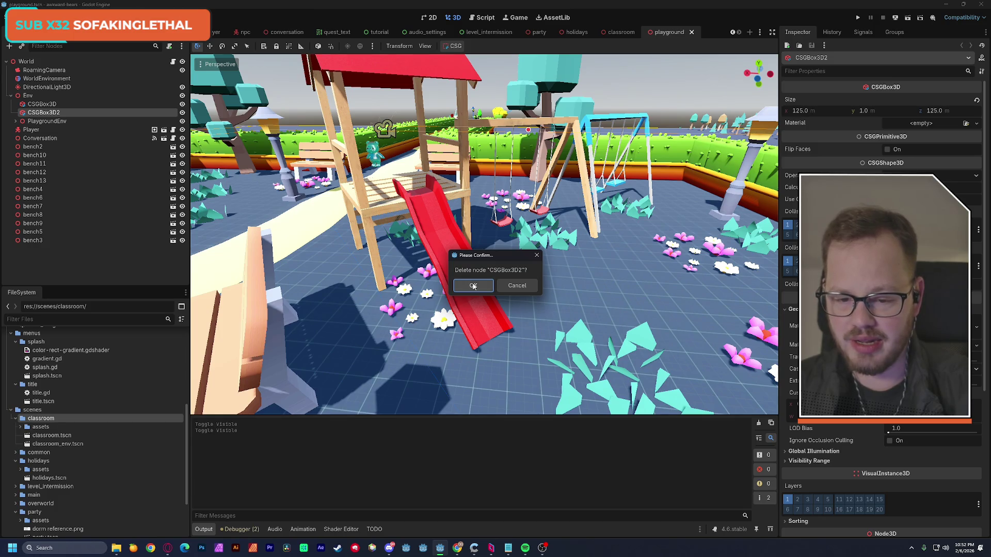
{"action": "left_click", "coordinate": [473, 286]}
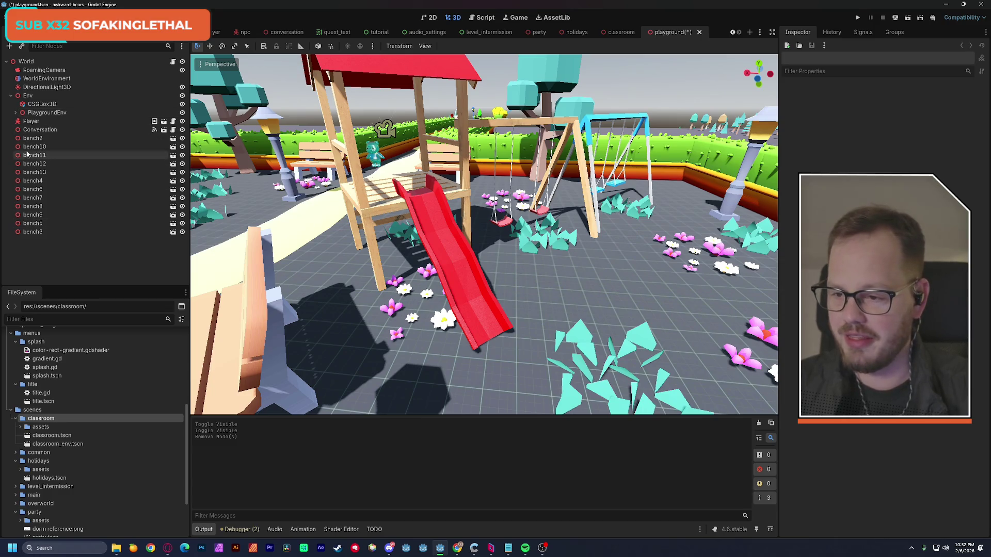
{"action": "left_click", "coordinate": [77, 121]}
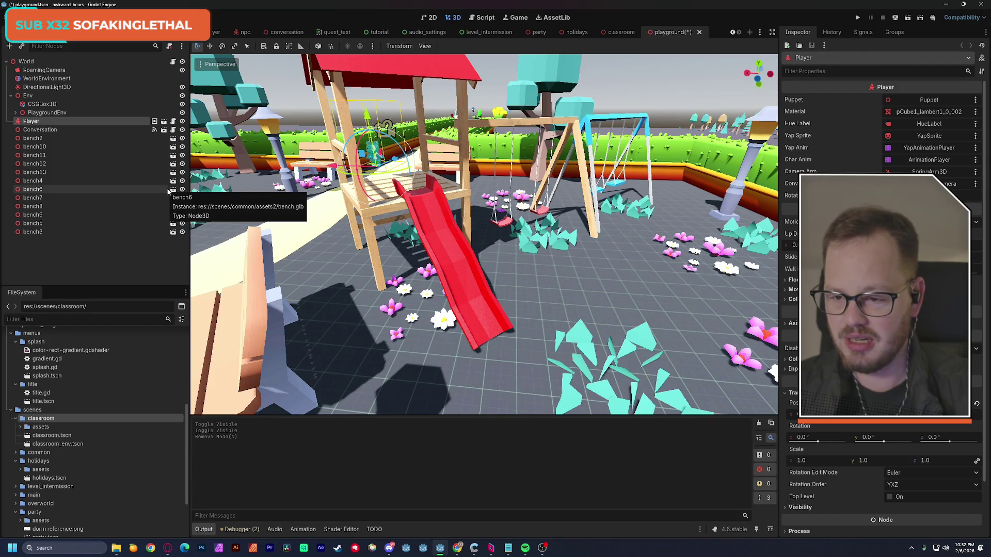
{"action": "key", "text": "Delete"}
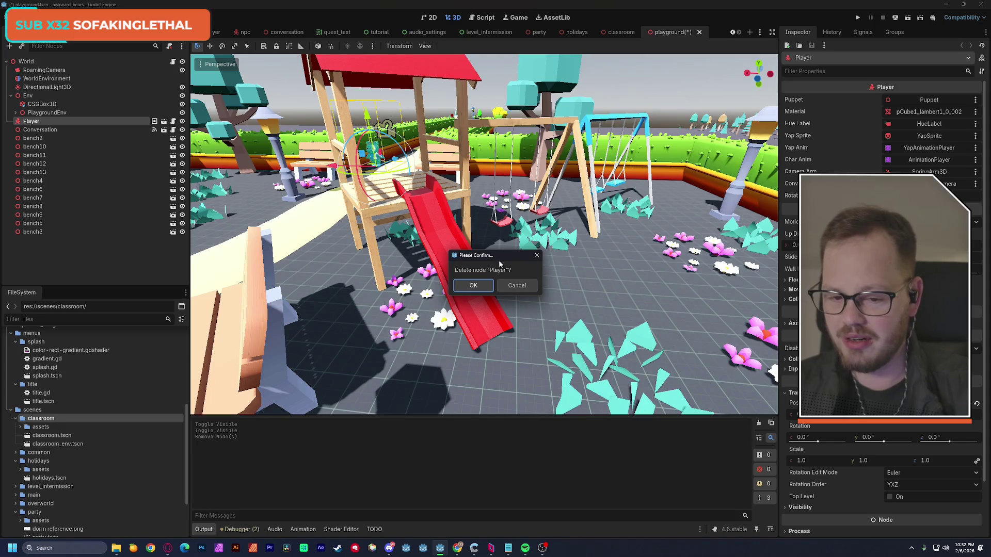
{"action": "left_click", "coordinate": [475, 285]}
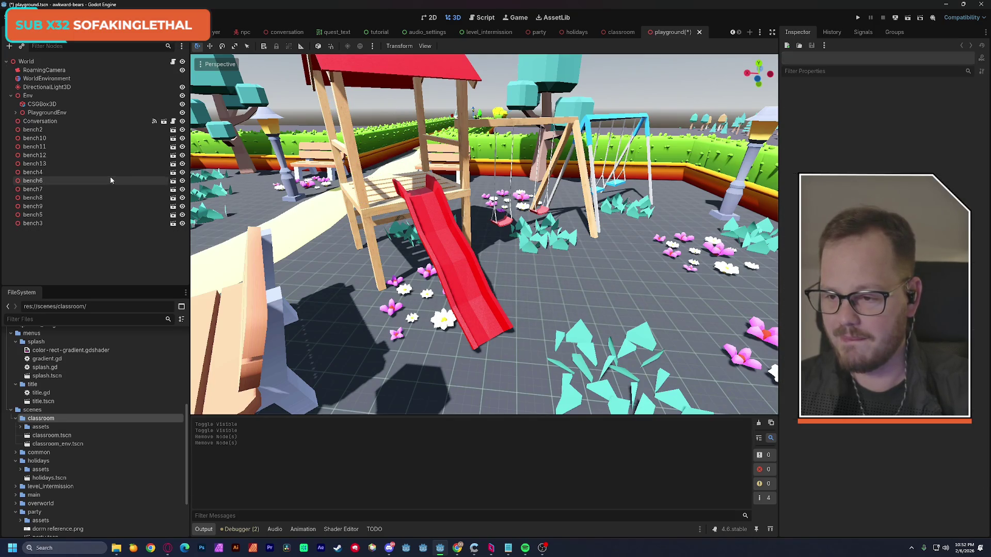
Delete the Conversation node and move CSGBox3D out of Env to World's top level
{"action": "left_click", "coordinate": [15, 113]}
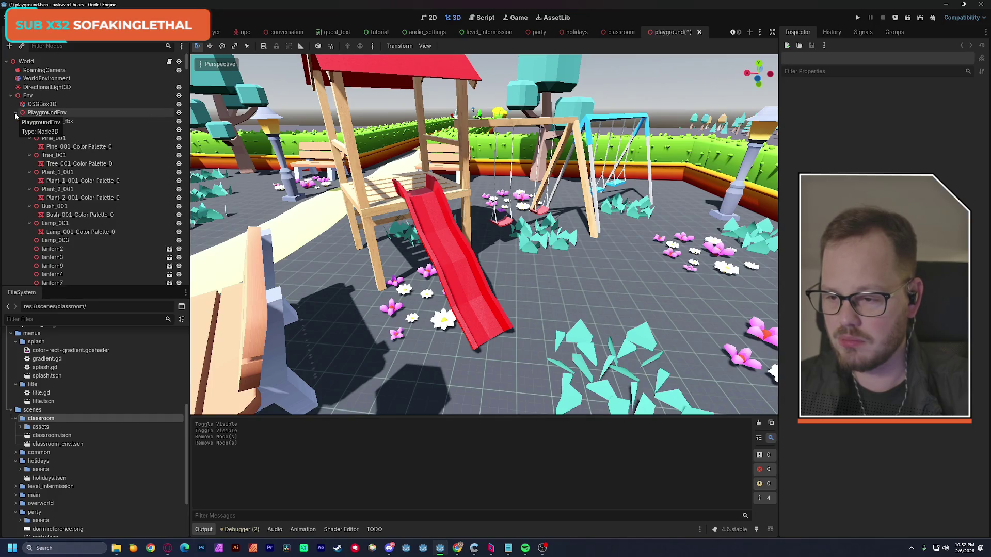
{"action": "left_click", "coordinate": [16, 112]}
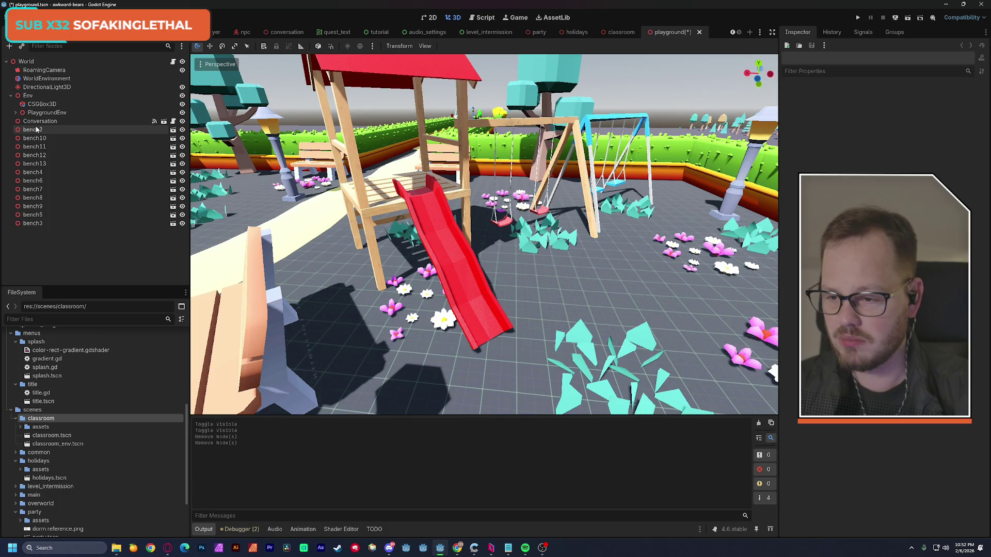
{"action": "left_click", "coordinate": [39, 121]}
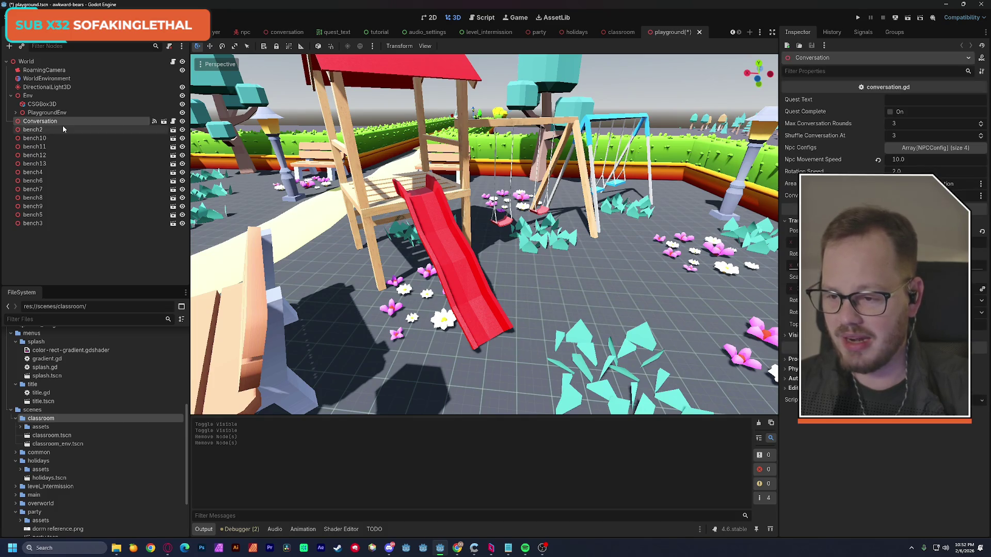
{"action": "key", "text": "Delete"}
{"action": "left_click", "coordinate": [470, 287]}
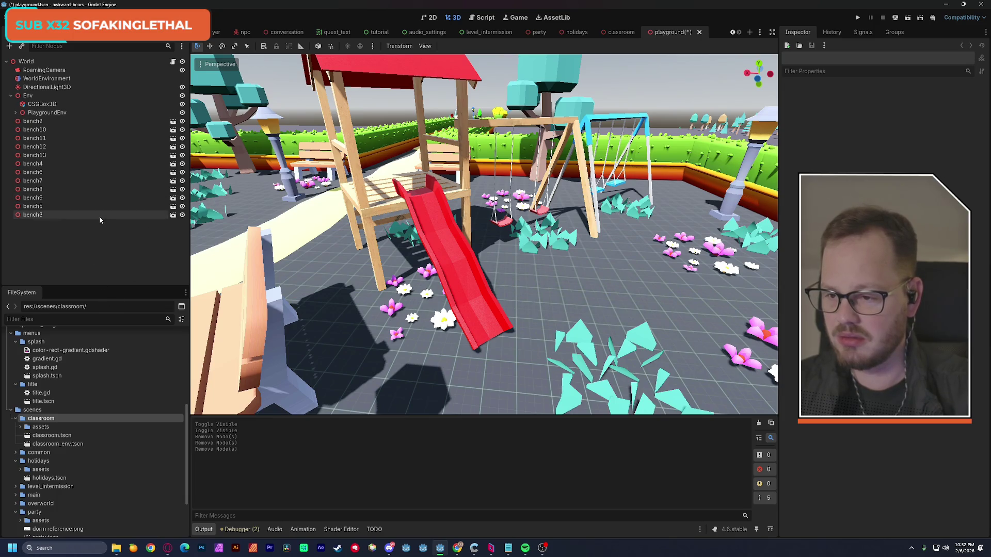
{"action": "left_click", "coordinate": [41, 106]}
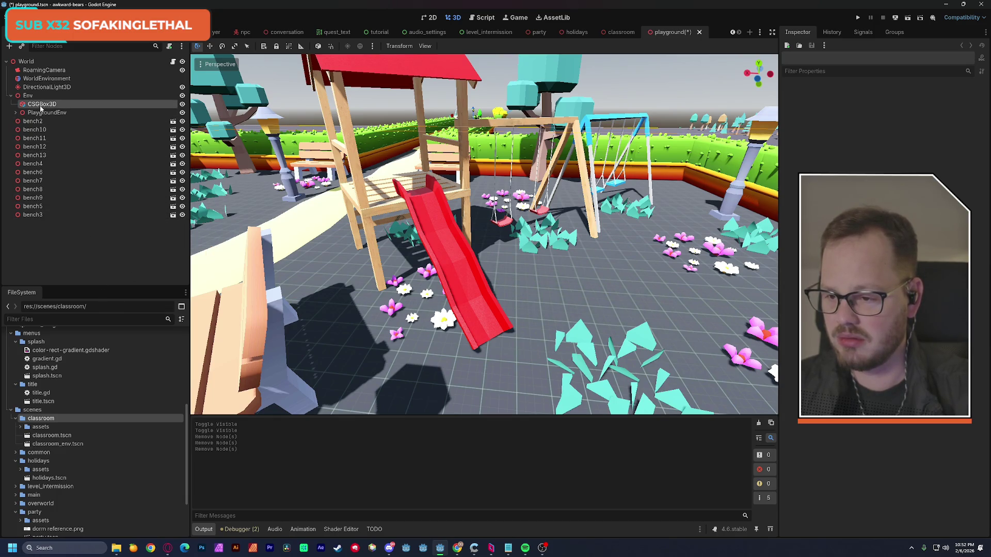
{"action": "left_click_drag", "start_coordinate": [44, 101], "coordinate": [49, 93]}
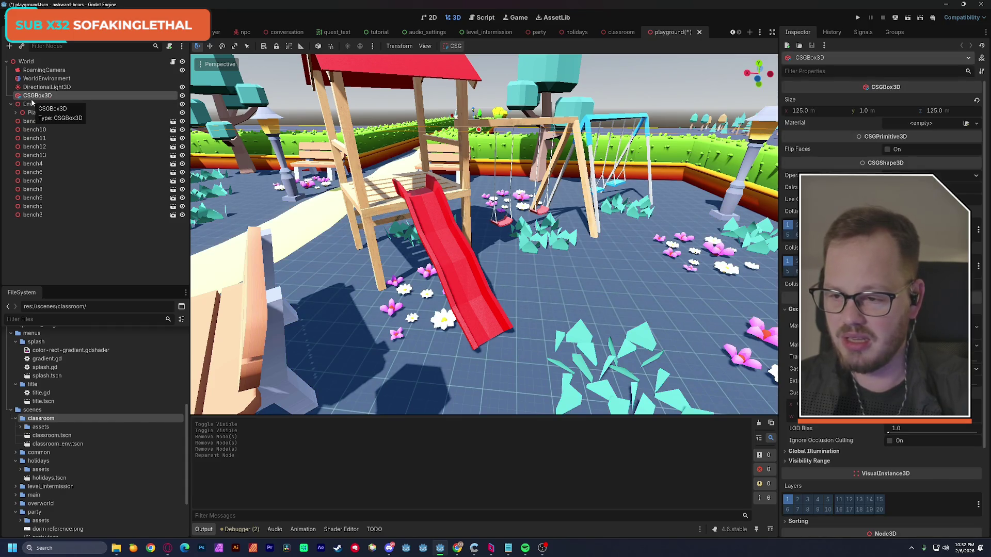
Move all twelve bench nodes under Env and expand PlaygroundEnv's hierarchy
{"action": "left_click", "coordinate": [63, 256]}
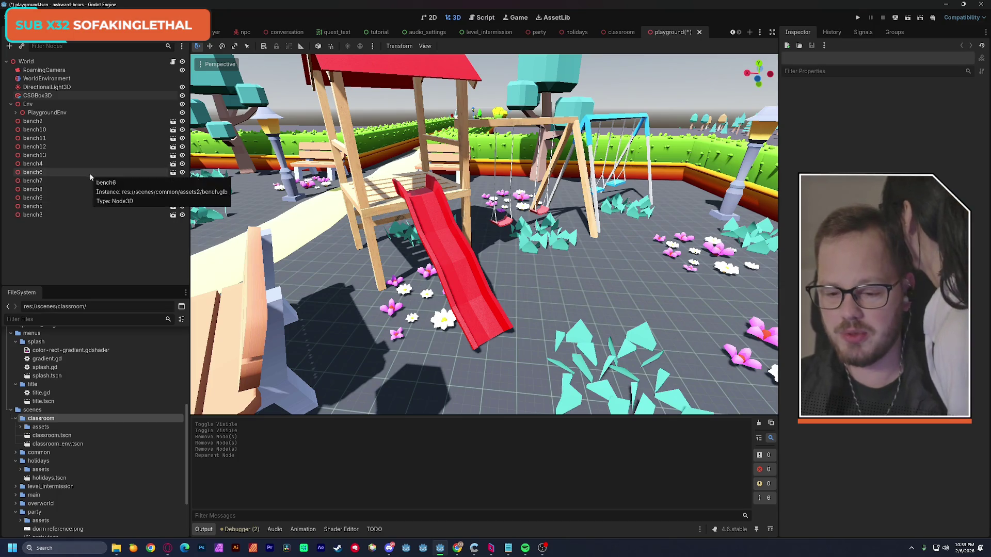
{"action": "left_click", "coordinate": [29, 216]}
{"action": "left_click", "coordinate": [30, 122], "text": "shift"}
{"action": "mouse_move", "coordinate": [30, 122]}
{"action": "left_mouse_down"}
{"action": "mouse_move", "coordinate": [36, 155]}
{"action": "mouse_move", "coordinate": [28, 104]}
{"action": "left_mouse_up"}
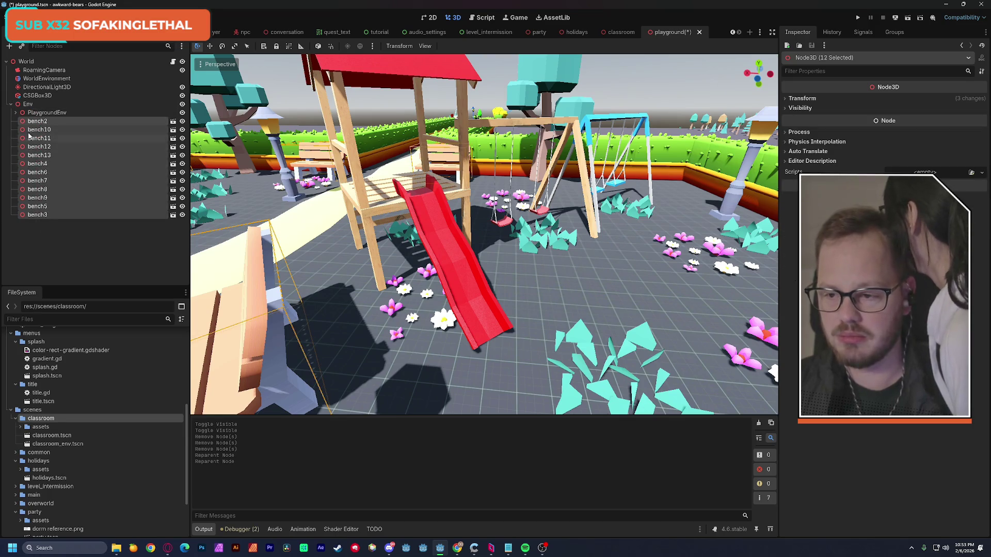
{"action": "left_click", "coordinate": [15, 113]}
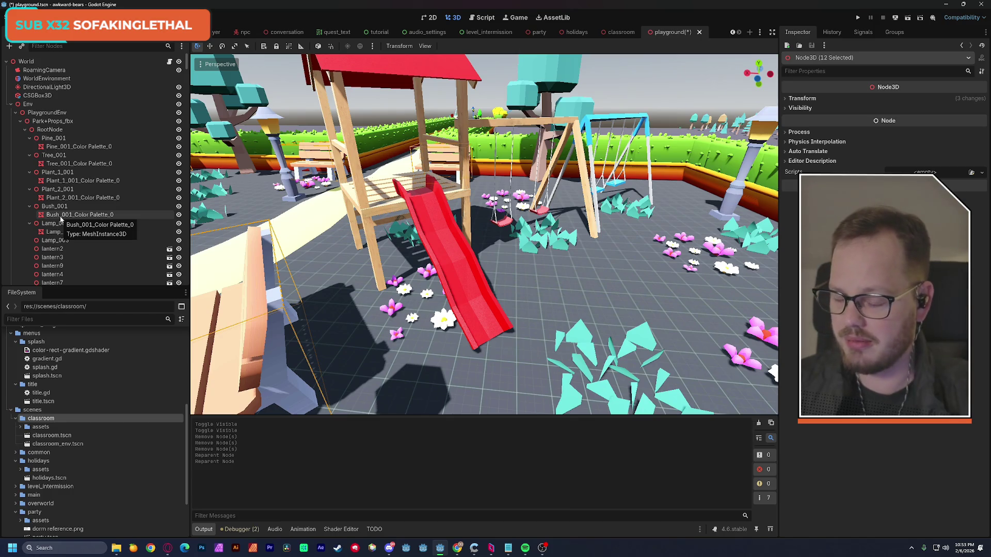
Collapse Pine_001, Tree_001, Plant_1_001, Plant_2_001, Bush_001 and Lamp_001
{"action": "left_click", "coordinate": [30, 138]}
{"action": "left_click", "coordinate": [30, 147]}
{"action": "left_click", "coordinate": [30, 154]}
{"action": "left_click", "coordinate": [29, 164]}
{"action": "left_click", "coordinate": [29, 172]}
{"action": "left_click", "coordinate": [29, 180]}
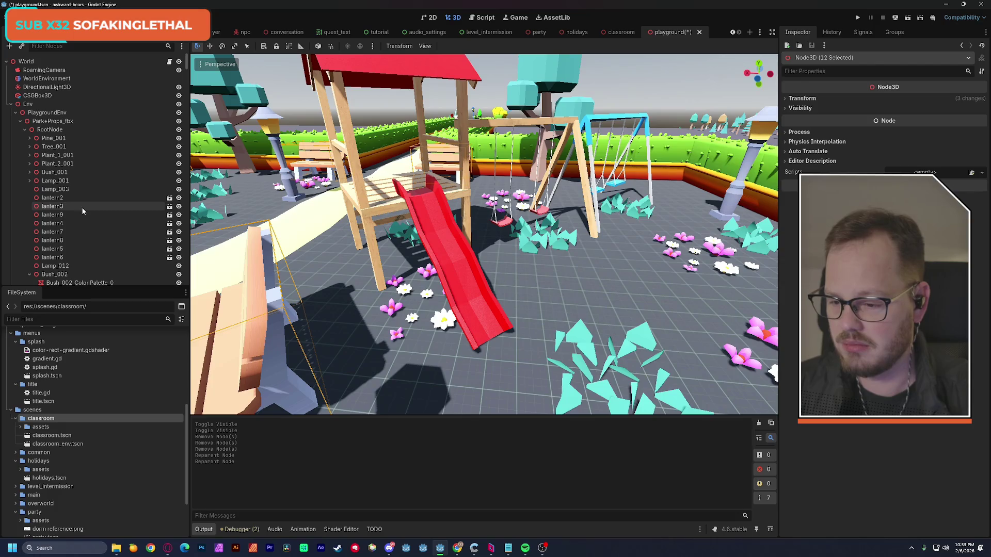
Collapse Bush_002, 003, 006, 008, 009, 010, 012, 013, 014 and 015
{"action": "scroll", "coordinate": [82, 209], "scroll_direction": "down", "scroll_amount": 2}
{"action": "left_click", "coordinate": [29, 246]}
{"action": "scroll", "coordinate": [29, 242], "scroll_direction": "down", "scroll_amount": 4}
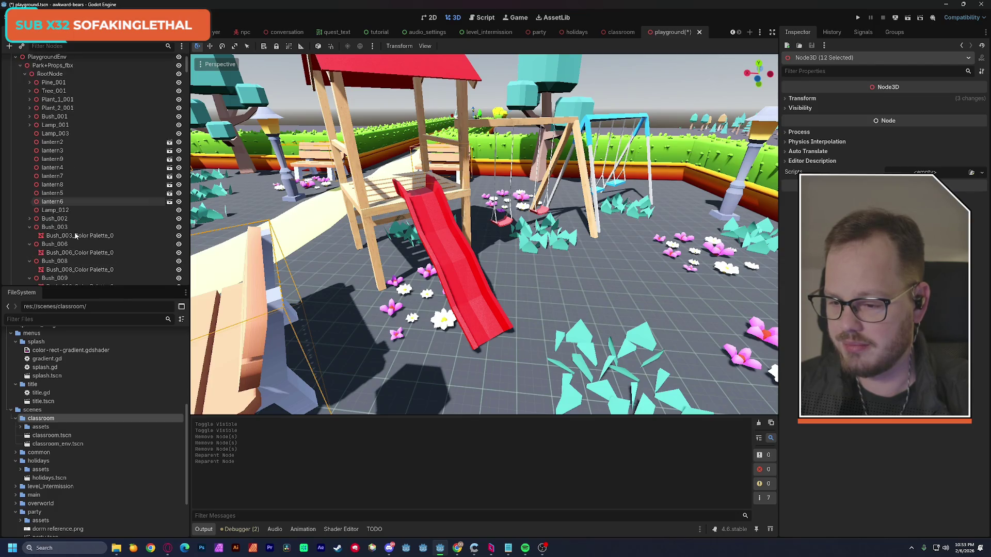
{"action": "left_click", "coordinate": [27, 199]}
{"action": "left_click", "coordinate": [29, 207]}
{"action": "left_click", "coordinate": [29, 216]}
{"action": "left_click", "coordinate": [29, 224]}
{"action": "left_click", "coordinate": [29, 232]}
{"action": "left_click", "coordinate": [29, 241]}
{"action": "left_click", "coordinate": [29, 250]}
{"action": "left_click", "coordinate": [29, 258]}
{"action": "left_click", "coordinate": [29, 267]}
Collapse Bush_016, 017, 004, 005, 007, 011 and Bush_018 through Bush_021
{"action": "scroll", "coordinate": [72, 233], "scroll_direction": "down", "scroll_amount": 6}
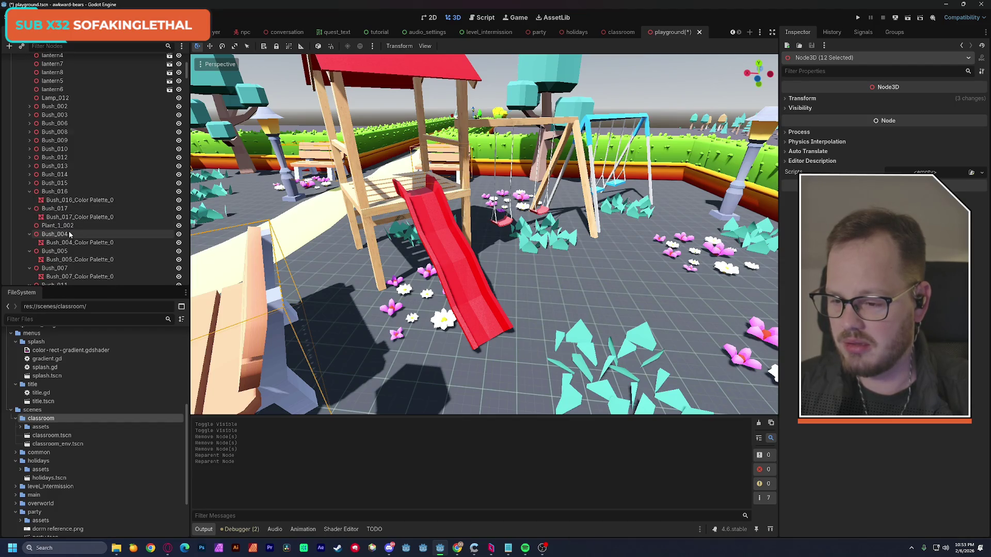
{"action": "left_click", "coordinate": [30, 191]}
{"action": "left_click", "coordinate": [29, 200]}
{"action": "left_click", "coordinate": [29, 216]}
{"action": "left_click", "coordinate": [30, 226]}
{"action": "left_click", "coordinate": [30, 234]}
{"action": "scroll", "coordinate": [31, 232], "scroll_direction": "down", "scroll_amount": 4}
{"action": "left_click", "coordinate": [29, 187]}
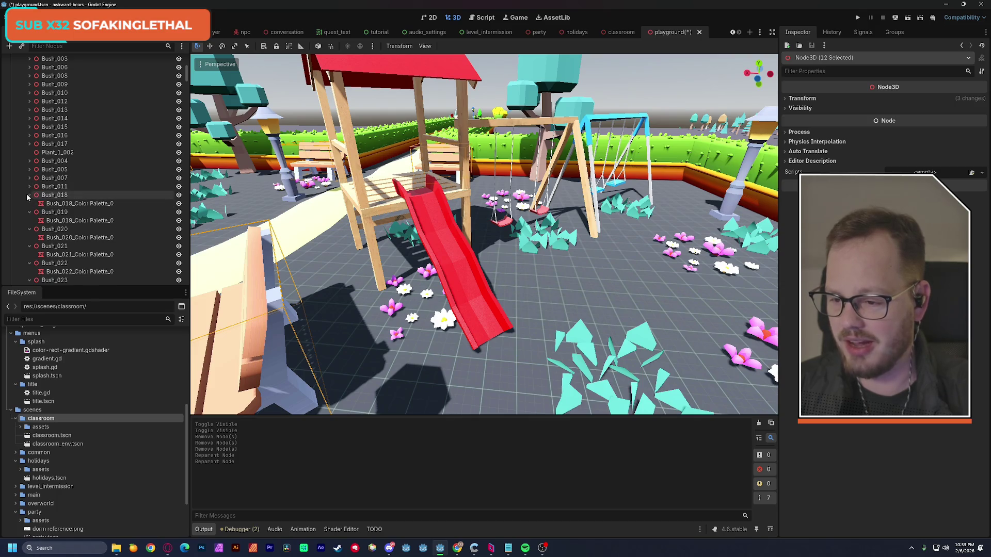
{"action": "left_click", "coordinate": [29, 194]}
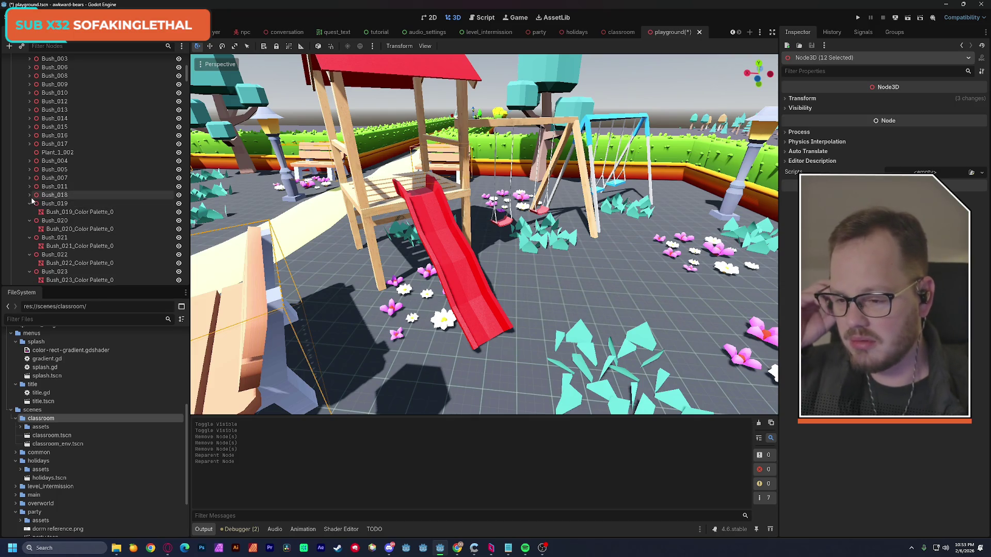
{"action": "left_click", "coordinate": [29, 203]}
{"action": "left_click", "coordinate": [30, 212]}
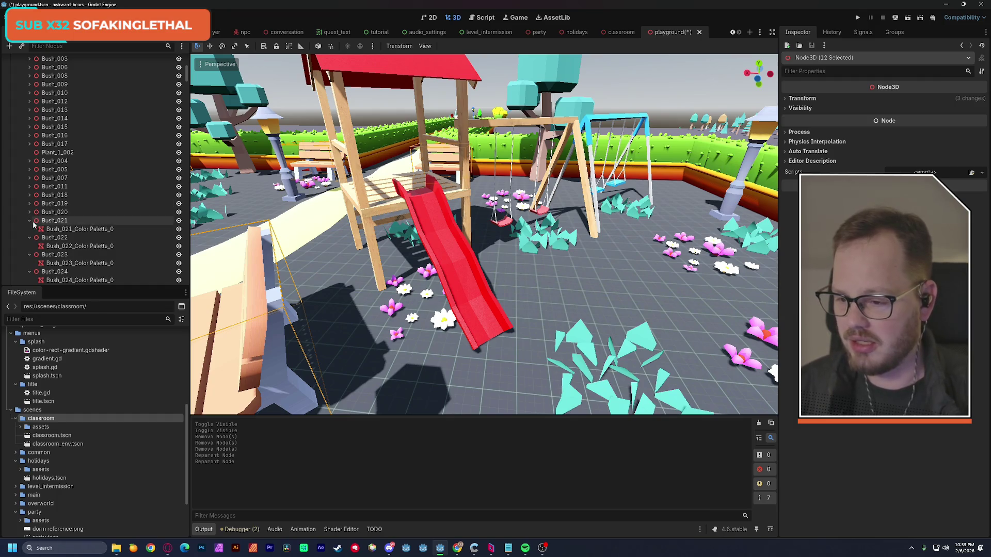
{"action": "left_click", "coordinate": [30, 220]}
Collapse Bush_022 through Bush_026, selecting Plant_1_003 along the way
{"action": "scroll", "coordinate": [29, 206], "scroll_direction": "down", "scroll_amount": 4}
{"action": "left_click", "coordinate": [29, 117]}
{"action": "left_click", "coordinate": [29, 126]}
{"action": "left_click", "coordinate": [29, 134]}
{"action": "left_click", "coordinate": [29, 142]}
{"action": "left_click", "coordinate": [29, 151]}
{"action": "left_click", "coordinate": [30, 160]}
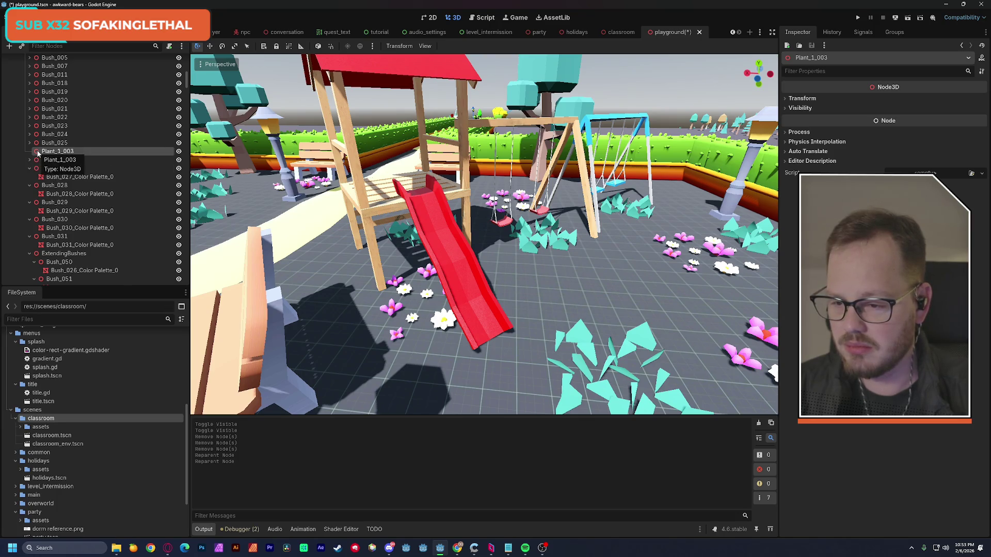
Delete the Plant_1_003 node from the playground scene
{"action": "double_click", "coordinate": [38, 152]}
{"action": "left_click_drag", "start_coordinate": [447, 237], "coordinate": [252, 233]}
{"action": "left_click", "coordinate": [54, 134]}
{"action": "left_click", "coordinate": [69, 150]}
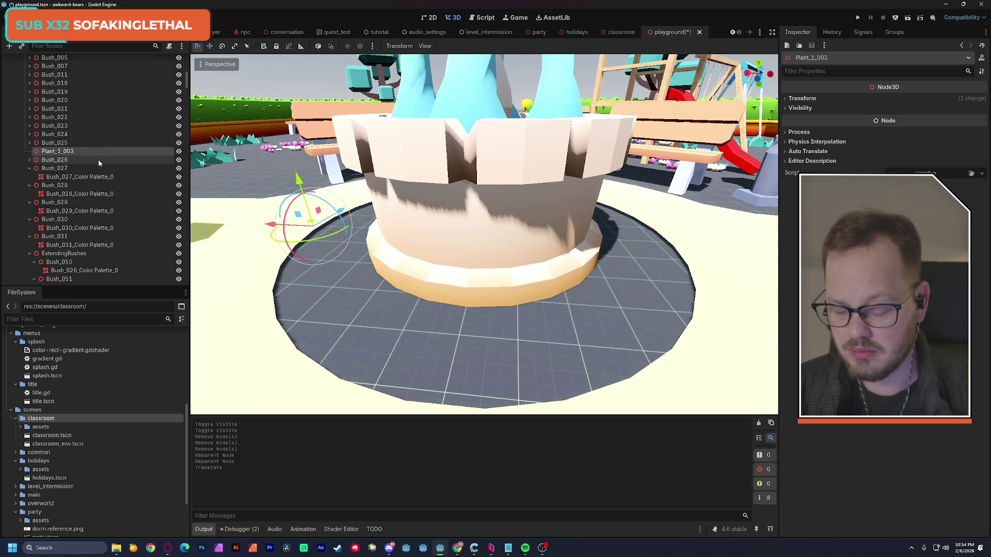
{"action": "key", "text": "Delete"}
{"action": "key", "text": "Return"}
Fold Bush_027–Bush_031, Bush_050–Bush_055 and Bush_068–Bush_072 to hide their palette children
{"action": "left_click", "coordinate": [29, 160]}
{"action": "left_click", "coordinate": [30, 169]}
{"action": "left_click", "coordinate": [29, 177]}
{"action": "left_click", "coordinate": [30, 185]}
{"action": "left_click", "coordinate": [30, 194]}
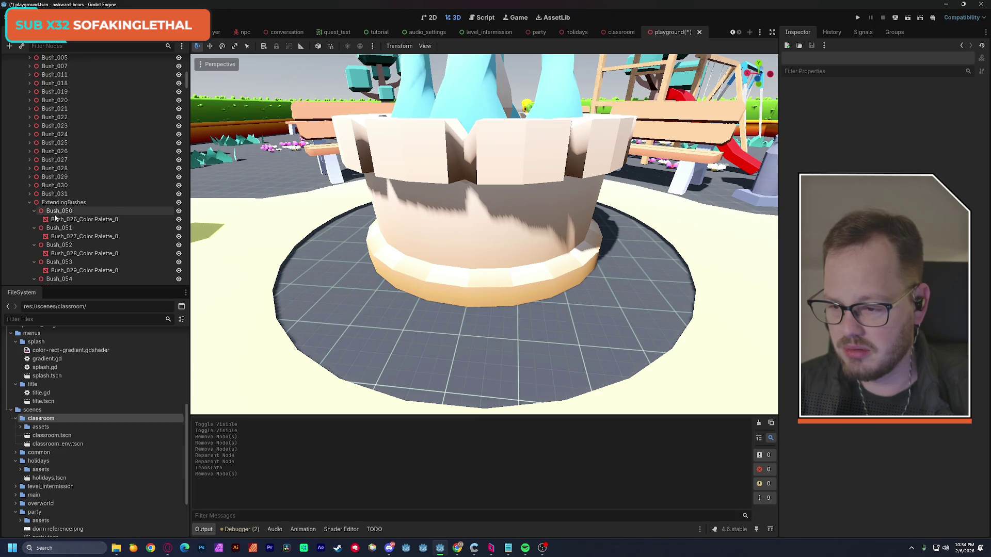
{"action": "left_click", "coordinate": [34, 211]}
{"action": "scroll", "coordinate": [34, 210], "scroll_direction": "down", "scroll_amount": 1}
{"action": "left_click", "coordinate": [34, 191]}
{"action": "left_click", "coordinate": [34, 199]}
{"action": "left_click", "coordinate": [34, 208]}
{"action": "left_click", "coordinate": [34, 217]}
{"action": "left_click", "coordinate": [34, 226]}
{"action": "left_click", "coordinate": [34, 233]}
{"action": "scroll", "coordinate": [46, 227], "scroll_direction": "down", "scroll_amount": 2}
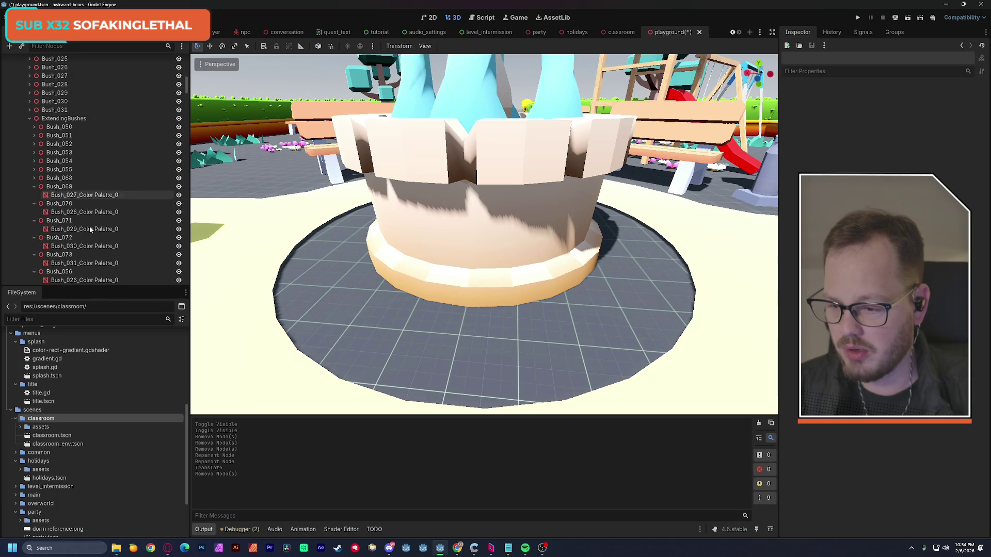
{"action": "left_click", "coordinate": [33, 189]}
{"action": "left_click", "coordinate": [34, 195]}
{"action": "left_click", "coordinate": [34, 204]}
{"action": "left_click", "coordinate": [34, 212]}
Fold Bush_073, Bush_056–Bush_067, Bush_098–Bush_108 and Bush_121 in the Scene tree
{"action": "scroll", "coordinate": [107, 224], "scroll_direction": "down", "scroll_amount": 1}
{"action": "scroll", "coordinate": [107, 223], "scroll_direction": "down", "scroll_amount": 3}
{"action": "left_click", "coordinate": [34, 164]}
{"action": "left_click", "coordinate": [34, 173]}
{"action": "left_click", "coordinate": [34, 181]}
{"action": "left_click", "coordinate": [34, 190]}
{"action": "left_click", "coordinate": [34, 199]}
{"action": "left_click", "coordinate": [34, 207]}
{"action": "left_click", "coordinate": [35, 215]}
{"action": "left_click", "coordinate": [34, 224]}
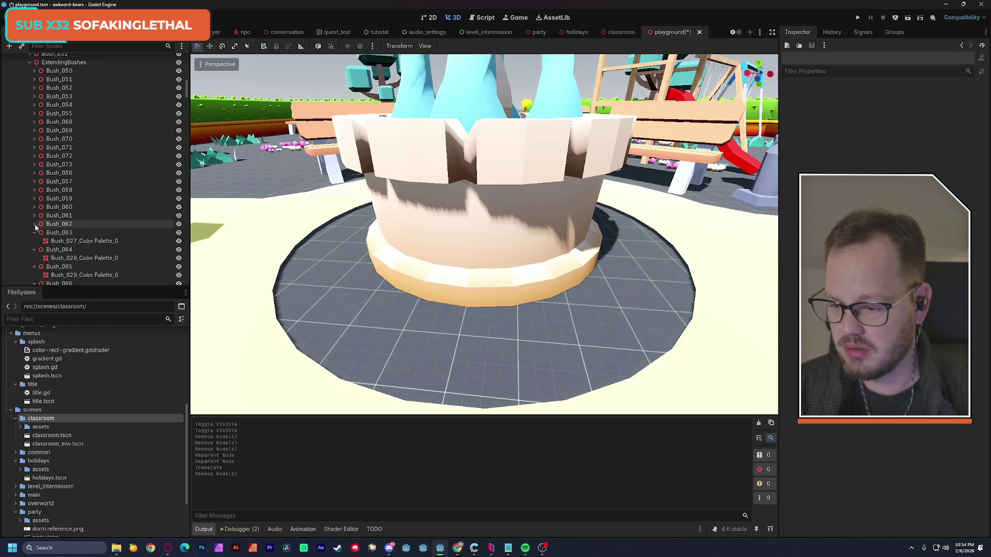
{"action": "left_click", "coordinate": [34, 233]}
{"action": "left_click", "coordinate": [34, 241]}
{"action": "scroll", "coordinate": [102, 217], "scroll_direction": "down", "scroll_amount": 3}
{"action": "left_click", "coordinate": [34, 165]}
{"action": "left_click", "coordinate": [34, 174]}
{"action": "left_click", "coordinate": [34, 182]}
{"action": "left_click", "coordinate": [34, 190]}
{"action": "left_click", "coordinate": [34, 199]}
{"action": "left_click", "coordinate": [35, 208]}
{"action": "left_click", "coordinate": [35, 216]}
{"action": "left_click", "coordinate": [34, 225]}
{"action": "left_click", "coordinate": [34, 234]}
{"action": "left_click", "coordinate": [34, 250]}
{"action": "scroll", "coordinate": [76, 236], "scroll_direction": "down", "scroll_amount": 3}
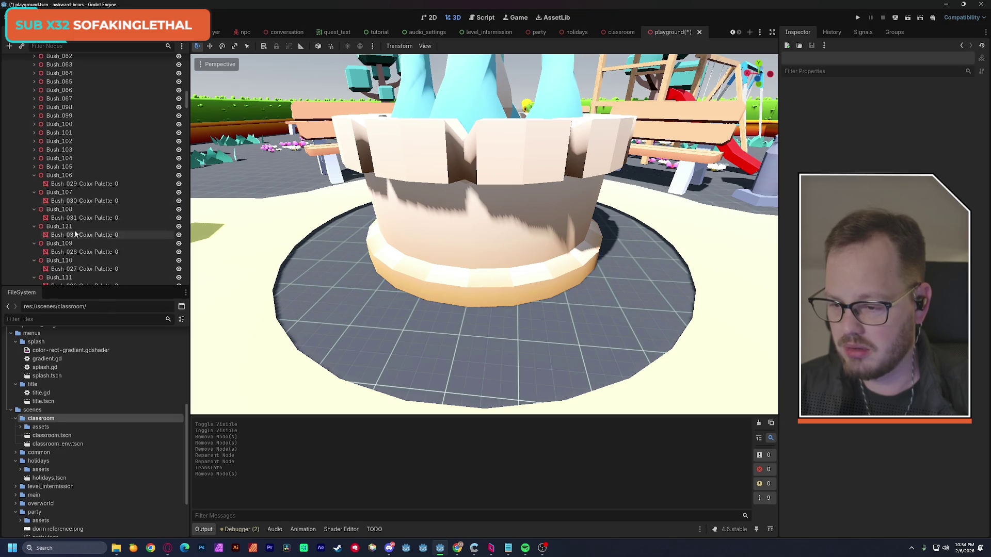
{"action": "left_click", "coordinate": [34, 175]}
{"action": "left_click", "coordinate": [34, 184]}
{"action": "left_click", "coordinate": [34, 192]}
{"action": "left_click", "coordinate": [34, 201]}
Fold Bush_109 through Bush_120 and Bush_074 through Bush_077
{"action": "scroll", "coordinate": [35, 203], "scroll_direction": "down", "scroll_amount": 4}
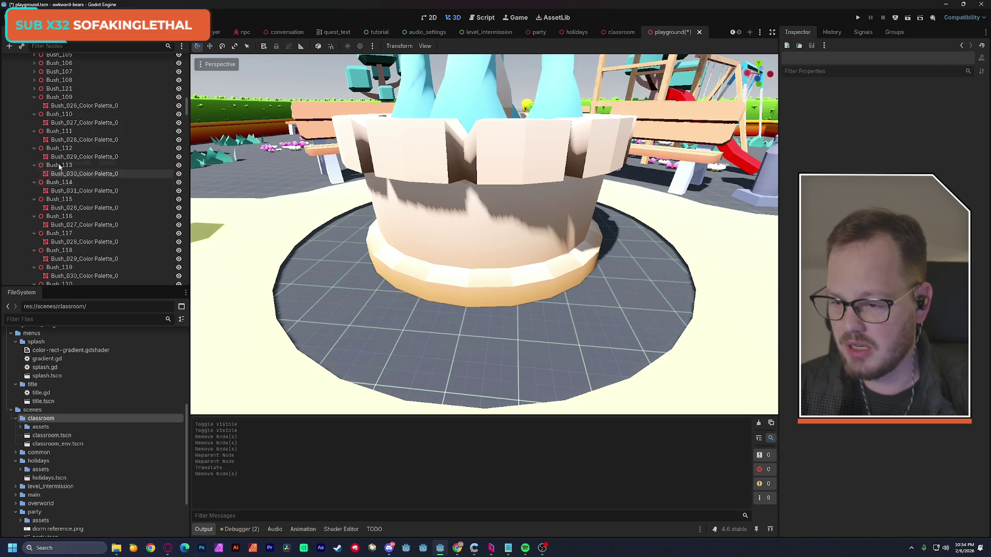
{"action": "left_click", "coordinate": [36, 97]}
{"action": "left_click", "coordinate": [34, 105]}
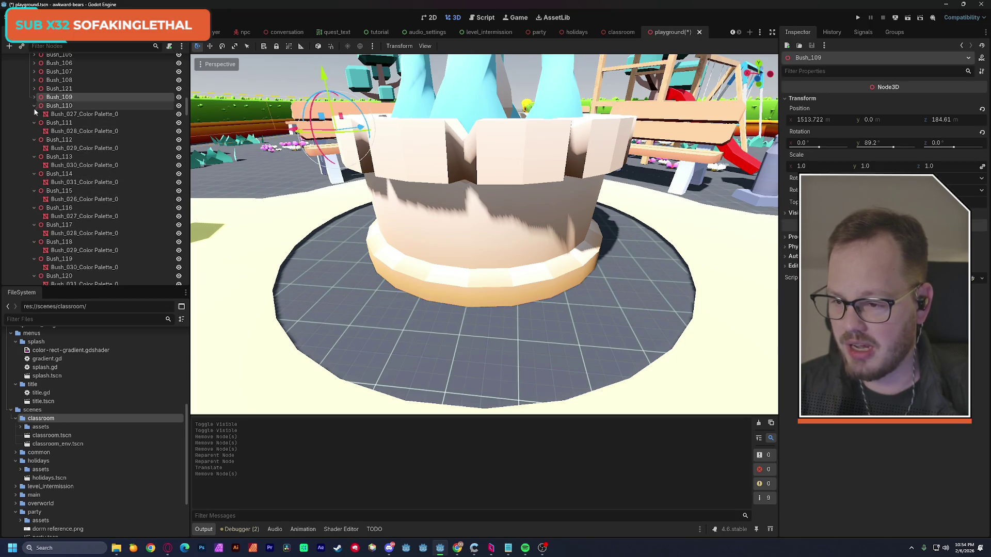
{"action": "left_click", "coordinate": [34, 114]}
{"action": "left_click", "coordinate": [34, 122]}
{"action": "left_click", "coordinate": [34, 131]}
{"action": "left_click", "coordinate": [34, 139]}
{"action": "left_click", "coordinate": [34, 148]}
{"action": "left_click", "coordinate": [34, 156]}
{"action": "left_click", "coordinate": [34, 165]}
{"action": "left_click", "coordinate": [35, 174]}
{"action": "left_click", "coordinate": [35, 173]}
{"action": "left_click", "coordinate": [34, 182]}
{"action": "left_click", "coordinate": [34, 191]}
{"action": "left_click", "coordinate": [34, 199]}
{"action": "left_click", "coordinate": [35, 207]}
{"action": "left_click", "coordinate": [34, 216]}
{"action": "left_click", "coordinate": [34, 225]}
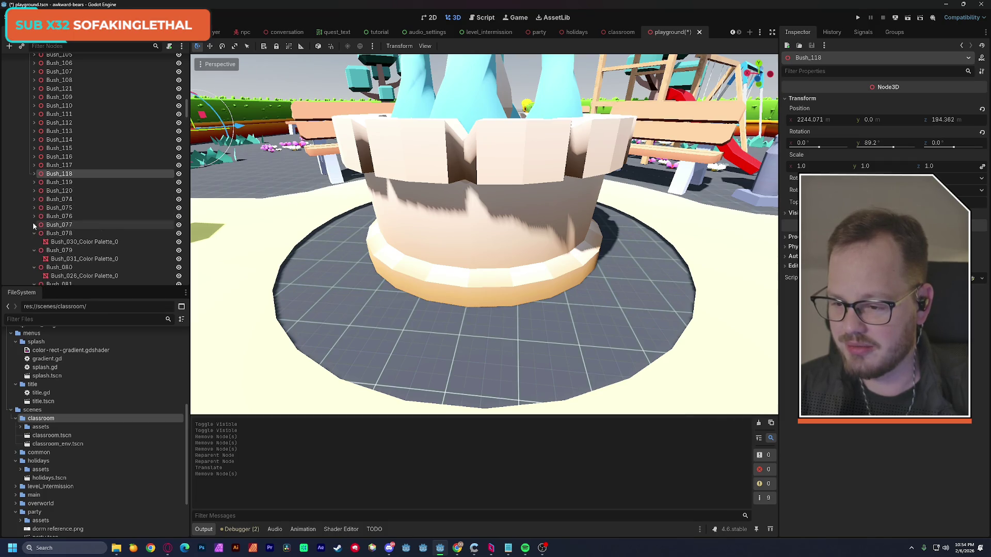
{"action": "scroll", "coordinate": [81, 221], "scroll_direction": "down", "scroll_amount": 2}
{"action": "scroll", "coordinate": [81, 221], "scroll_direction": "down", "scroll_amount": 2}
Fold Bush_078 through Bush_097, then select Bush_122
{"action": "left_click", "coordinate": [33, 122]}
{"action": "left_click", "coordinate": [33, 130]}
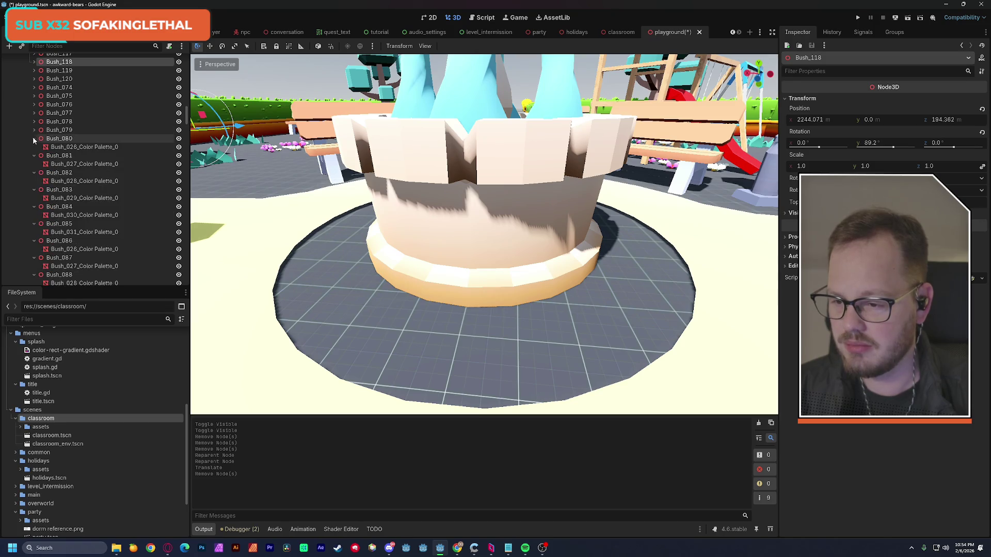
{"action": "left_click", "coordinate": [33, 138]}
{"action": "left_click", "coordinate": [33, 147]}
{"action": "left_click", "coordinate": [33, 155]}
{"action": "left_click", "coordinate": [34, 163]}
{"action": "left_click", "coordinate": [34, 173]}
{"action": "left_click", "coordinate": [34, 180]}
{"action": "left_click", "coordinate": [34, 189]}
{"action": "left_click", "coordinate": [34, 198]}
{"action": "left_click", "coordinate": [34, 206]}
{"action": "scroll", "coordinate": [35, 205], "scroll_direction": "down", "scroll_amount": 3}
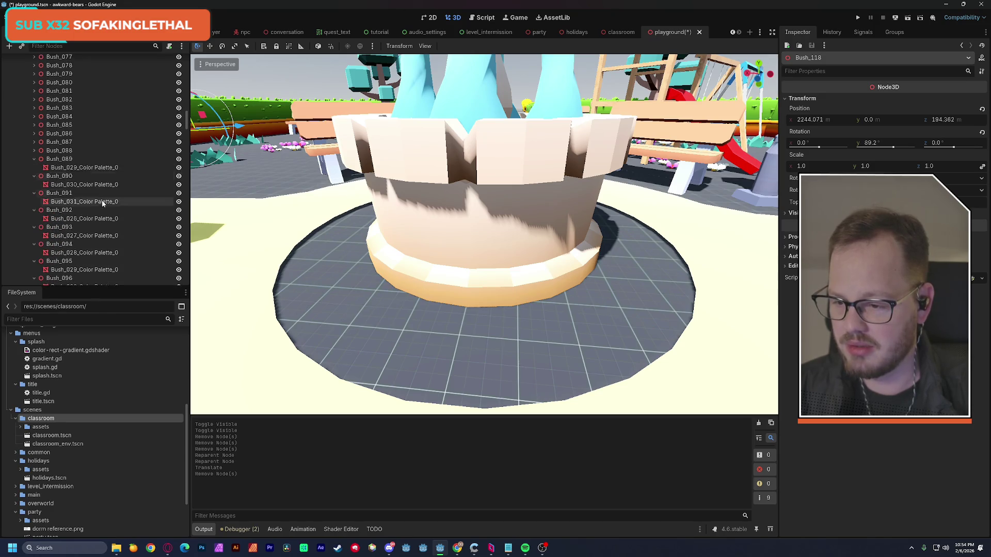
{"action": "left_click", "coordinate": [33, 133]}
{"action": "left_click", "coordinate": [33, 139]}
{"action": "left_click", "coordinate": [33, 149]}
{"action": "left_click", "coordinate": [33, 156]}
{"action": "left_click", "coordinate": [33, 165]}
{"action": "left_click", "coordinate": [34, 174]}
{"action": "left_click", "coordinate": [34, 183]}
{"action": "left_click", "coordinate": [34, 191]}
{"action": "left_click", "coordinate": [34, 199]}
{"action": "left_click", "coordinate": [61, 216]}
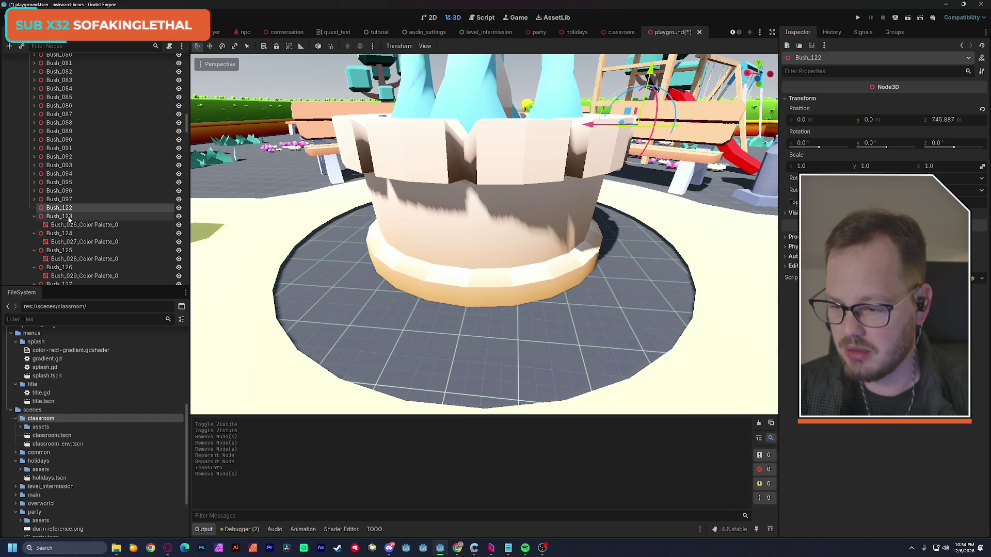
{"action": "left_click", "coordinate": [60, 208]}
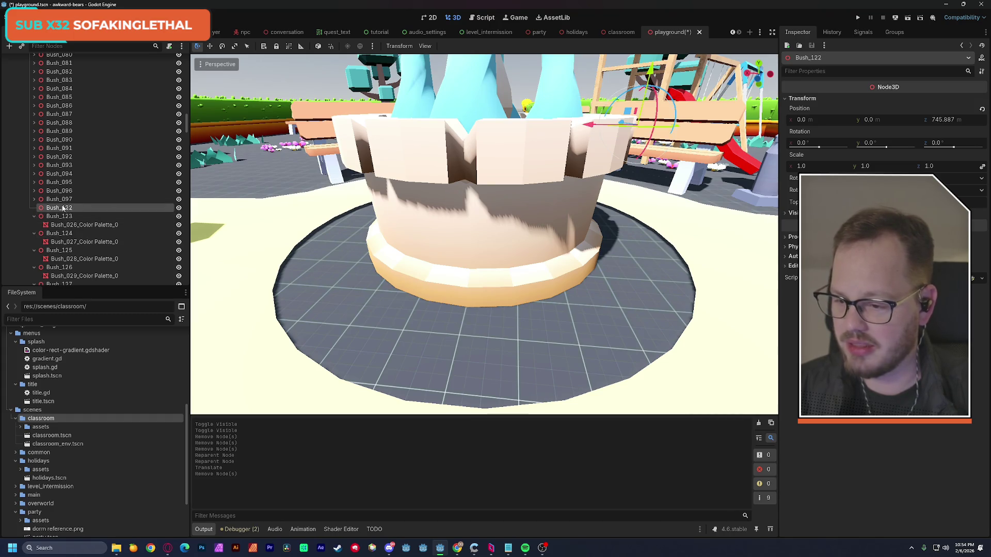
Delete Bush_122 and fold Bush_123 through Bush_127
{"action": "key", "text": "Delete"}
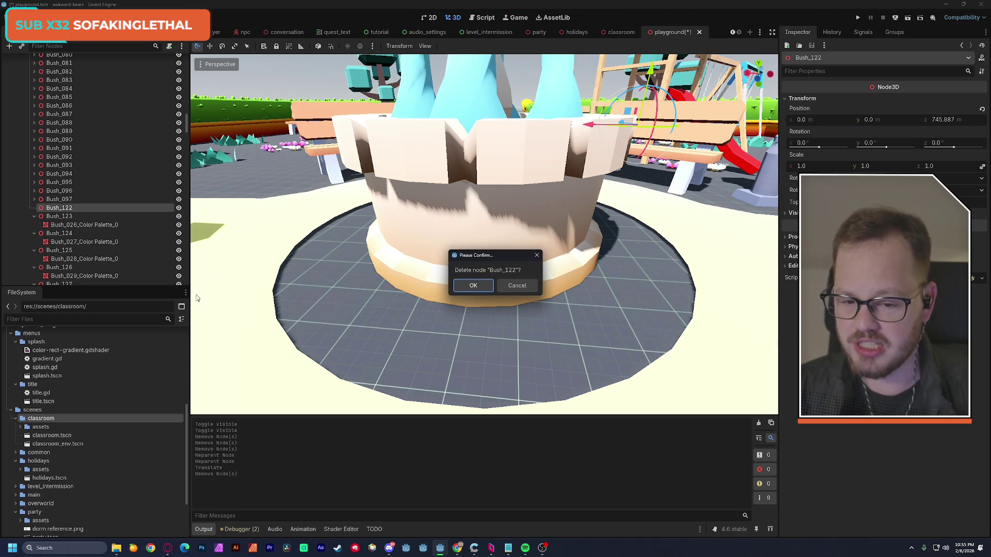
{"action": "left_click", "coordinate": [473, 286]}
{"action": "left_click", "coordinate": [34, 207]}
{"action": "left_click", "coordinate": [33, 216]}
{"action": "left_click", "coordinate": [33, 224]}
{"action": "left_click", "coordinate": [33, 233]}
{"action": "left_click", "coordinate": [33, 241]}
Fold Bush_128 through Bush_134 to hide their palette children
{"action": "scroll", "coordinate": [62, 207], "scroll_direction": "down", "scroll_amount": 4}
{"action": "left_click", "coordinate": [34, 138]}
{"action": "left_click", "coordinate": [32, 147]}
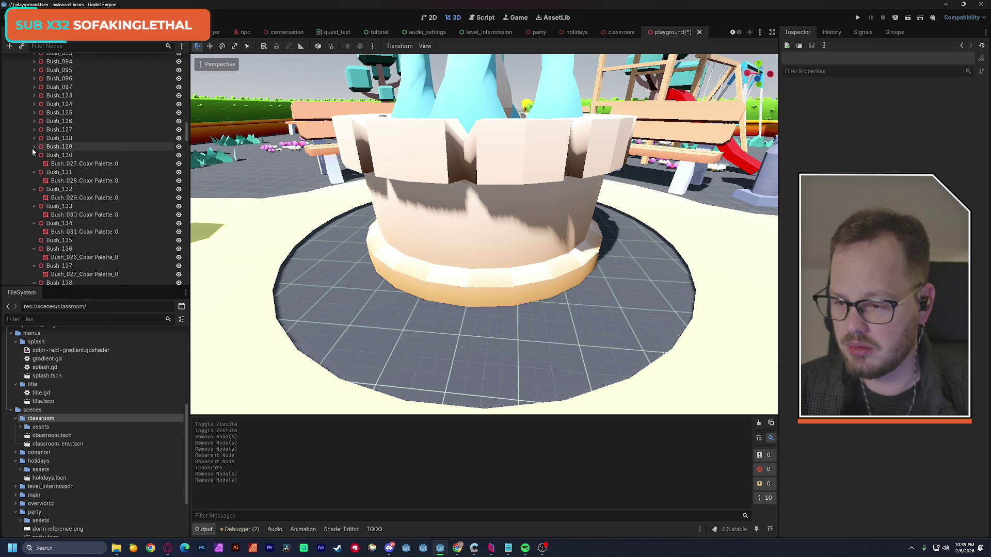
{"action": "left_click", "coordinate": [33, 156]}
{"action": "left_click", "coordinate": [33, 165]}
{"action": "left_click", "coordinate": [32, 172]}
{"action": "left_click", "coordinate": [32, 181]}
{"action": "left_click", "coordinate": [33, 189]}
Delete Bush_135 and fold Bush_136 through Bush_138
{"action": "left_click", "coordinate": [32, 199]}
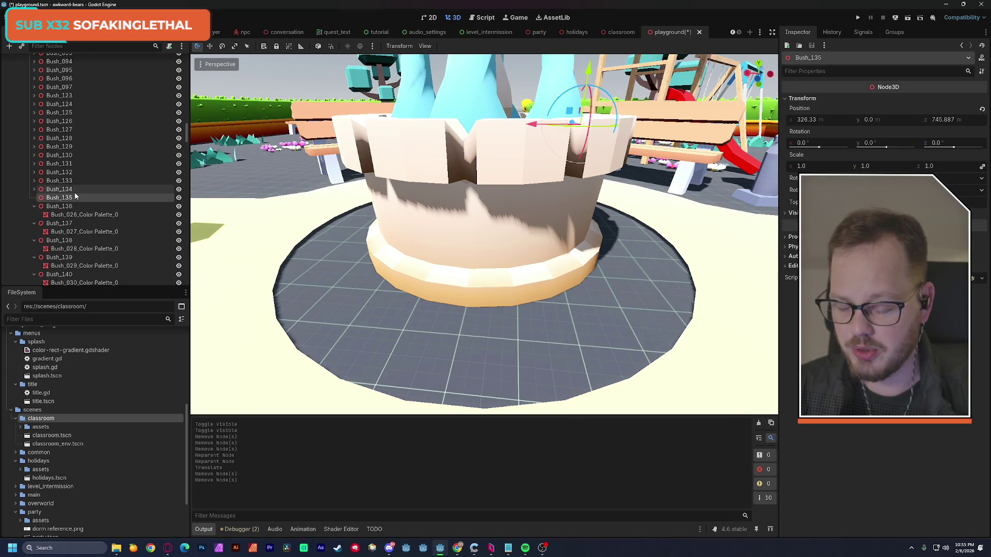
{"action": "key", "text": "Delete"}
{"action": "key", "text": "Return"}
{"action": "left_click", "coordinate": [32, 197]}
{"action": "left_click", "coordinate": [32, 206]}
{"action": "left_click", "coordinate": [32, 215]}
Fold Bush_139 through Bush_147 in the Scene tree
{"action": "scroll", "coordinate": [39, 159], "scroll_direction": "down", "scroll_amount": 3}
{"action": "left_click", "coordinate": [33, 139]}
{"action": "left_click", "coordinate": [32, 148]}
{"action": "left_click", "coordinate": [32, 156]}
{"action": "left_click", "coordinate": [33, 165]}
{"action": "left_click", "coordinate": [33, 174]}
{"action": "left_click", "coordinate": [33, 182]}
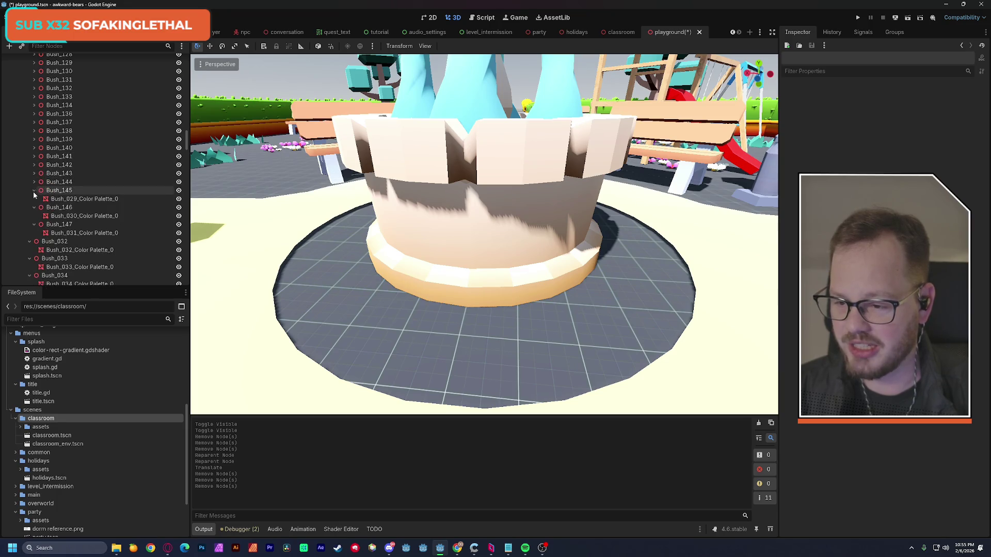
{"action": "left_click", "coordinate": [33, 191]}
{"action": "left_click", "coordinate": [33, 199]}
{"action": "left_click", "coordinate": [33, 207]}
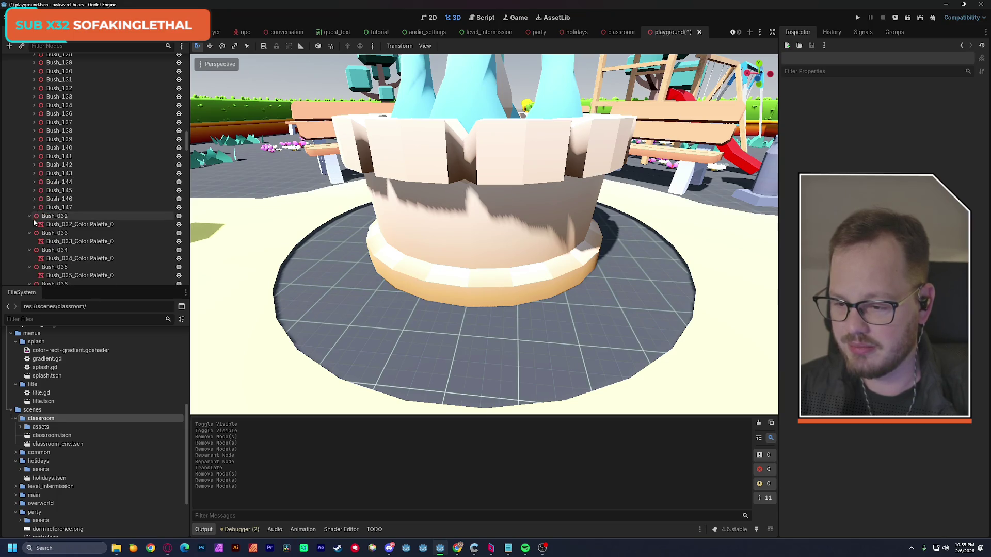
Fold Bush_032 through Bush_035 to hide their palette children
{"action": "left_click", "coordinate": [33, 219]}
{"action": "left_click", "coordinate": [29, 216]}
{"action": "left_click", "coordinate": [29, 225]}
{"action": "left_click", "coordinate": [30, 233]}
{"action": "left_click", "coordinate": [29, 241]}
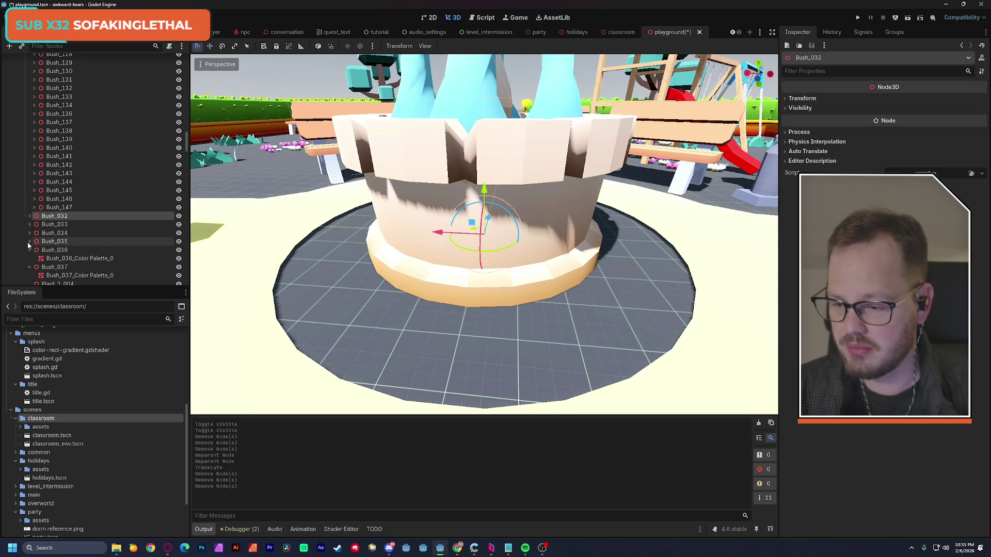
Select the ExtendingBushes group and fold the Bush_036 and Bush_037 rows
{"action": "scroll", "coordinate": [52, 211], "scroll_direction": "up", "scroll_amount": 20}
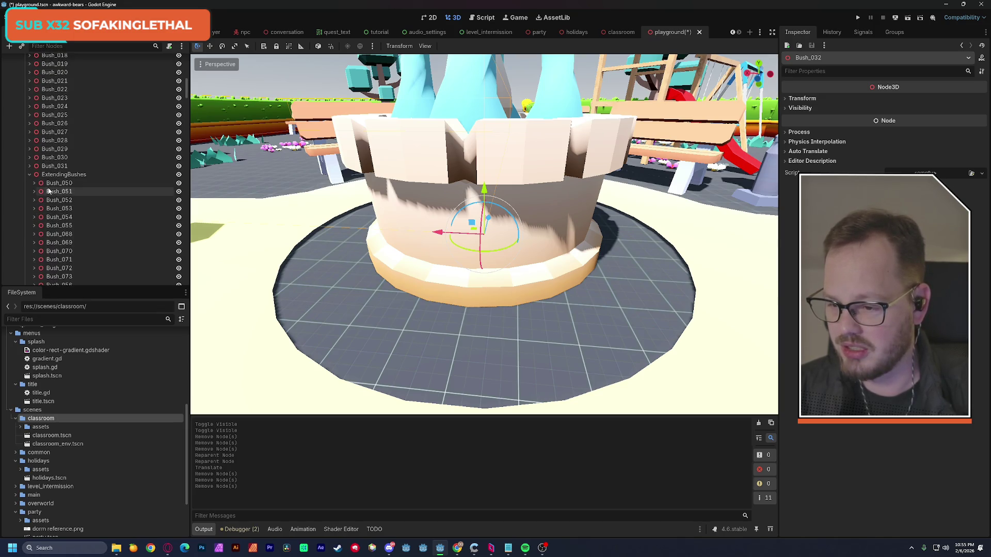
{"action": "left_click", "coordinate": [54, 176]}
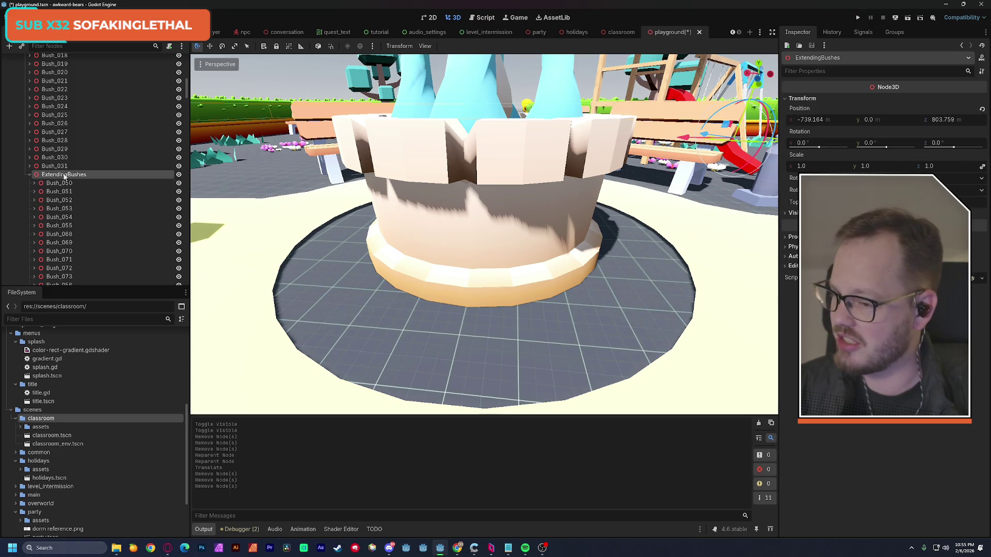
{"action": "scroll", "coordinate": [85, 207], "scroll_direction": "down", "scroll_amount": 20}
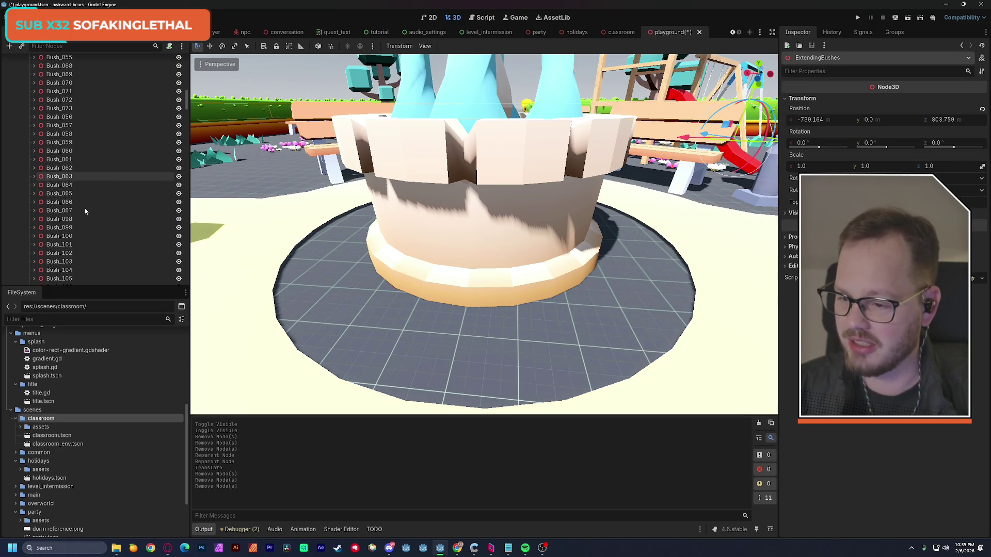
{"action": "left_click", "coordinate": [29, 193]}
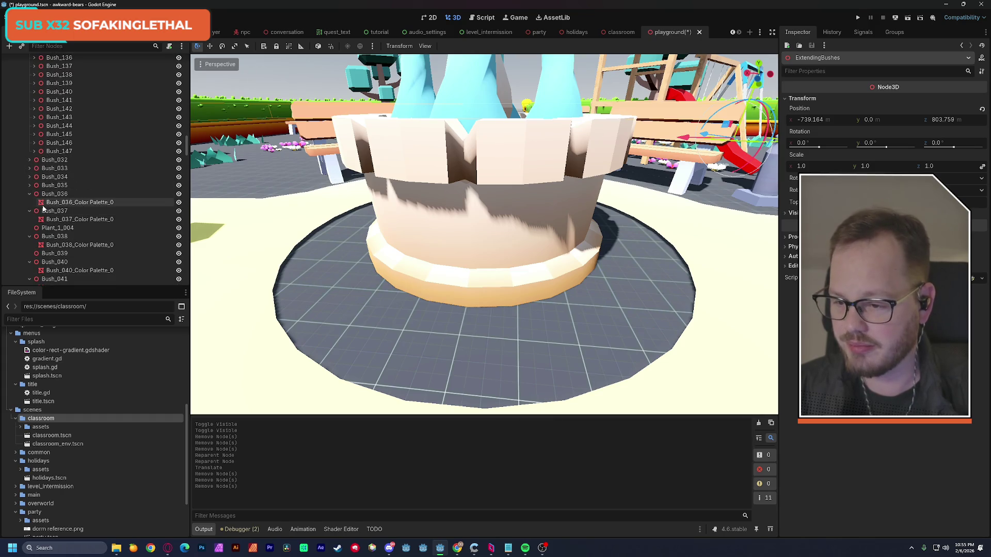
{"action": "left_click", "coordinate": [29, 202]}
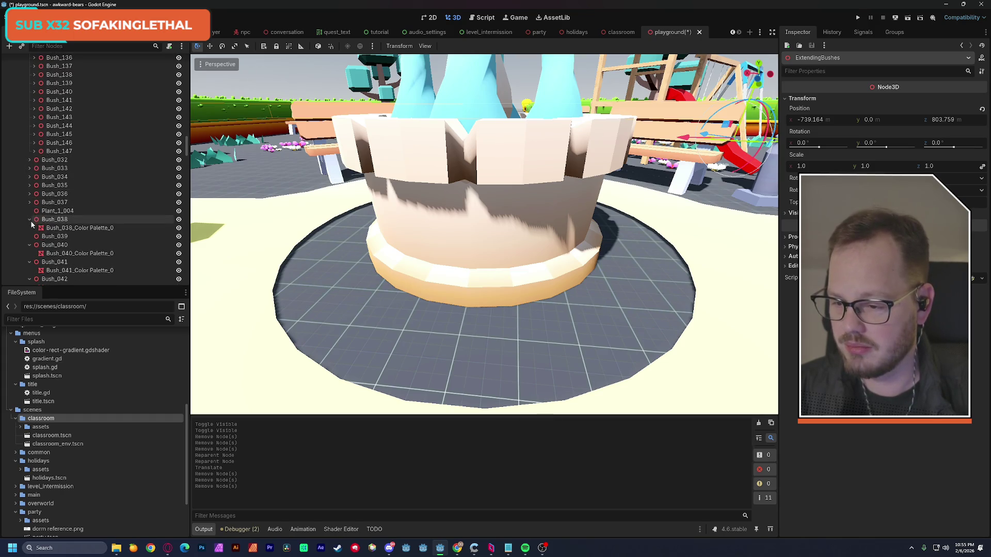
Nudge Plant_1_004 along X and Y to identify it, then delete it
{"action": "left_click", "coordinate": [30, 212]}
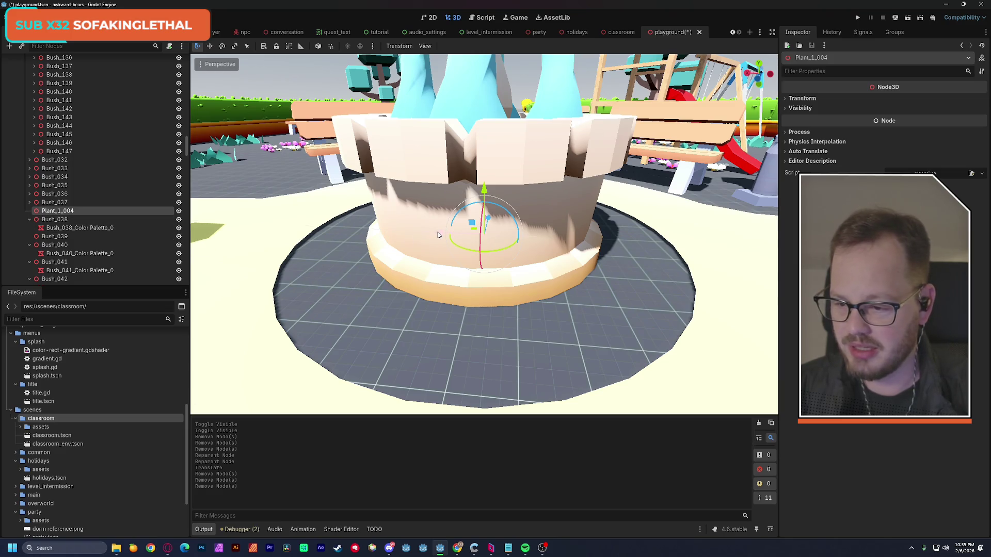
{"action": "key", "text": "g"}
{"action": "key", "text": "x"}
{"action": "key", "text": "g"}
{"action": "key", "text": "y"}
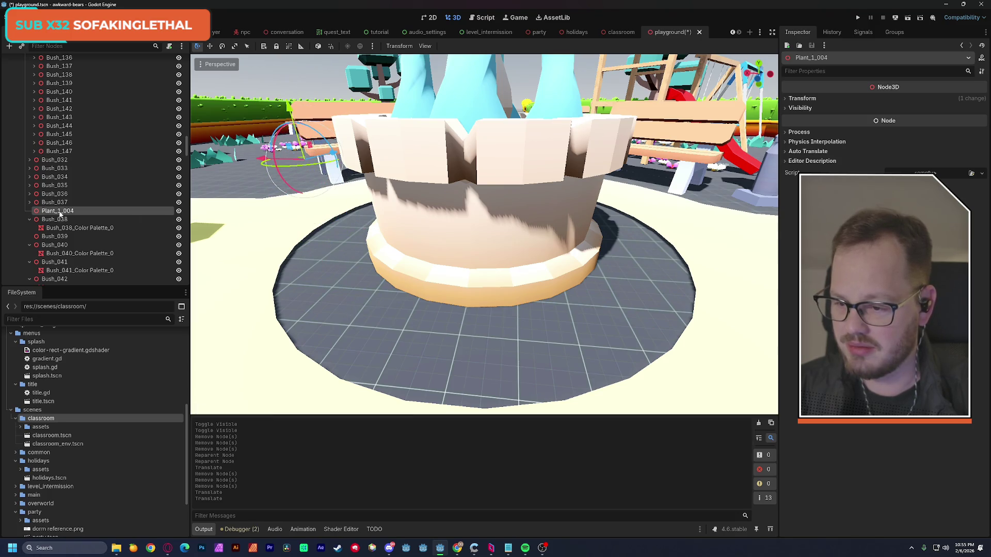
{"action": "key", "text": "Delete"}
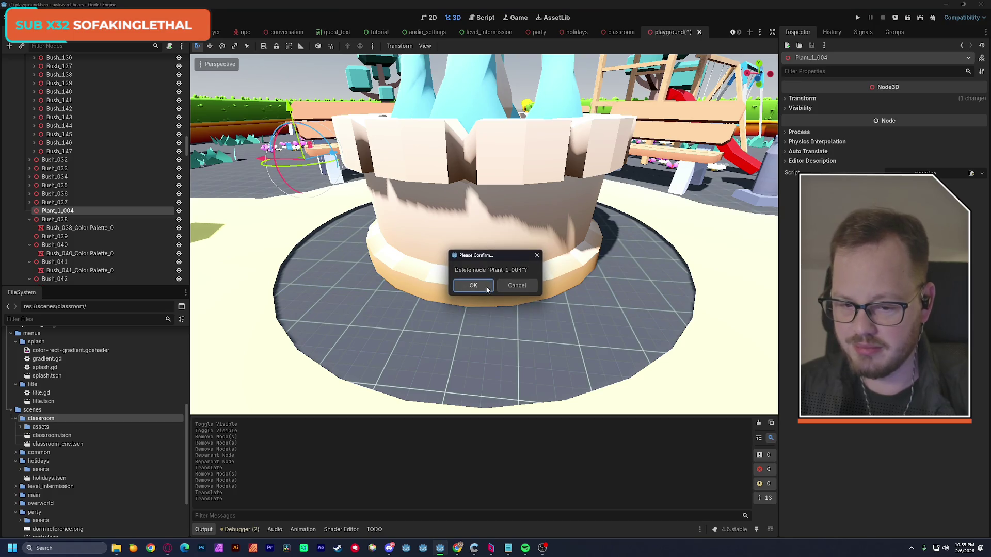
{"action": "left_click", "coordinate": [486, 289]}
Delete Bush_039 and fold the Bush_040 through Bush_043 rows
{"action": "left_click", "coordinate": [54, 222]}
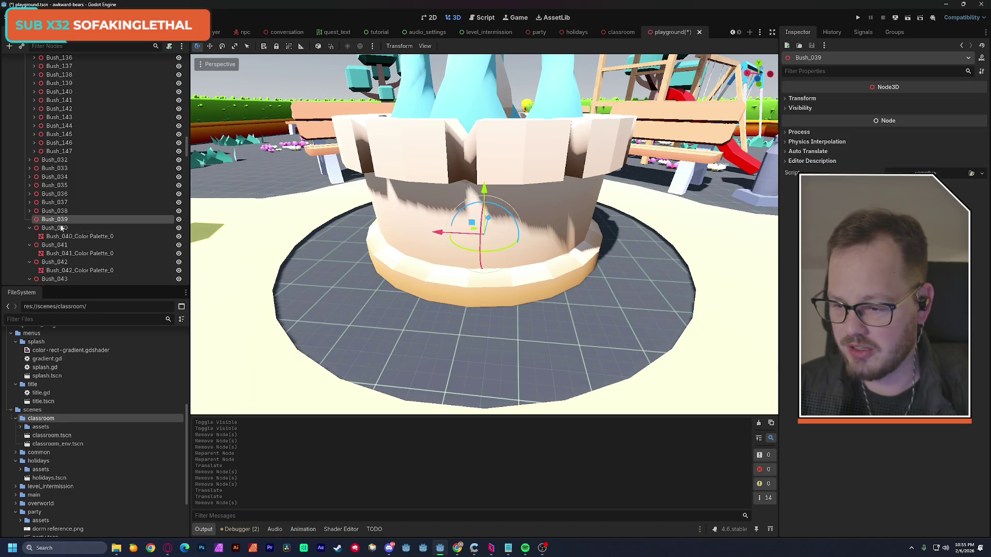
{"action": "key", "text": "Delete"}
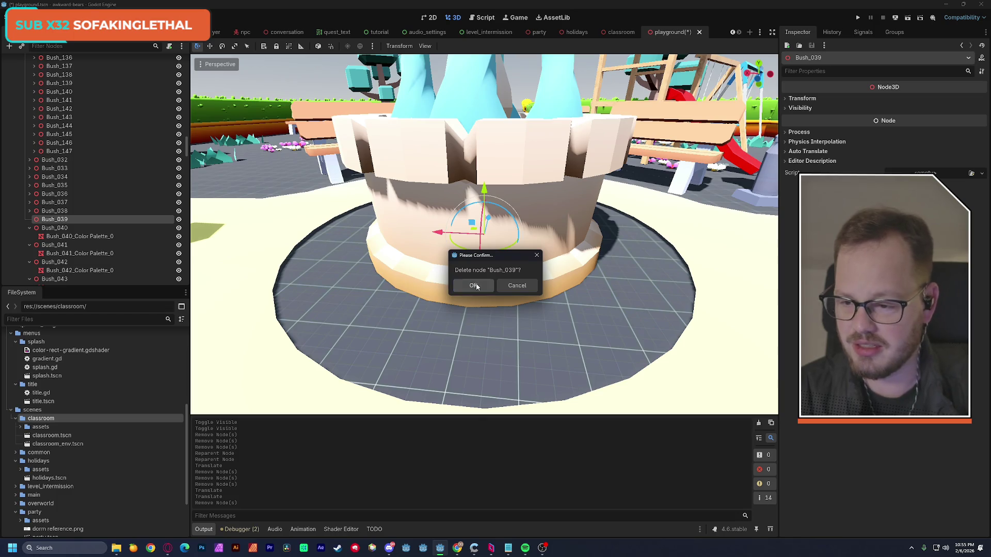
{"action": "left_click", "coordinate": [475, 285]}
{"action": "left_click", "coordinate": [30, 220]}
{"action": "left_click", "coordinate": [29, 227]}
{"action": "left_click", "coordinate": [30, 236]}
{"action": "left_click", "coordinate": [29, 244]}
{"action": "scroll", "coordinate": [36, 253], "scroll_direction": "down", "scroll_amount": 5}
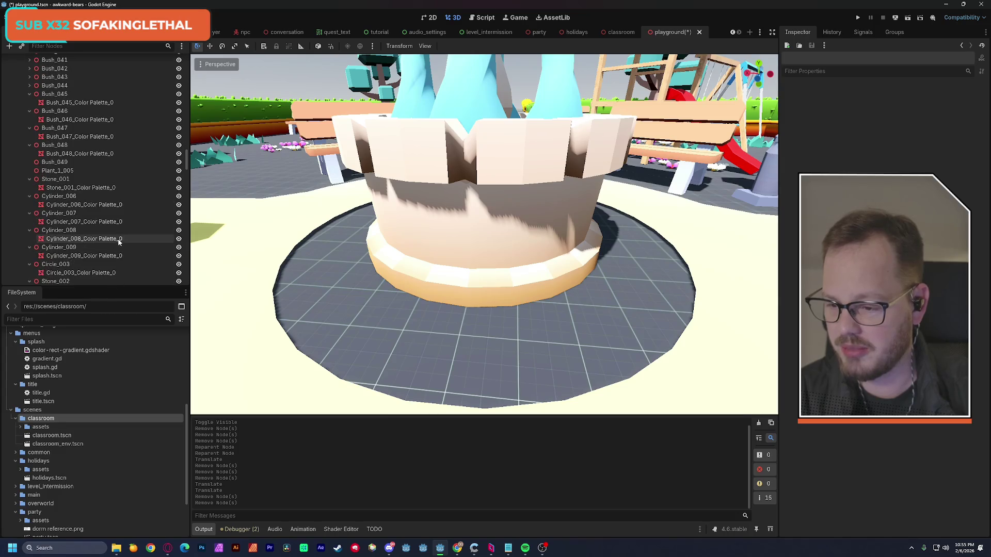
Fold Bush_045 through Bush_048, then delete Bush_049 together with Plant_1_005
{"action": "left_click", "coordinate": [30, 122]}
{"action": "left_click", "coordinate": [29, 130]}
{"action": "left_click", "coordinate": [29, 140]}
{"action": "left_click", "coordinate": [30, 148]}
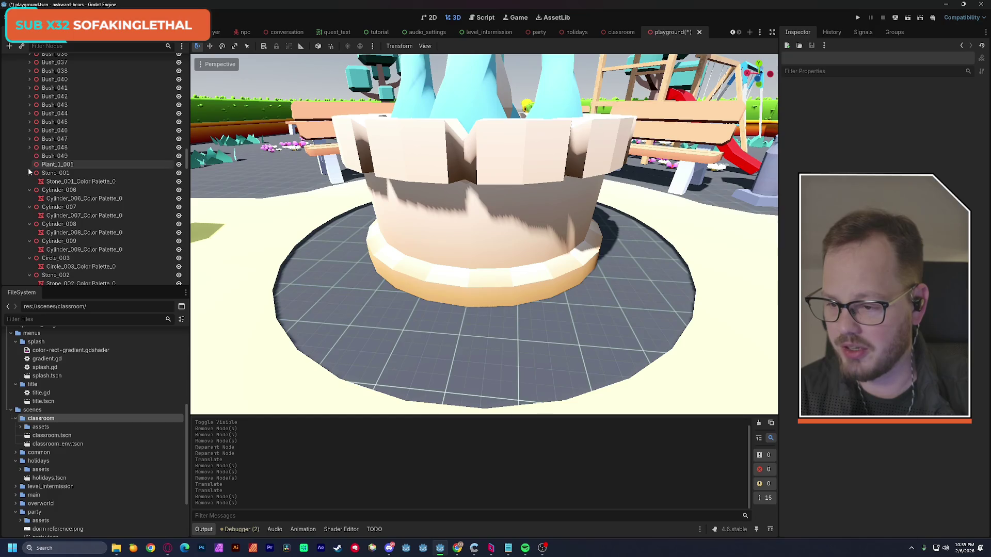
{"action": "left_click", "coordinate": [53, 158]}
{"action": "left_click", "coordinate": [73, 165], "text": "shift"}
{"action": "key", "text": "Delete"}
{"action": "key", "text": "Return"}
Fold the Stone, Cylinder, Circle and Cube rows from Stone_001 down to Cylinder_010
{"action": "left_click", "coordinate": [30, 156]}
{"action": "left_click", "coordinate": [29, 165]}
{"action": "left_click", "coordinate": [30, 173]}
{"action": "left_click", "coordinate": [29, 181]}
{"action": "left_click", "coordinate": [30, 190]}
{"action": "left_click", "coordinate": [29, 199]}
{"action": "left_click", "coordinate": [28, 207]}
{"action": "left_click", "coordinate": [29, 216]}
{"action": "left_click", "coordinate": [29, 224]}
{"action": "scroll", "coordinate": [29, 226], "scroll_direction": "down", "scroll_amount": 5}
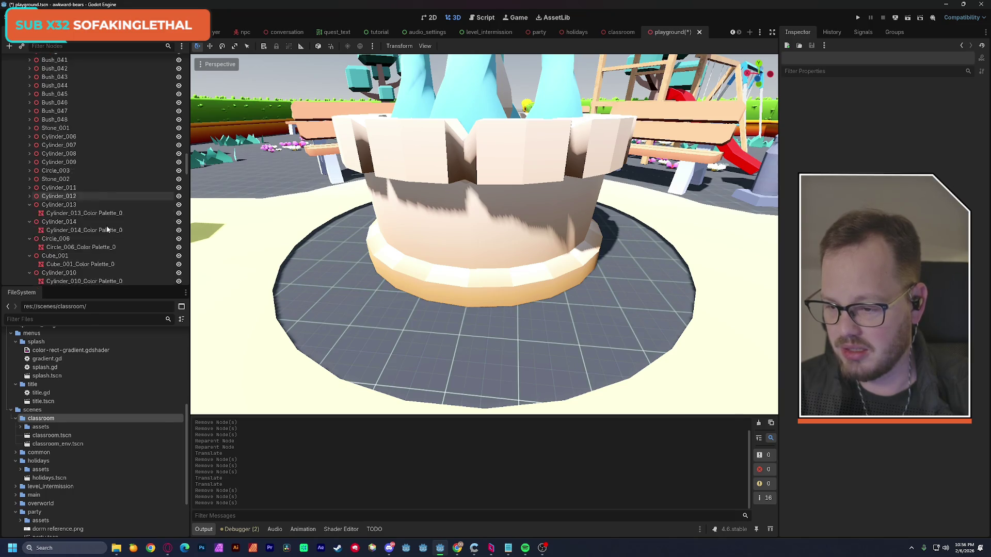
{"action": "left_click", "coordinate": [28, 94]}
{"action": "left_click", "coordinate": [29, 101]}
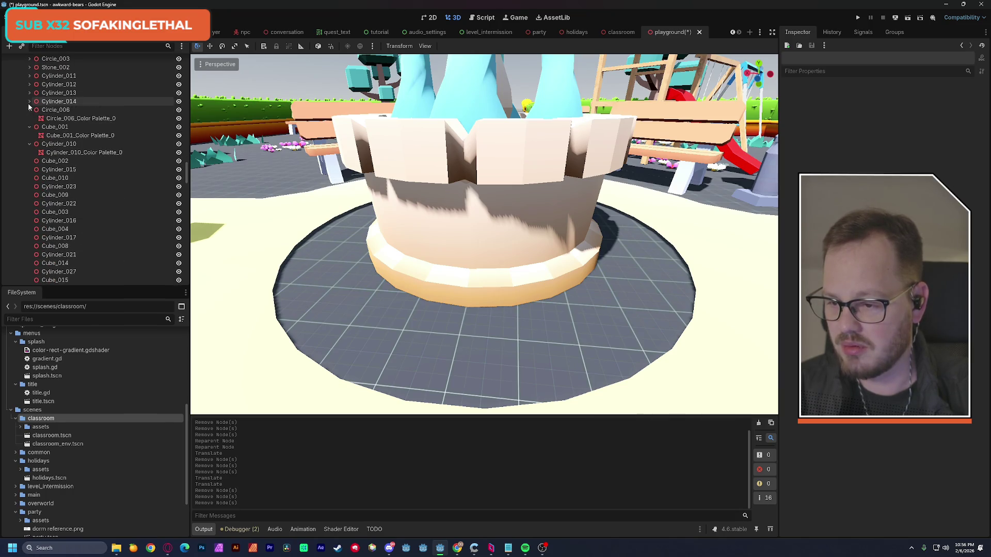
{"action": "left_click", "coordinate": [30, 110]}
{"action": "left_click", "coordinate": [29, 118]}
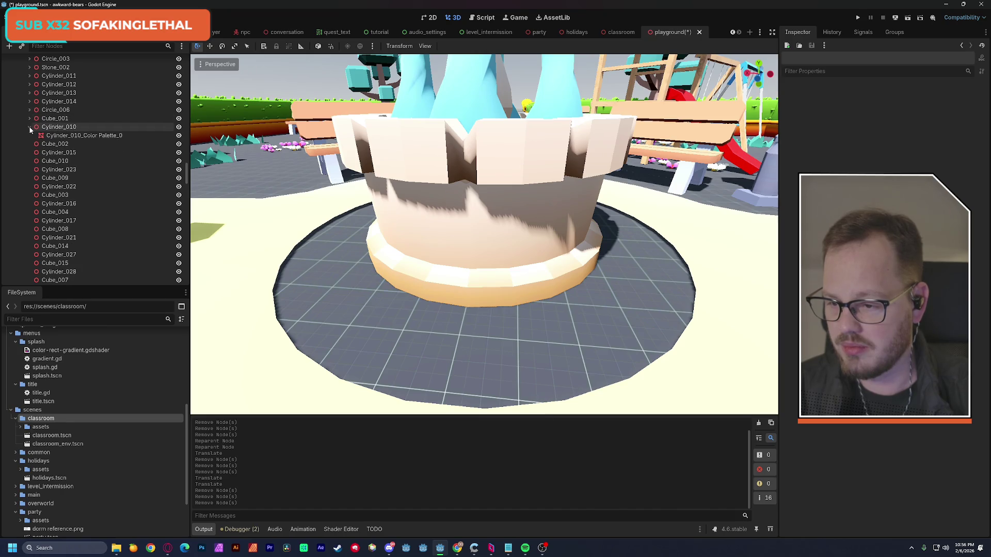
{"action": "left_click", "coordinate": [29, 127]}
Select the range of nodes from Cube_002 through Cylinder_026
{"action": "left_click", "coordinate": [78, 136]}
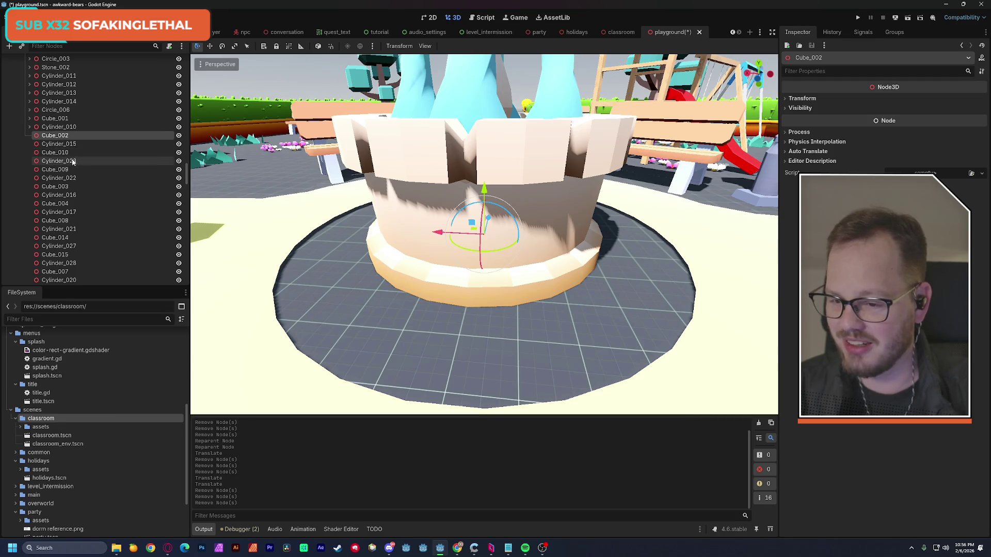
{"action": "scroll", "coordinate": [67, 201], "scroll_direction": "down", "scroll_amount": 1}
{"action": "scroll", "coordinate": [66, 201], "scroll_direction": "down", "scroll_amount": 2}
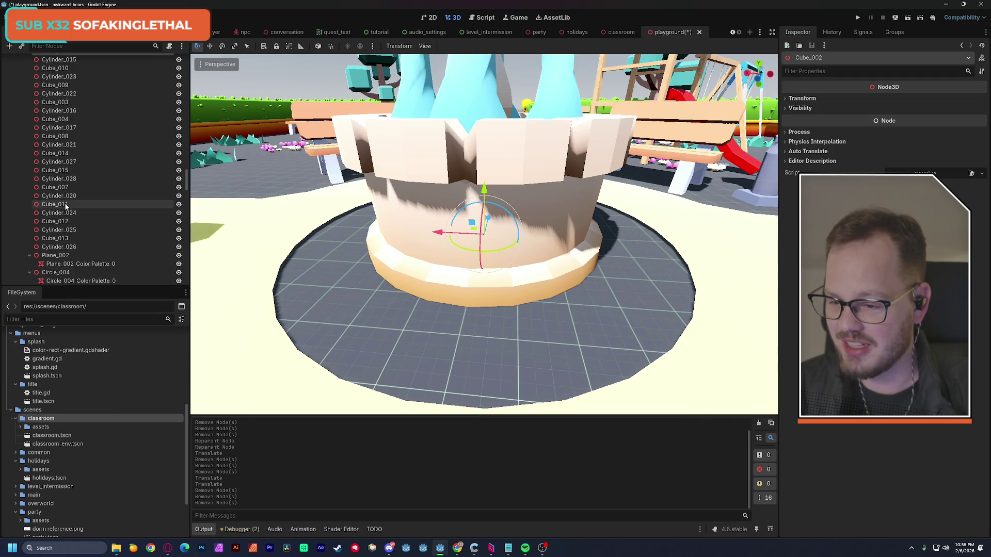
{"action": "left_click", "coordinate": [85, 247], "text": "shift"}
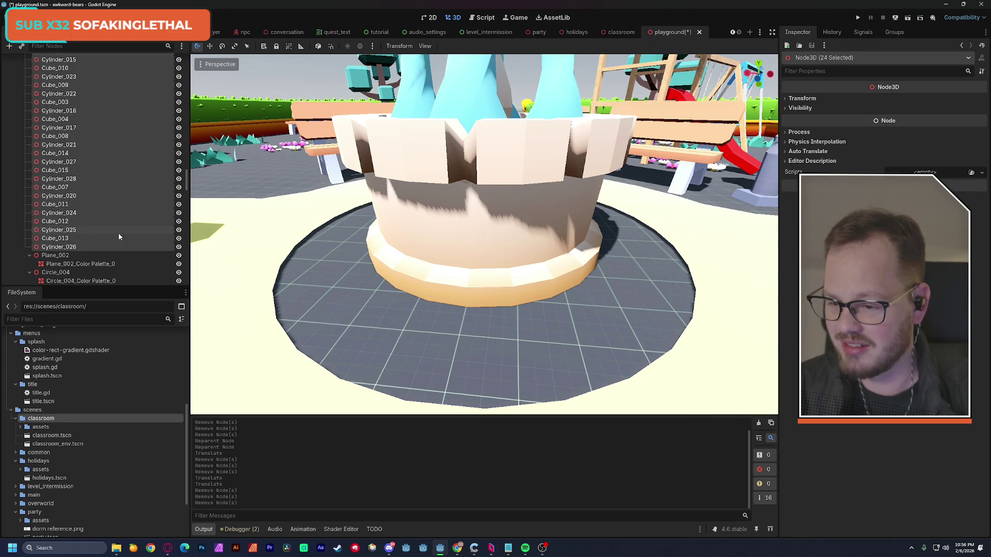
Delete the 24 selected nodes Cube_002 through Cylinder_026, then select Cylinder_010
{"action": "scroll", "coordinate": [97, 247], "scroll_direction": "up", "scroll_amount": 2}
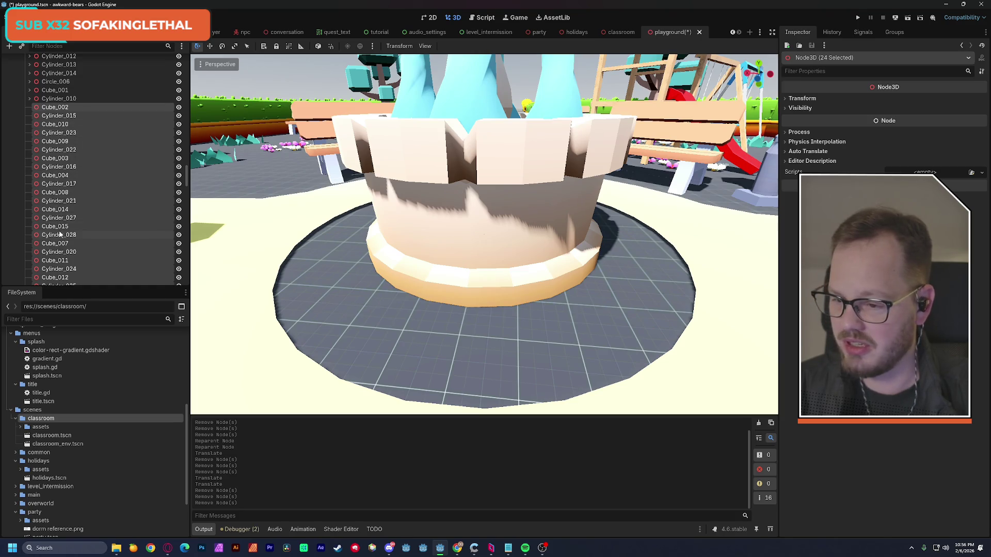
{"action": "scroll", "coordinate": [321, 240], "scroll_direction": "down", "scroll_amount": 10}
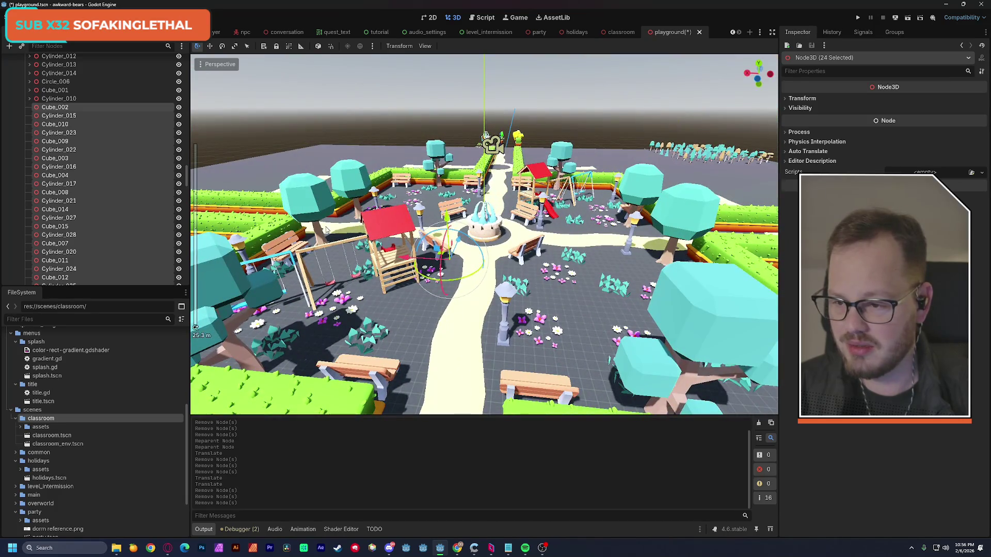
{"action": "key", "text": "Delete"}
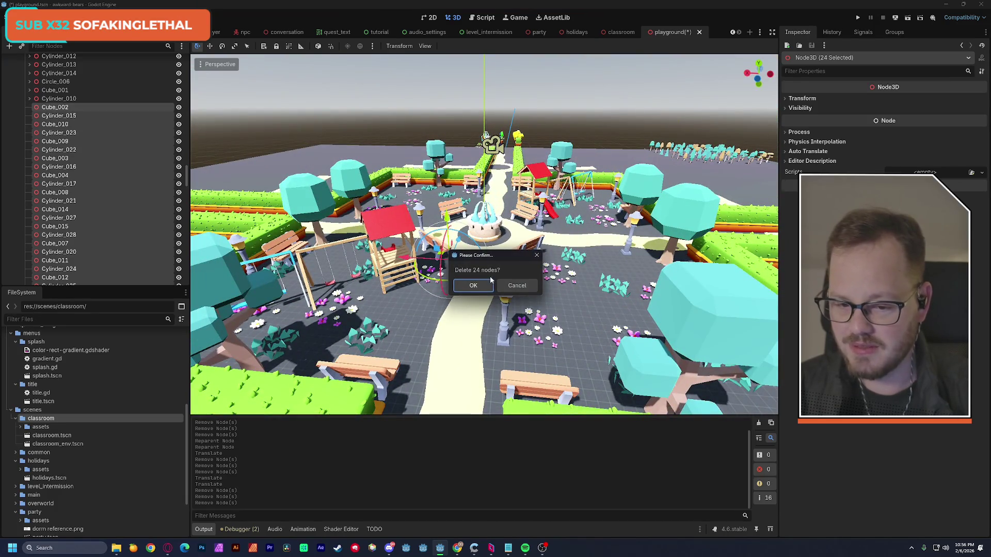
{"action": "left_click", "coordinate": [489, 283]}
{"action": "scroll", "coordinate": [106, 160], "scroll_direction": "up", "scroll_amount": 2}
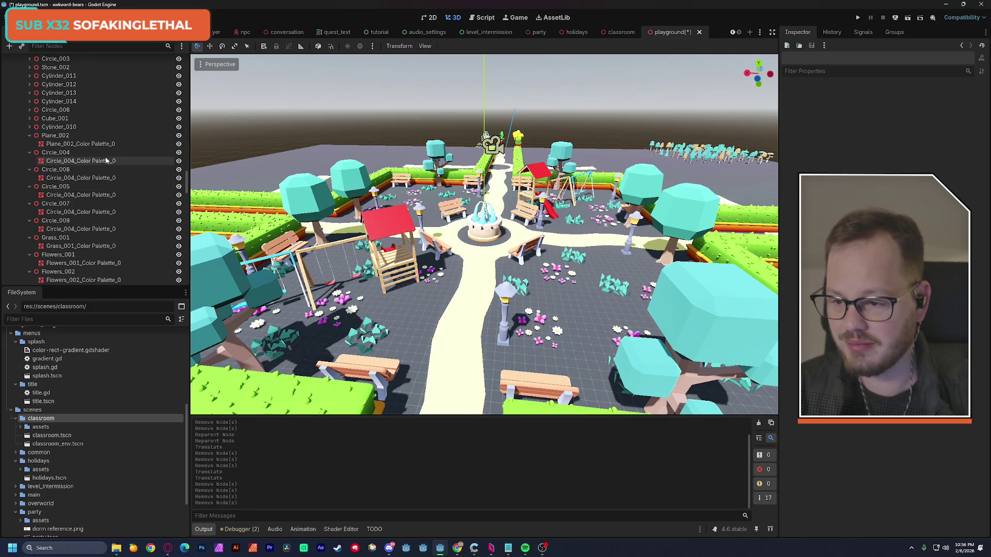
{"action": "left_click", "coordinate": [43, 128]}
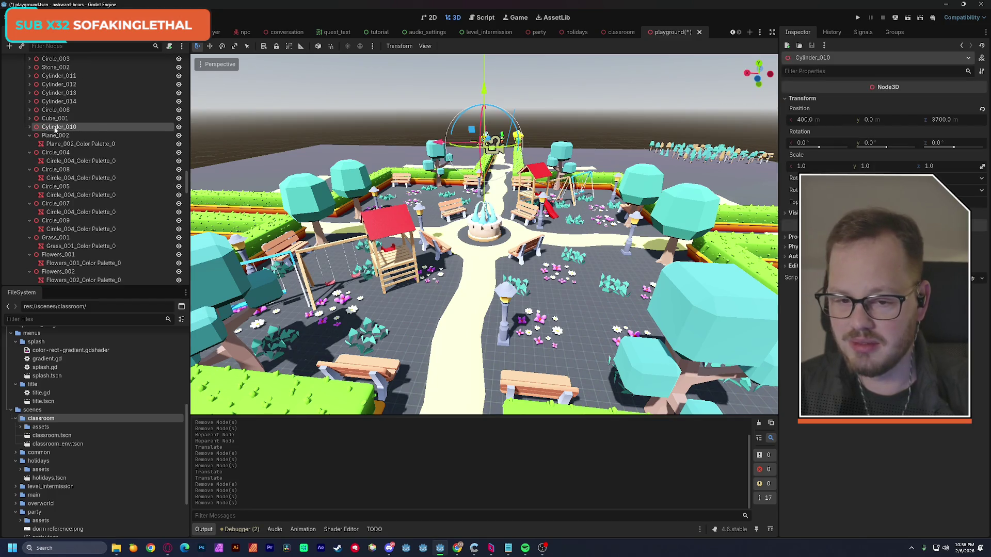
Fold Plane_002, the Circle_004–Circle_009 rows, Grass_001, Flowers_001 and Flowers_002
{"action": "left_click", "coordinate": [29, 136]}
{"action": "left_click", "coordinate": [30, 144]}
{"action": "left_click", "coordinate": [30, 152]}
{"action": "left_click", "coordinate": [30, 161]}
{"action": "left_click", "coordinate": [30, 169]}
{"action": "left_click", "coordinate": [29, 178]}
{"action": "left_click", "coordinate": [30, 186]}
{"action": "left_click", "coordinate": [30, 195]}
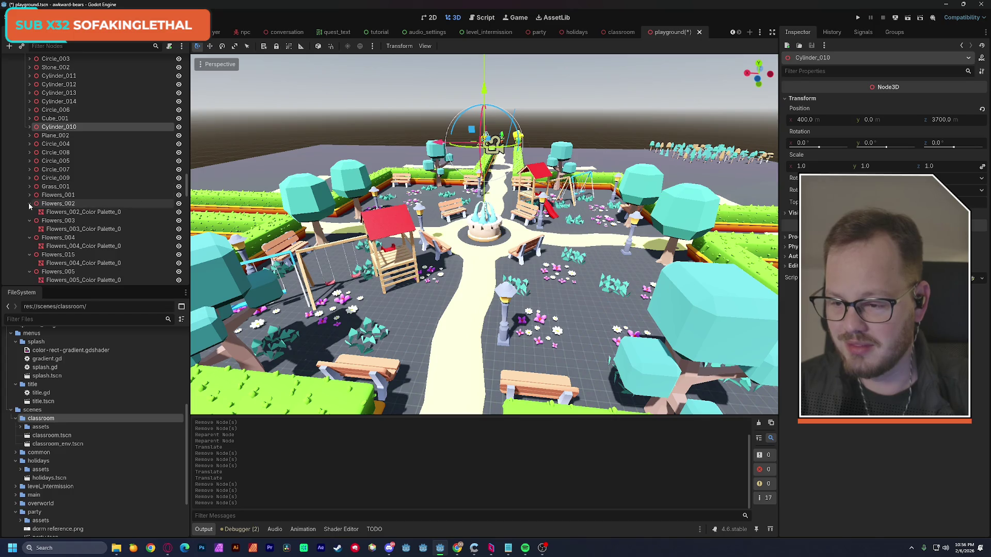
{"action": "left_click", "coordinate": [29, 204]}
Fold the remaining Flowers rows, Flowers_003 through Flowers_013
{"action": "scroll", "coordinate": [60, 152], "scroll_direction": "down", "scroll_amount": 3}
{"action": "left_click", "coordinate": [30, 128]}
{"action": "left_click", "coordinate": [29, 135]}
{"action": "left_click", "coordinate": [30, 145]}
{"action": "left_click", "coordinate": [30, 153]}
{"action": "left_click", "coordinate": [29, 162]}
{"action": "left_click", "coordinate": [29, 171]}
{"action": "left_click", "coordinate": [29, 179]}
{"action": "left_click", "coordinate": [30, 186]}
{"action": "left_click", "coordinate": [29, 196]}
{"action": "left_click", "coordinate": [30, 204]}
{"action": "left_click", "coordinate": [29, 213]}
{"action": "left_click", "coordinate": [30, 221]}
{"action": "left_click", "coordinate": [29, 230]}
{"action": "scroll", "coordinate": [100, 195], "scroll_direction": "down", "scroll_amount": 5}
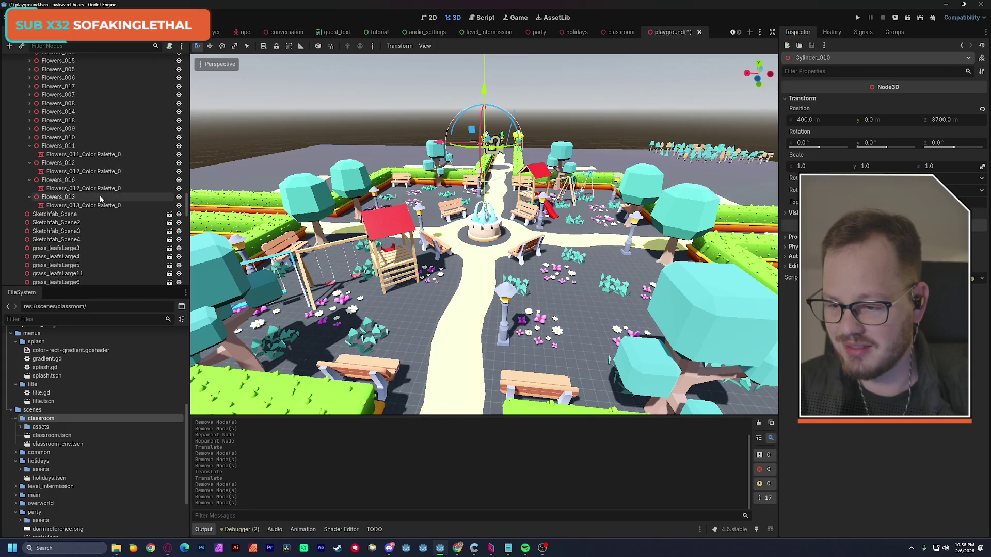
{"action": "left_click", "coordinate": [30, 155]}
{"action": "left_click", "coordinate": [27, 162]}
{"action": "left_click", "coordinate": [29, 171]}
Select Sketchfab_Scene and scroll through the rest of the node list
{"action": "left_click", "coordinate": [51, 179]}
{"action": "scroll", "coordinate": [102, 187], "scroll_direction": "down", "scroll_amount": 8}
{"action": "scroll", "coordinate": [102, 193], "scroll_direction": "down", "scroll_amount": 15}
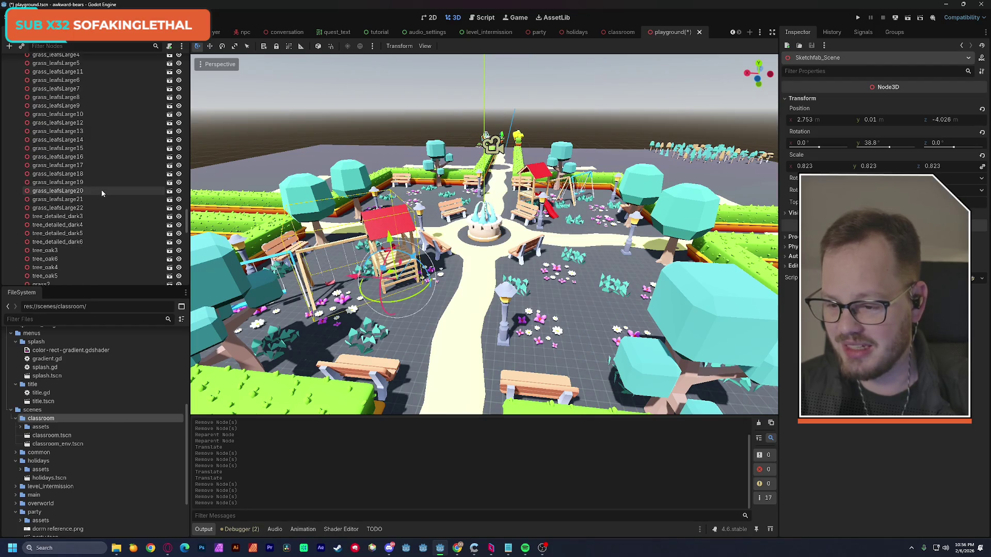
{"action": "scroll", "coordinate": [100, 190], "scroll_direction": "down", "scroll_amount": 10}
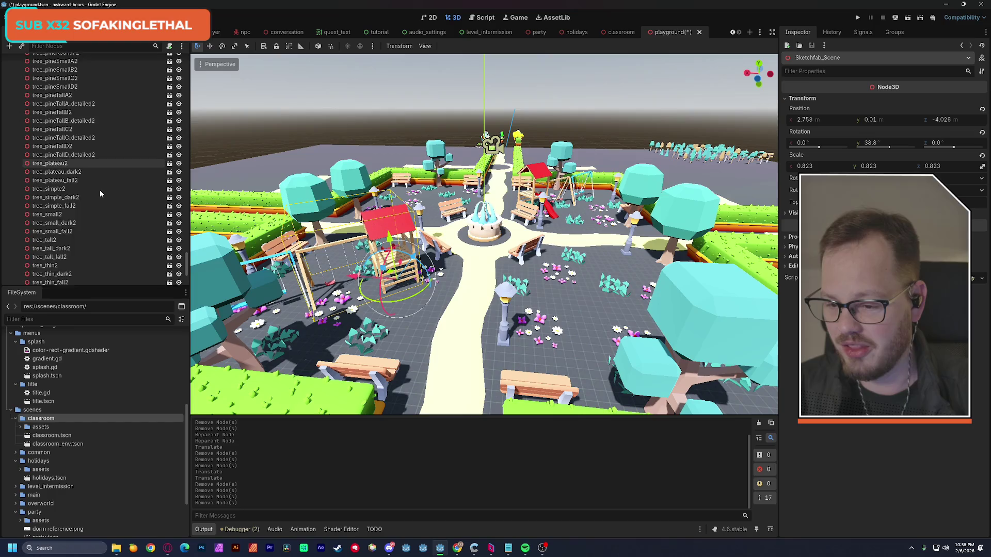
{"action": "scroll", "coordinate": [98, 203], "scroll_direction": "up", "scroll_amount": 20}
{"action": "scroll", "coordinate": [182, 70], "scroll_direction": "up", "scroll_amount": 5}
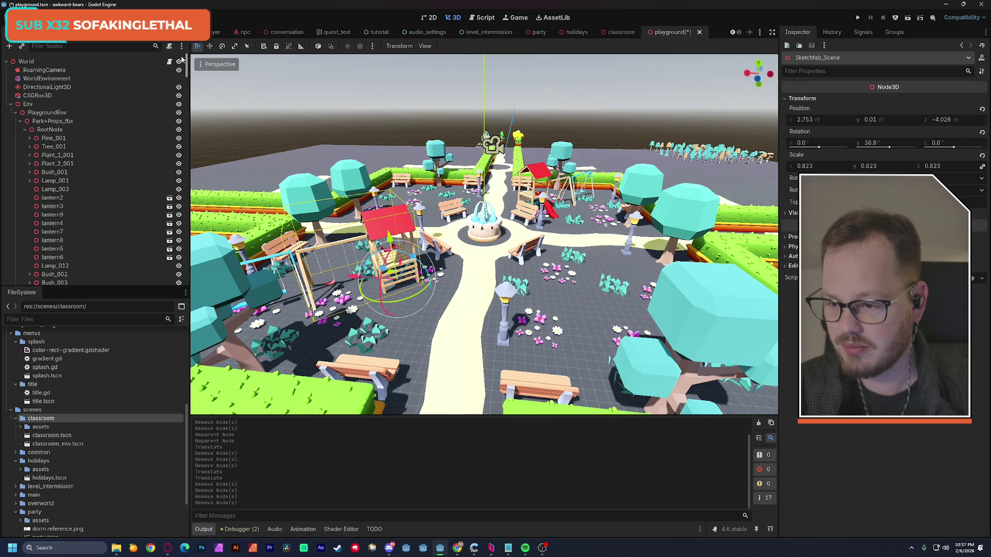
Delete the Lamp_003 node from the scene
{"action": "left_click", "coordinate": [71, 189]}
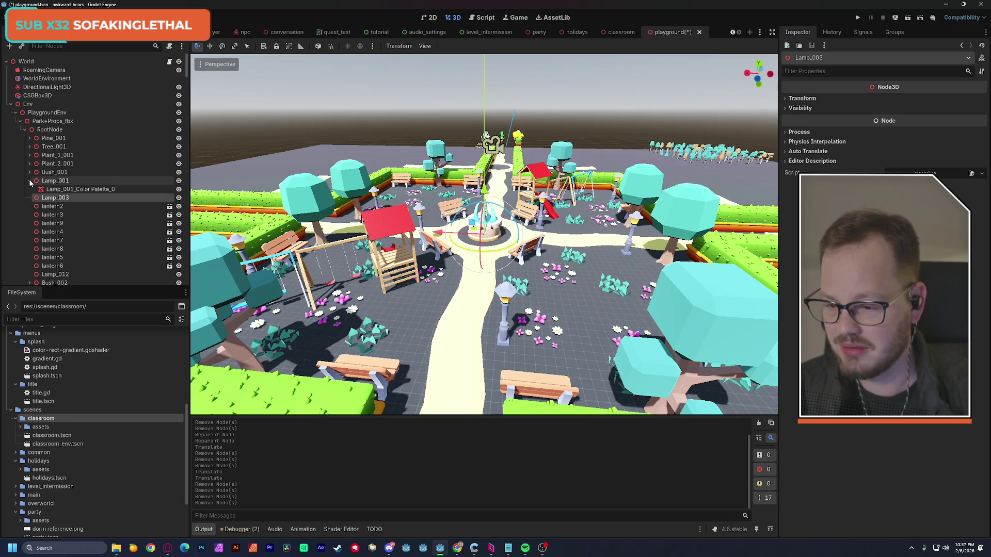
{"action": "key", "text": "Delete"}
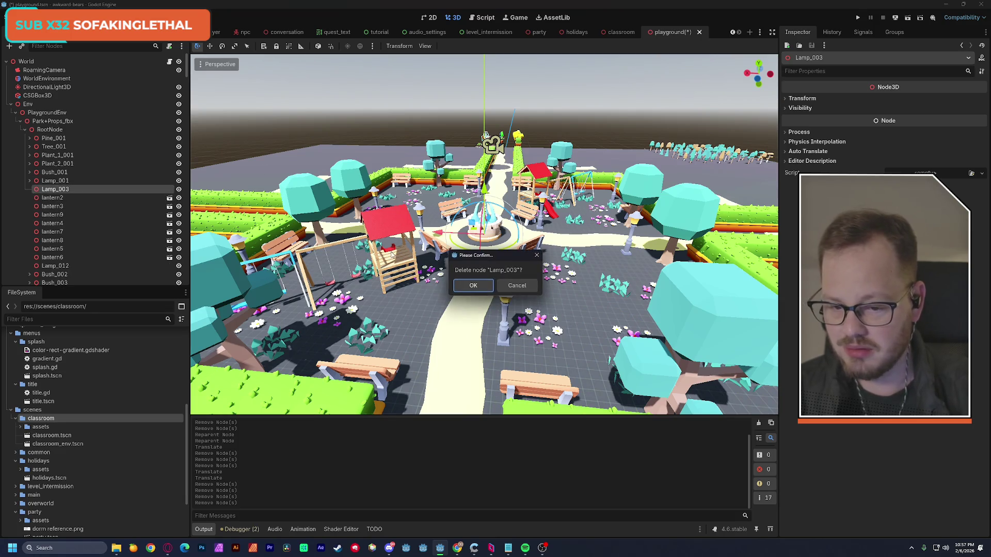
{"action": "left_click", "coordinate": [468, 290]}
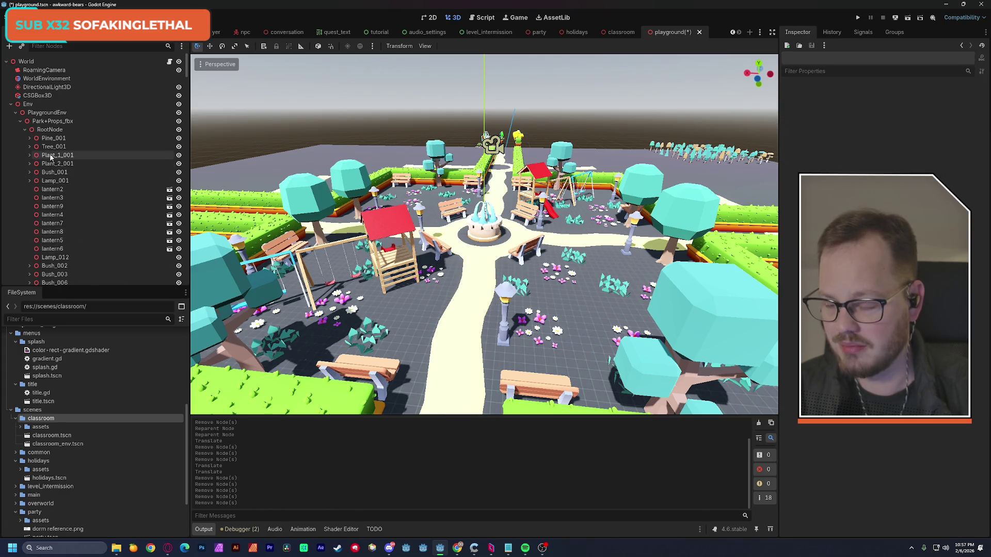
Fold RootNode and select Pine_001 to check its transform
{"action": "left_click", "coordinate": [59, 137]}
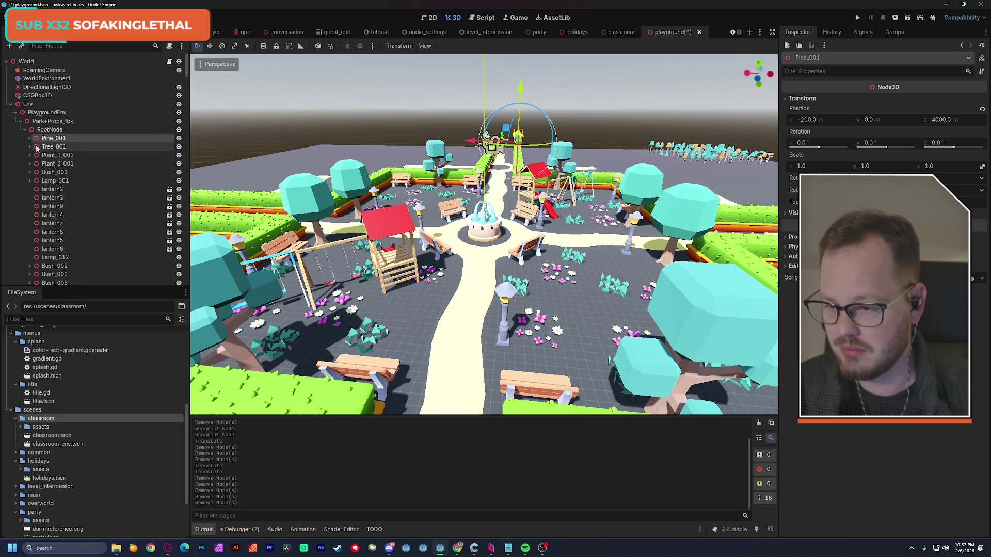
{"action": "left_click", "coordinate": [25, 129]}
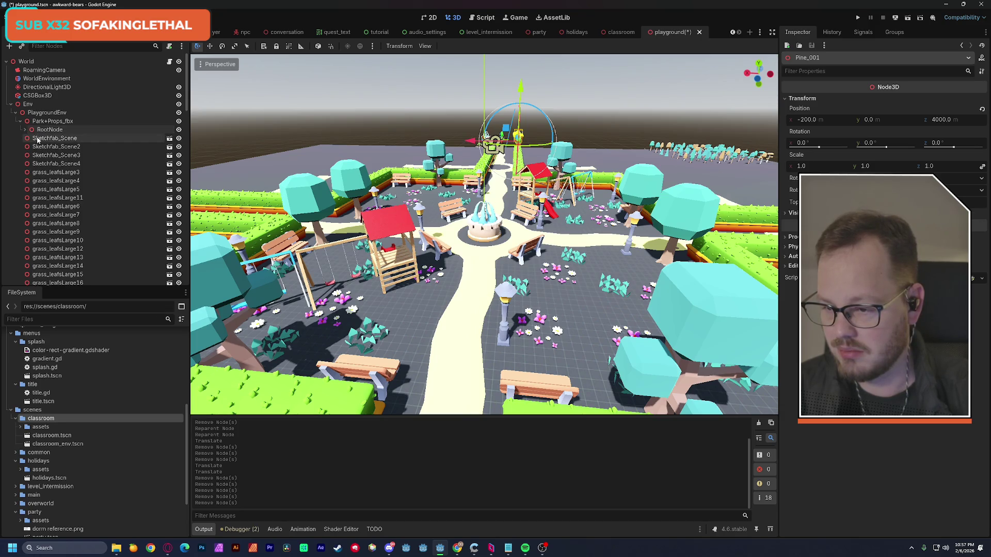
{"action": "left_click", "coordinate": [37, 138]}
{"action": "left_click", "coordinate": [25, 129]}
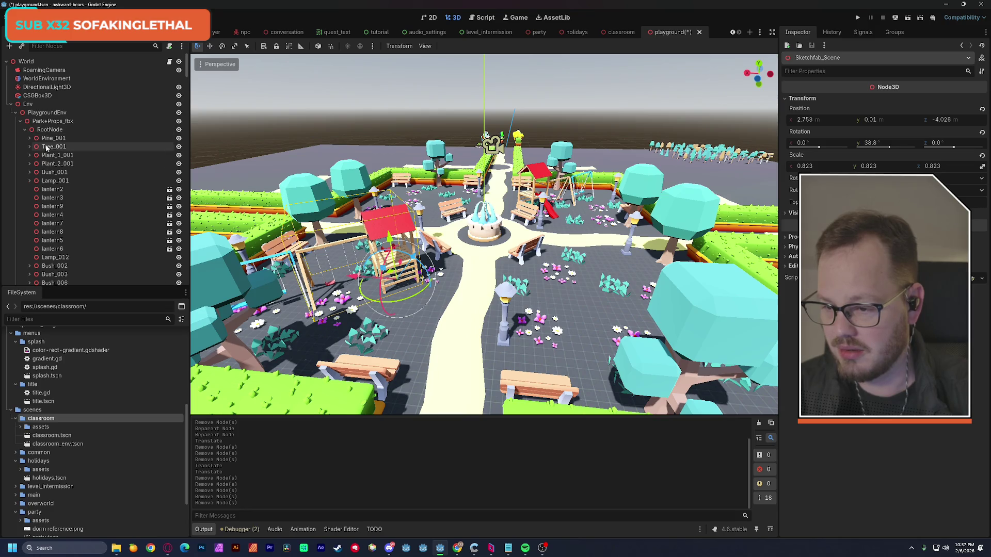
{"action": "left_click", "coordinate": [52, 138]}
Delete the Plant_1_002 node
{"action": "scroll", "coordinate": [60, 156], "scroll_direction": "down", "scroll_amount": 4}
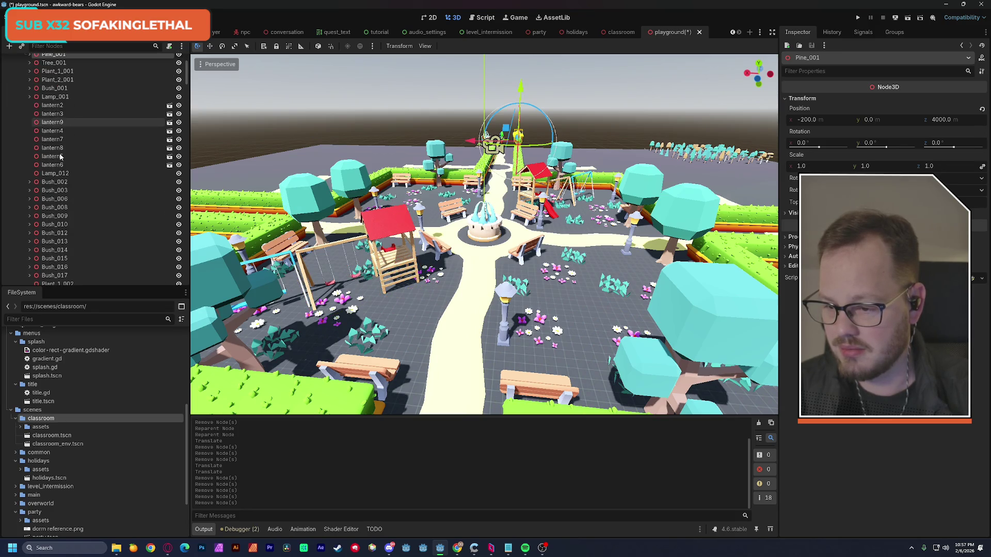
{"action": "scroll", "coordinate": [60, 157], "scroll_direction": "down", "scroll_amount": 4}
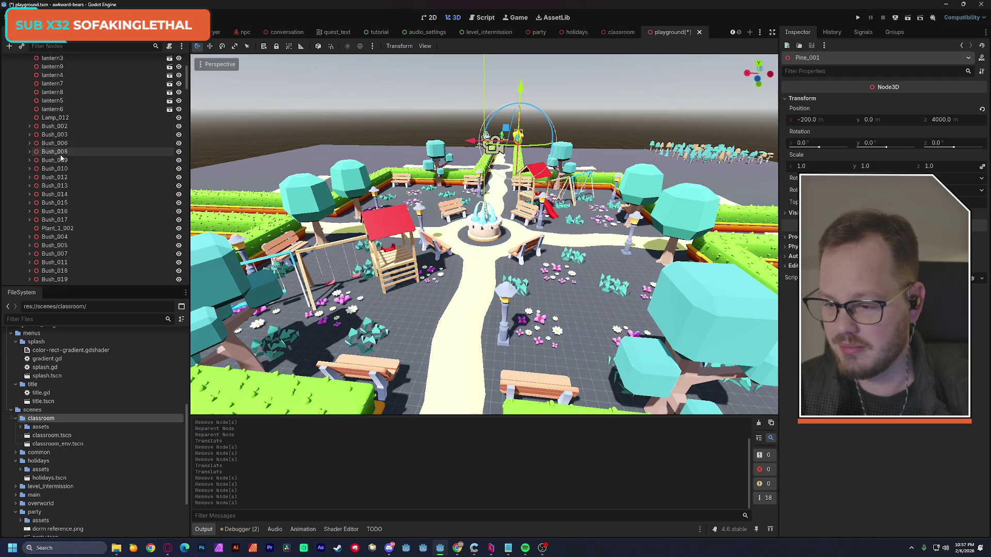
{"action": "left_click", "coordinate": [66, 173]}
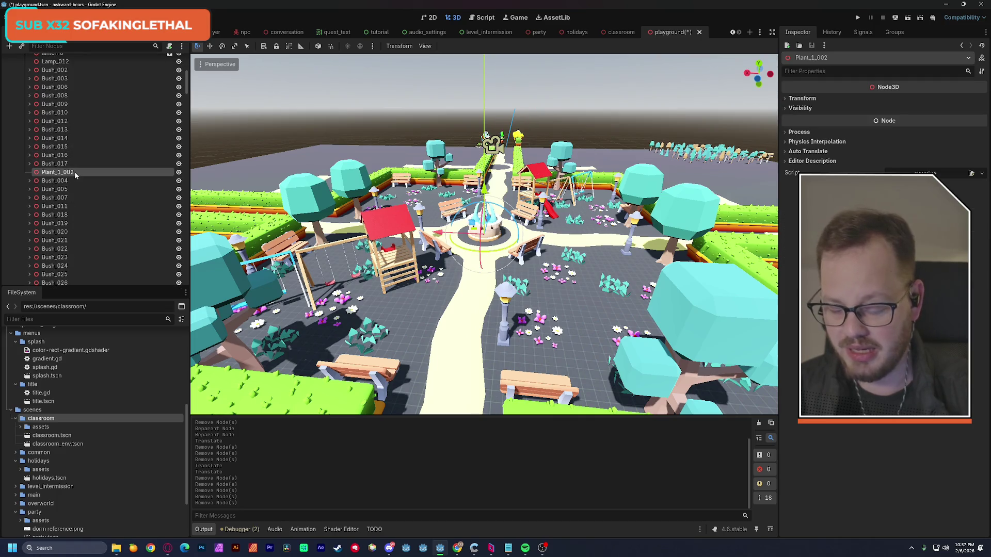
{"action": "key", "text": "Delete"}
{"action": "left_click", "coordinate": [474, 284]}
Start a range selection at Pine_001
{"action": "scroll", "coordinate": [80, 200], "scroll_direction": "up", "scroll_amount": 6}
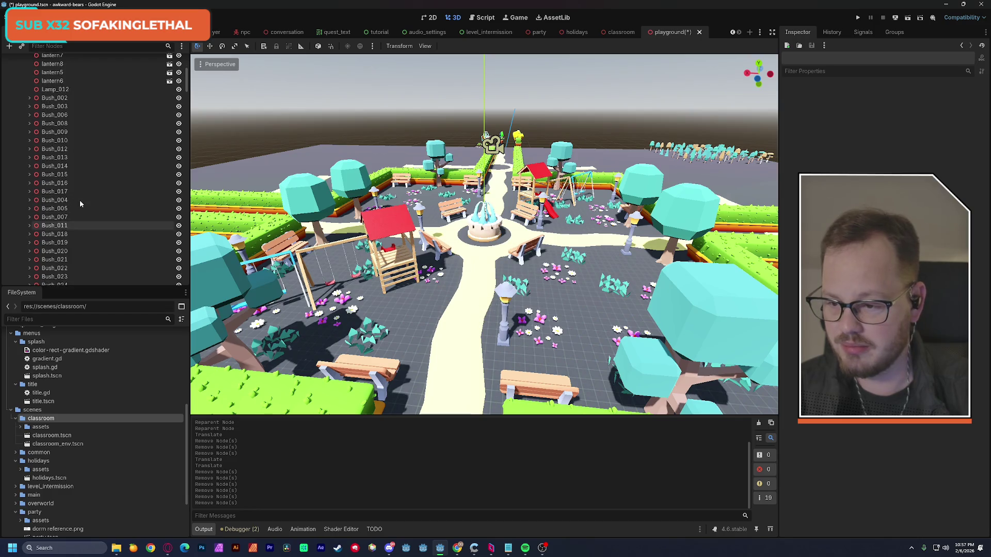
{"action": "left_click", "coordinate": [57, 111]}
{"action": "scroll", "coordinate": [82, 178], "scroll_direction": "down", "scroll_amount": 5}
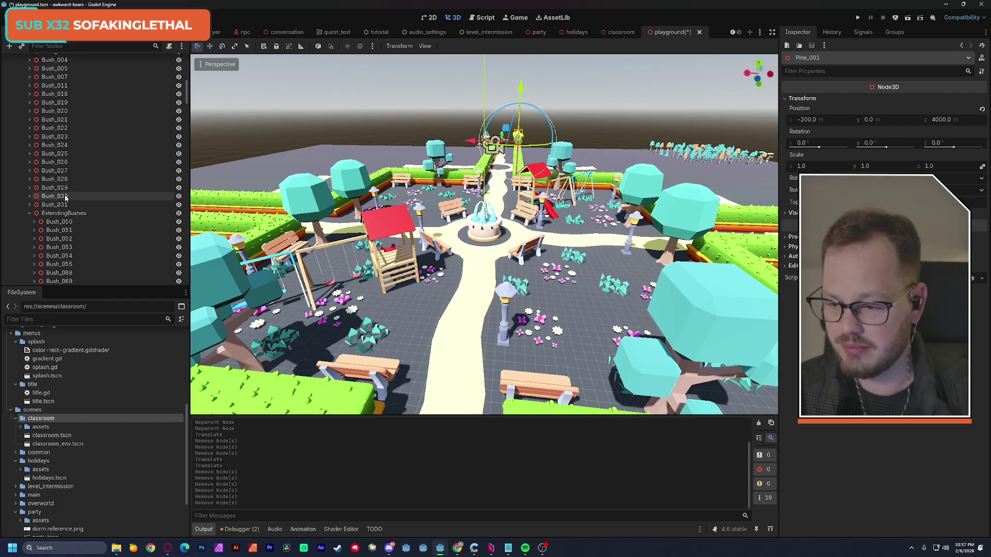
Extend the selection through Bush_031 and drag the 45 nodes higher in the hierarchy
{"action": "left_click", "coordinate": [62, 205], "text": "shift"}
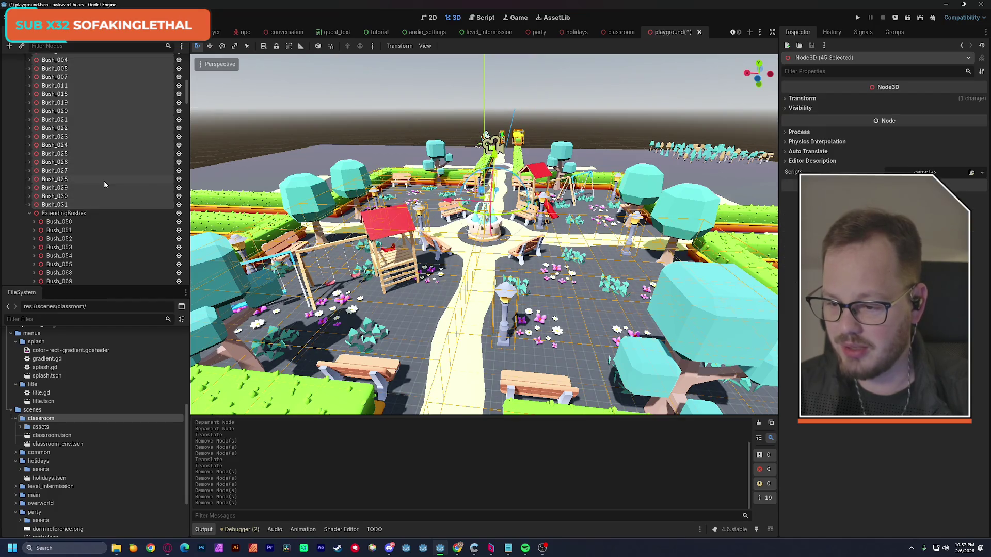
{"action": "scroll", "coordinate": [104, 181], "scroll_direction": "up", "scroll_amount": 10}
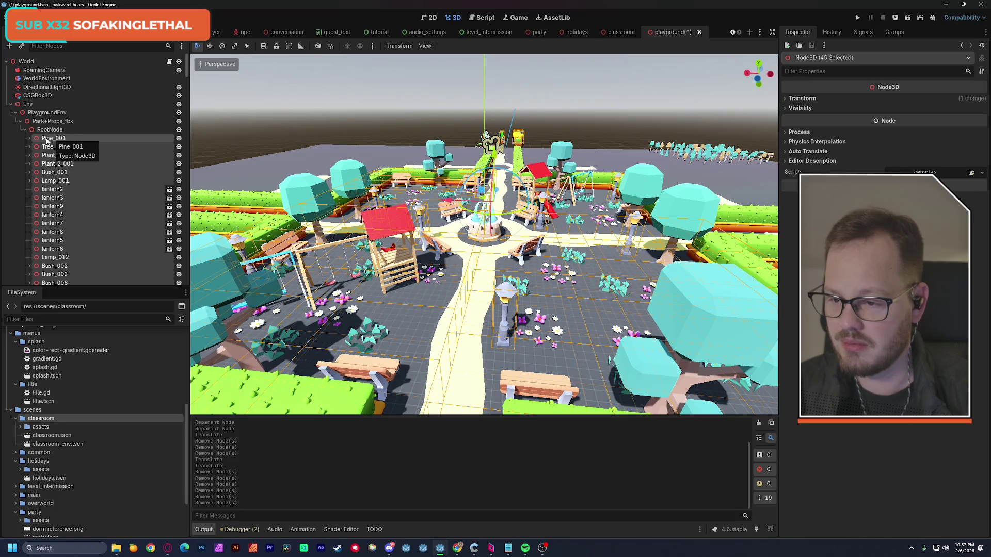
{"action": "left_click_drag", "start_coordinate": [46, 142], "coordinate": [50, 115]}
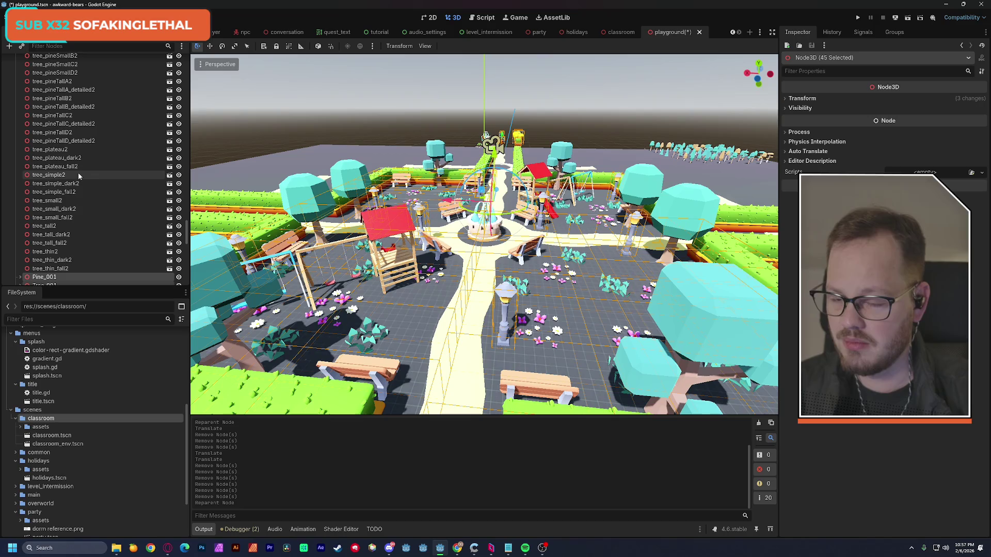
{"action": "left_click_drag", "start_coordinate": [187, 230], "coordinate": [187, 61]}
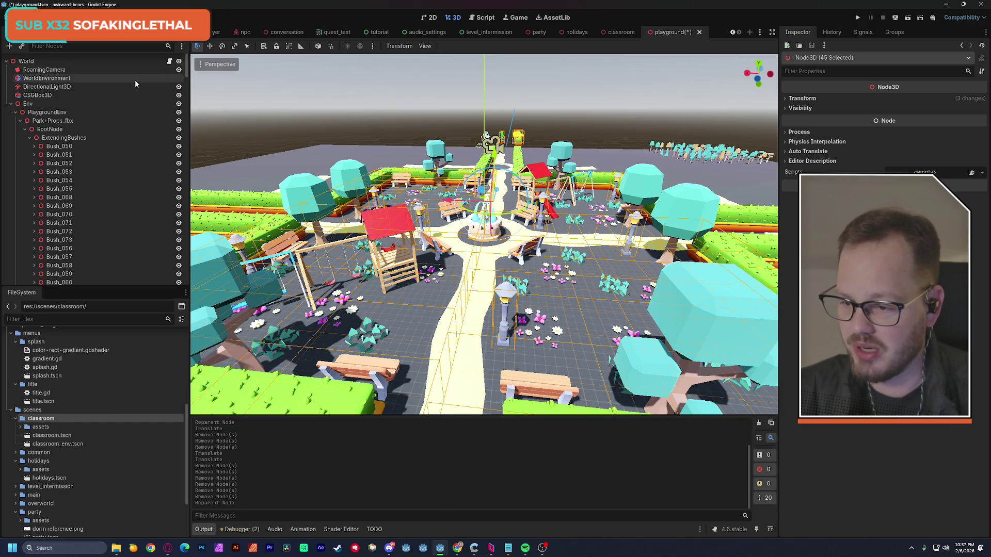
Fold ExtendingBushes and check the transforms of Bush_050, Bush_032 and Bush_147
{"action": "left_click", "coordinate": [55, 146]}
{"action": "left_click", "coordinate": [29, 138]}
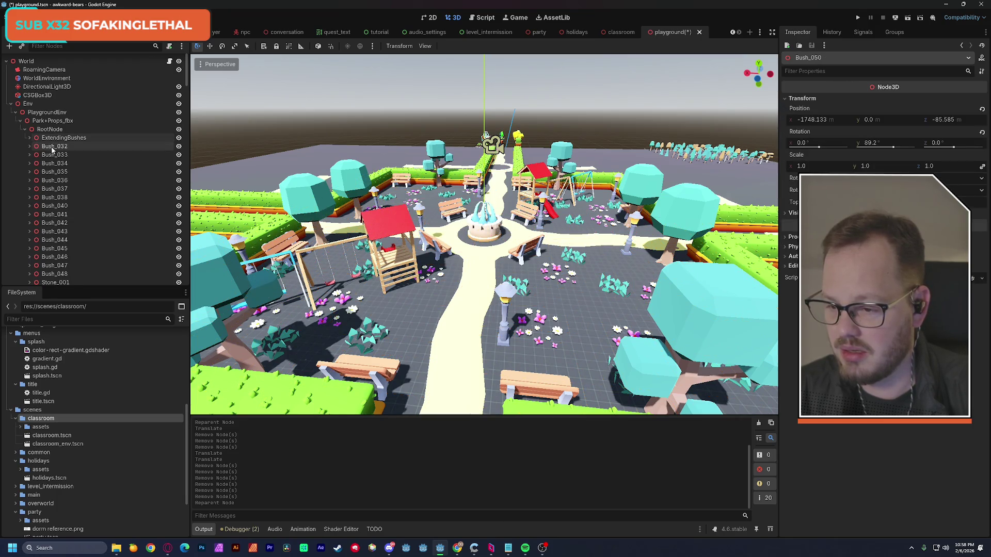
{"action": "left_click", "coordinate": [52, 148]}
{"action": "scroll", "coordinate": [88, 141], "scroll_direction": "down", "scroll_amount": 10}
{"action": "scroll", "coordinate": [88, 140], "scroll_direction": "down", "scroll_amount": 10}
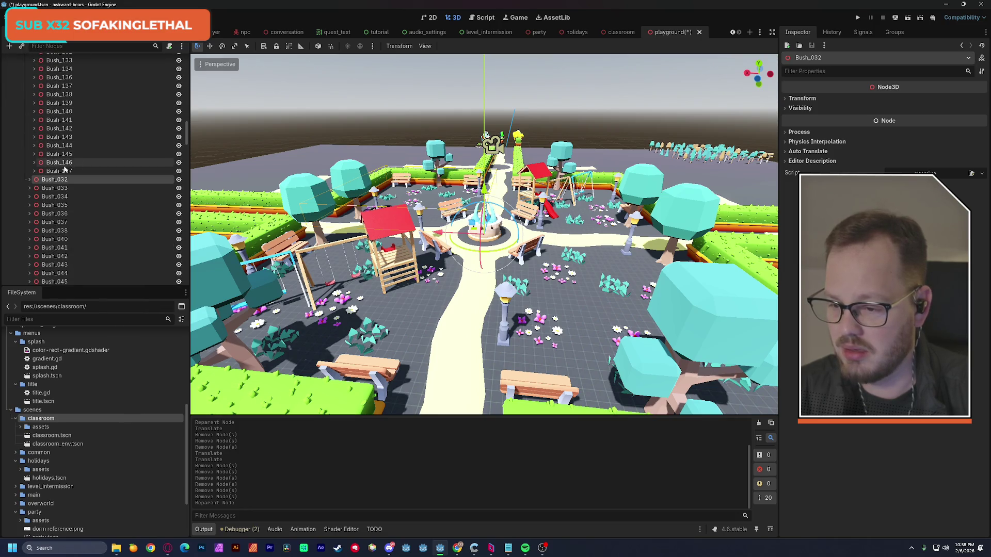
{"action": "left_click", "coordinate": [61, 171]}
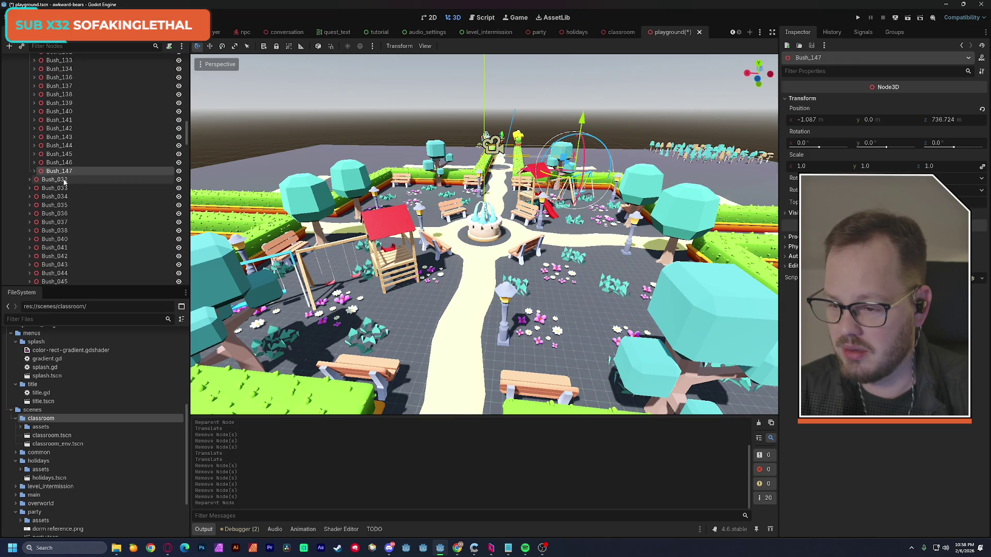
Reparent the 16 bushes Bush_032 through Bush_048 into the ExtendingBushes group
{"action": "left_click", "coordinate": [55, 180]}
{"action": "scroll", "coordinate": [72, 175], "scroll_direction": "down", "scroll_amount": 5}
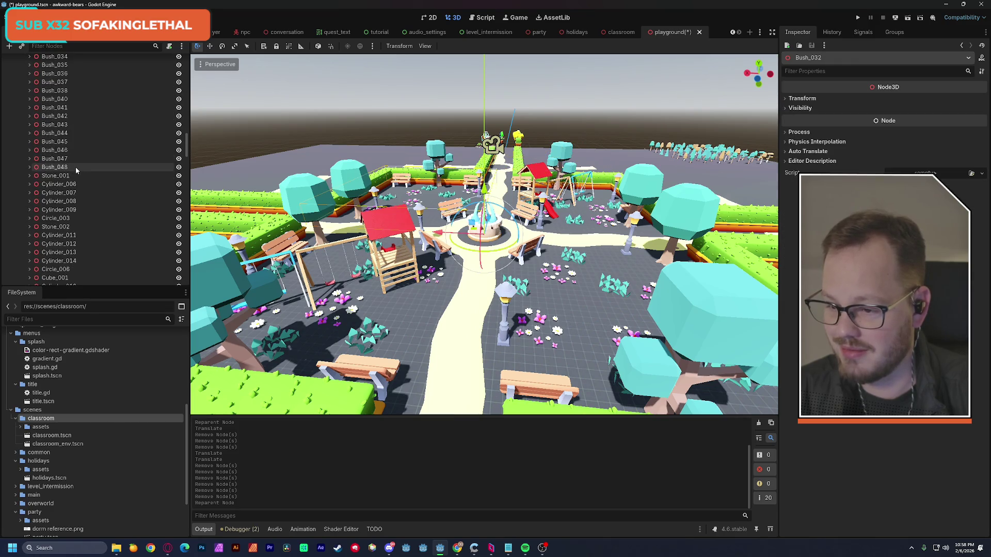
{"action": "left_click", "coordinate": [78, 169], "text": "shift"}
{"action": "scroll", "coordinate": [77, 170], "scroll_direction": "up", "scroll_amount": 7}
{"action": "mouse_move", "coordinate": [55, 233]}
{"action": "left_mouse_down"}
{"action": "mouse_move", "coordinate": [108, 172]}
{"action": "mouse_move", "coordinate": [116, 56]}
{"action": "mouse_move", "coordinate": [76, 130]}
{"action": "left_mouse_up"}
{"action": "scroll", "coordinate": [76, 142], "scroll_direction": "down", "scroll_amount": 6}
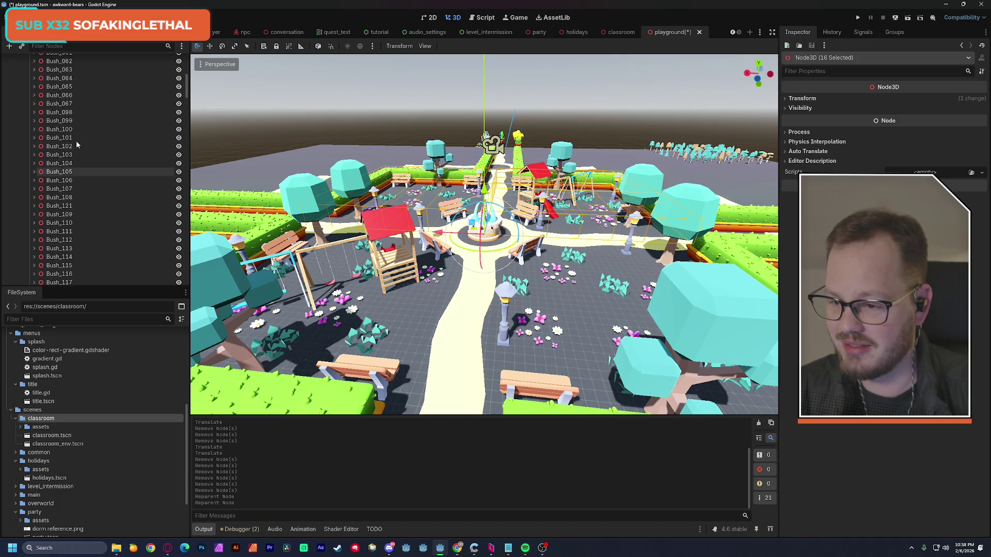
{"action": "scroll", "coordinate": [76, 140], "scroll_direction": "up", "scroll_amount": 6}
{"action": "left_click", "coordinate": [68, 126]}
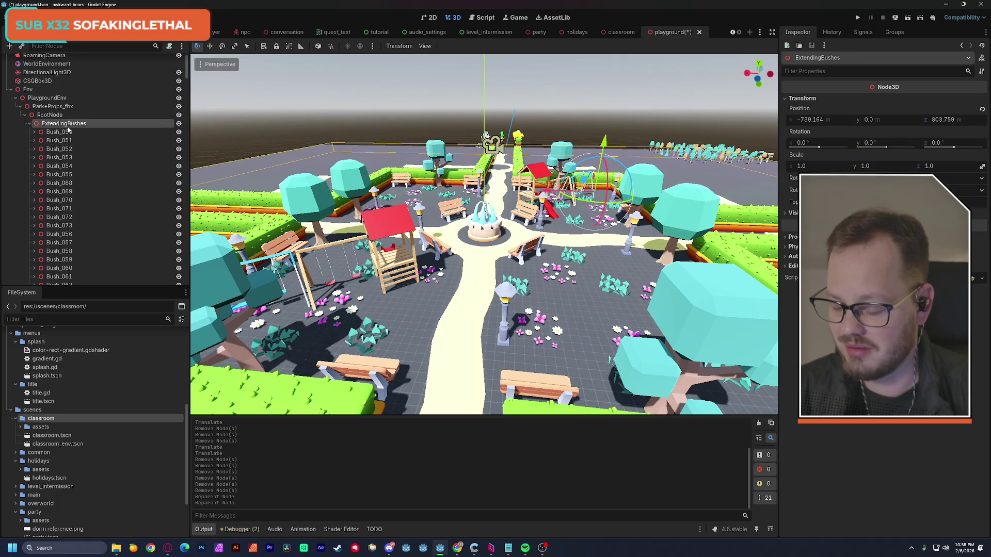
Rename the ExtendingBushes group to Bushes and move it higher in the hierarchy
{"action": "double_click", "coordinate": [64, 124]}
{"action": "left_click", "coordinate": [64, 125]}
{"action": "key", "text": "shift+Home"}
{"action": "key", "text": "BackSpace"}
{"action": "key", "text": "Return"}
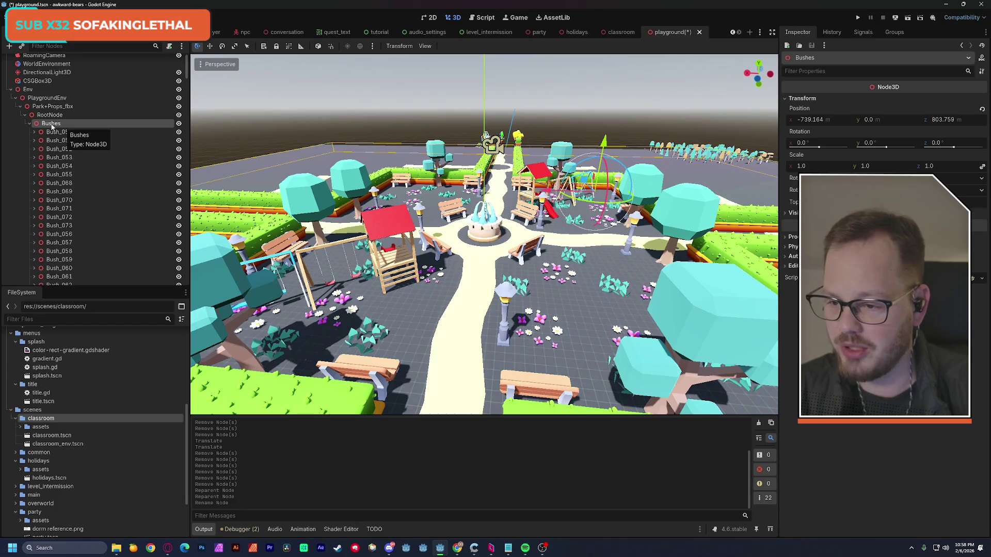
{"action": "left_click_drag", "start_coordinate": [51, 126], "coordinate": [52, 99]}
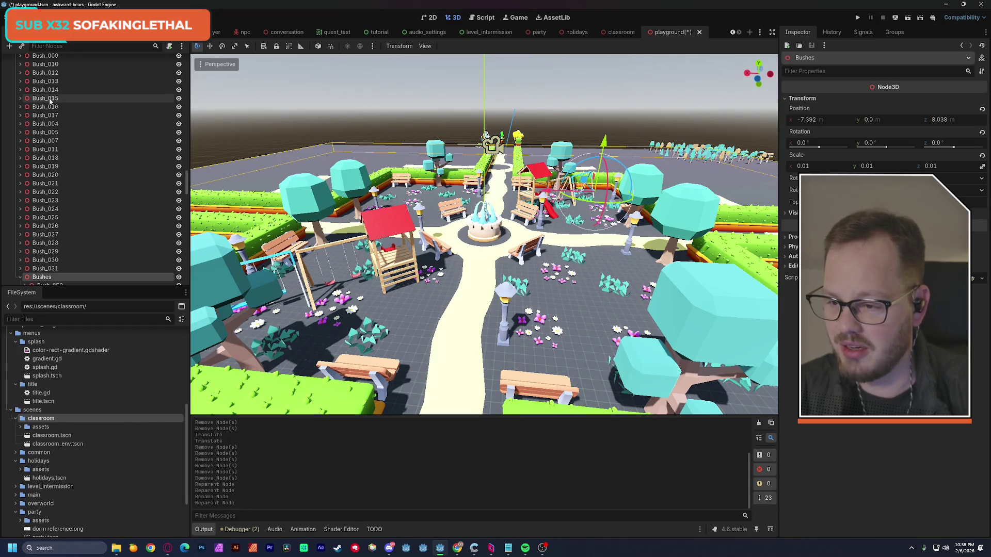
Move the 30 loose bushes, down to Bush_031, into the Bushes group and collapse it
{"action": "scroll", "coordinate": [84, 213], "scroll_direction": "down", "scroll_amount": 2}
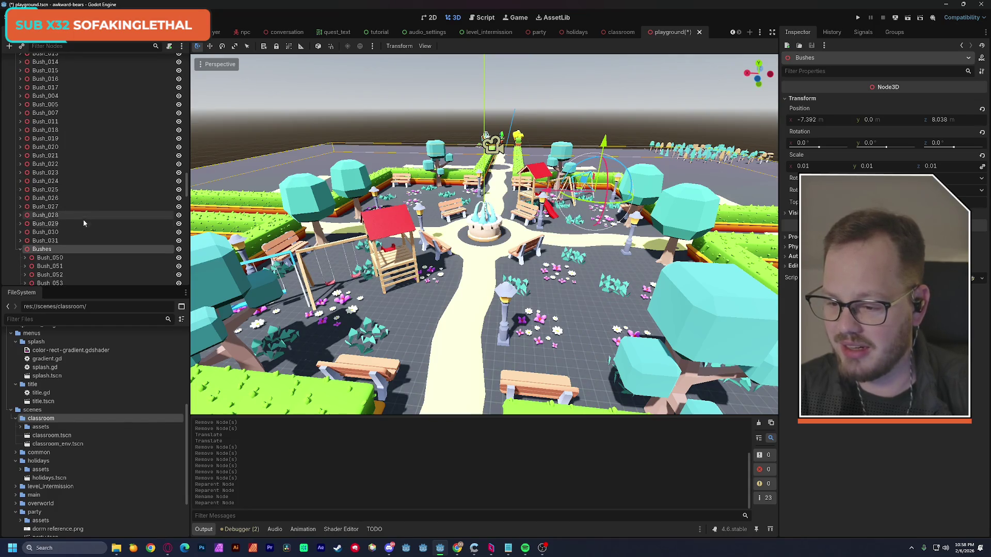
{"action": "left_click", "coordinate": [21, 249]}
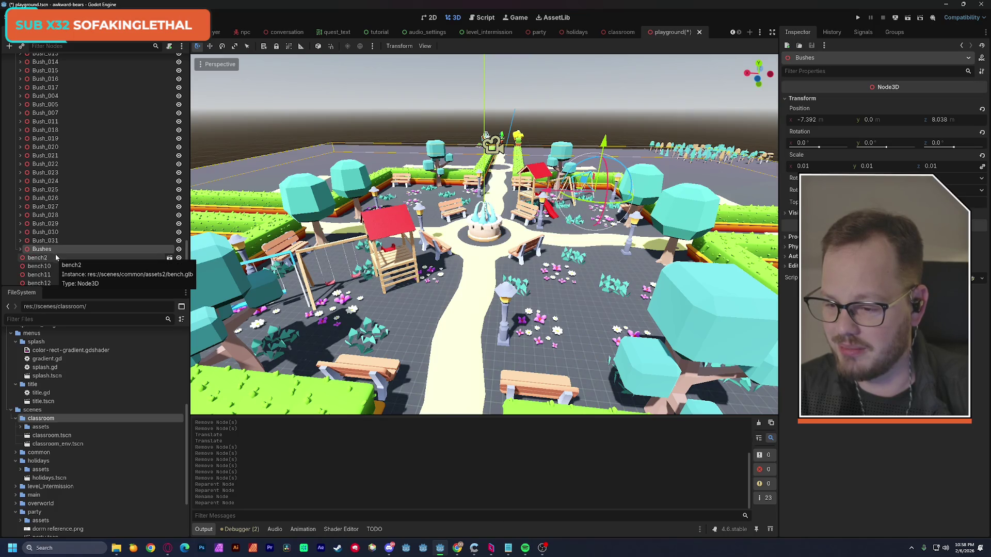
{"action": "left_click", "coordinate": [51, 241]}
{"action": "scroll", "coordinate": [85, 239], "scroll_direction": "up", "scroll_amount": 8}
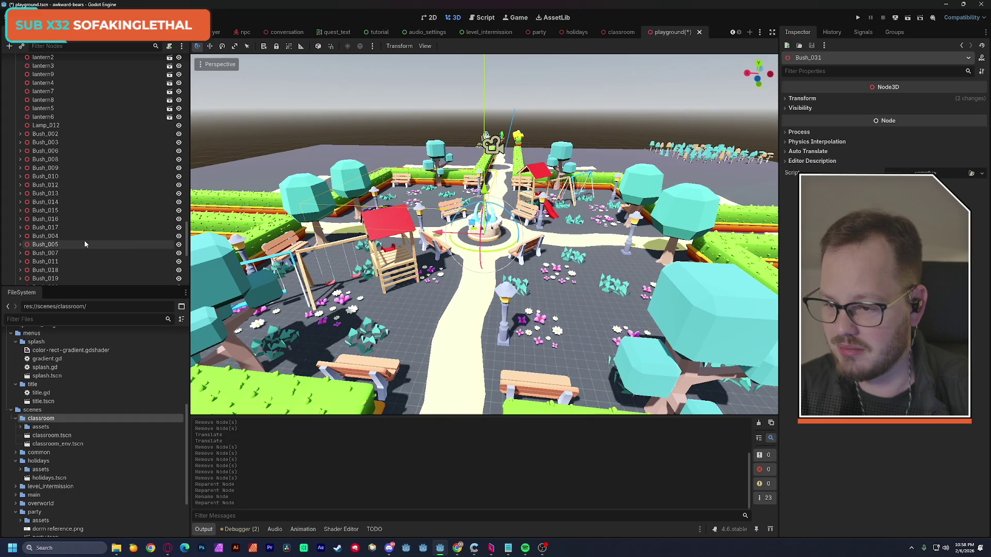
{"action": "left_click", "coordinate": [56, 143], "text": "shift"}
{"action": "scroll", "coordinate": [77, 191], "scroll_direction": "down", "scroll_amount": 10}
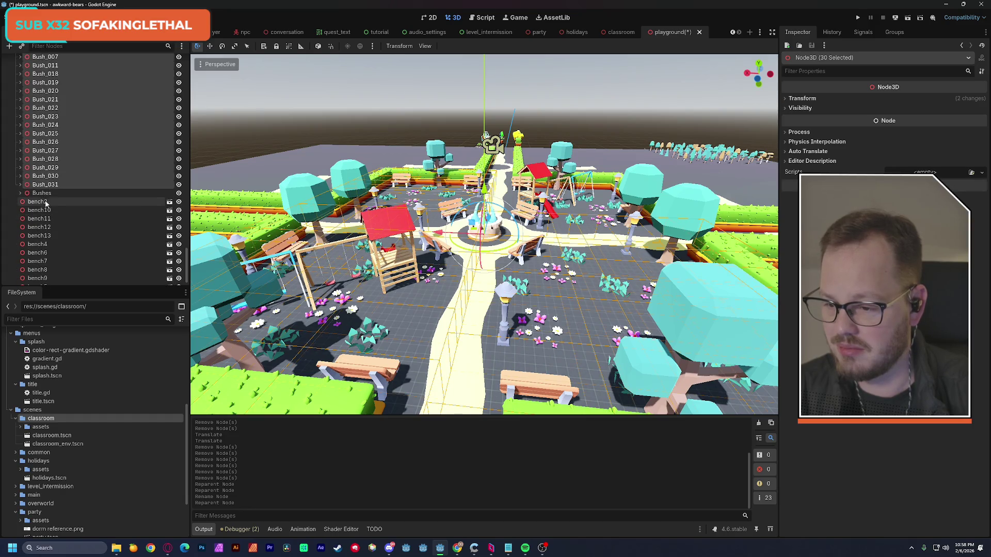
{"action": "left_click_drag", "start_coordinate": [43, 188], "coordinate": [42, 193]}
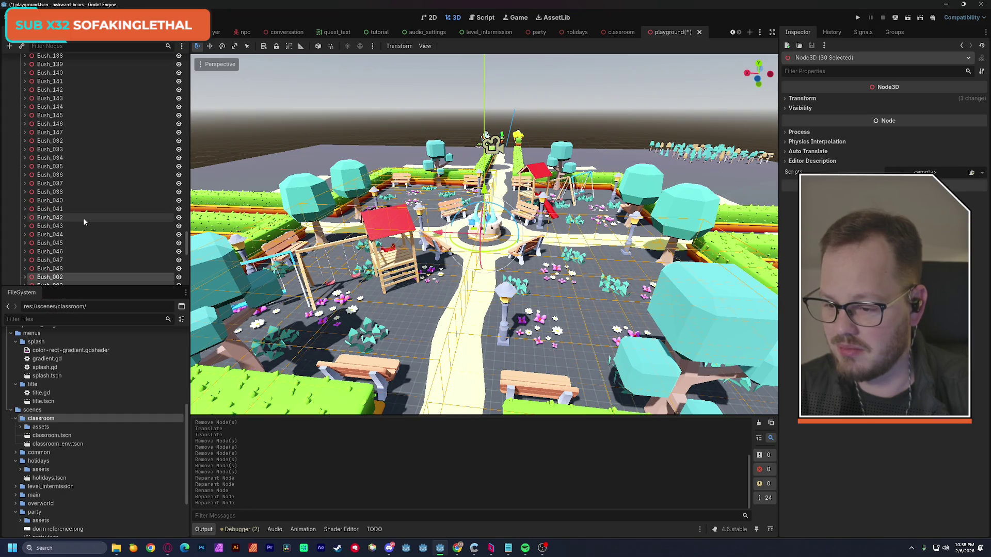
{"action": "scroll", "coordinate": [85, 218], "scroll_direction": "down", "scroll_amount": 5}
{"action": "scroll", "coordinate": [85, 218], "scroll_direction": "up", "scroll_amount": 10}
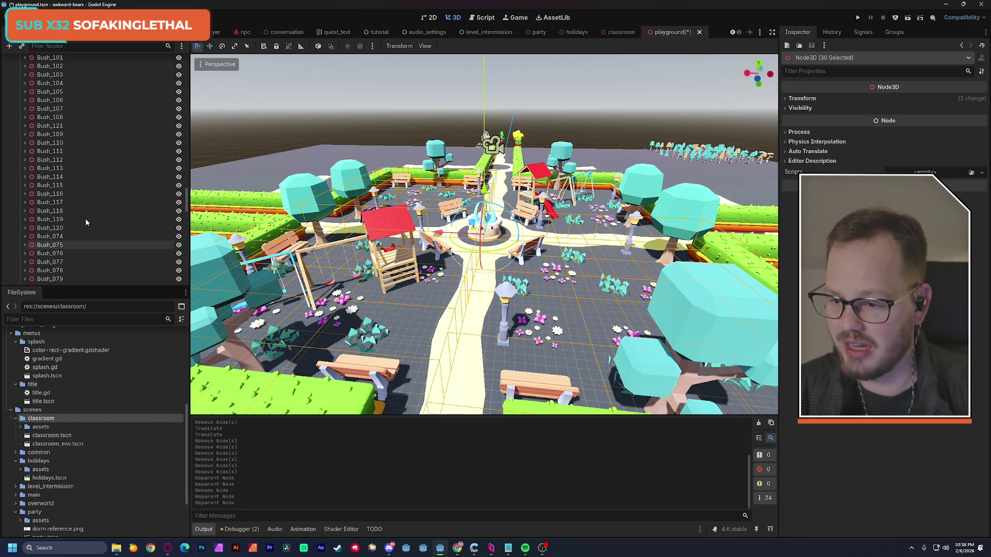
{"action": "scroll", "coordinate": [85, 221], "scroll_direction": "up", "scroll_amount": 10}
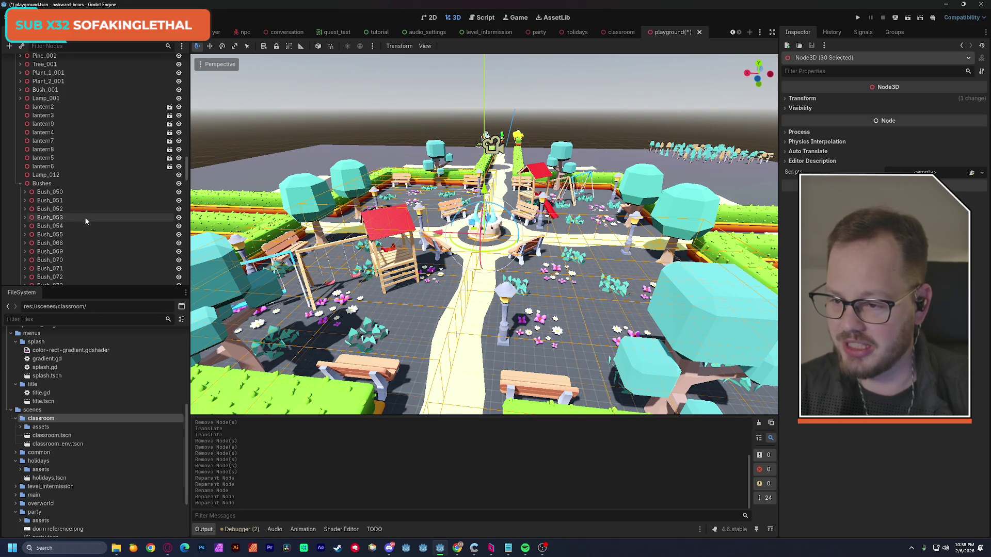
{"action": "left_click", "coordinate": [24, 185]}
{"action": "left_click", "coordinate": [20, 184]}
Select the prop nodes Stone_001 through Flowers_013 and drop them onto PlaygroundEnv
{"action": "scroll", "coordinate": [54, 188], "scroll_direction": "up", "scroll_amount": 3}
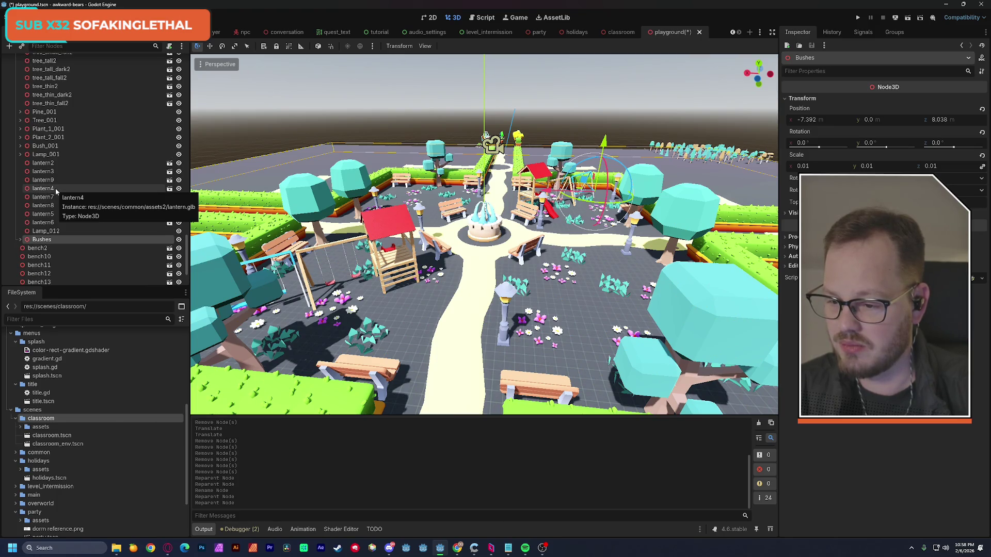
{"action": "scroll", "coordinate": [54, 188], "scroll_direction": "up", "scroll_amount": 5}
{"action": "scroll", "coordinate": [56, 191], "scroll_direction": "up", "scroll_amount": 10}
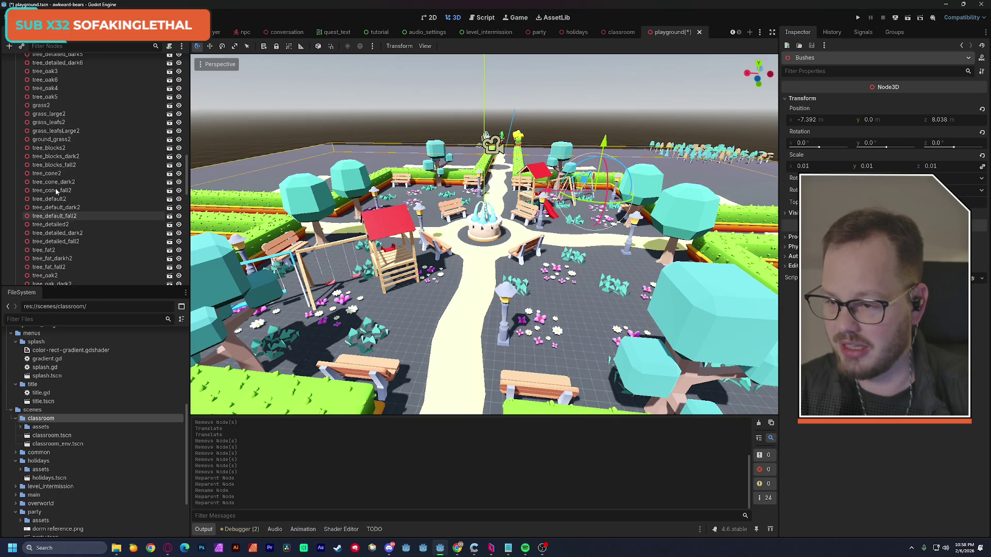
{"action": "scroll", "coordinate": [57, 192], "scroll_direction": "up", "scroll_amount": 10}
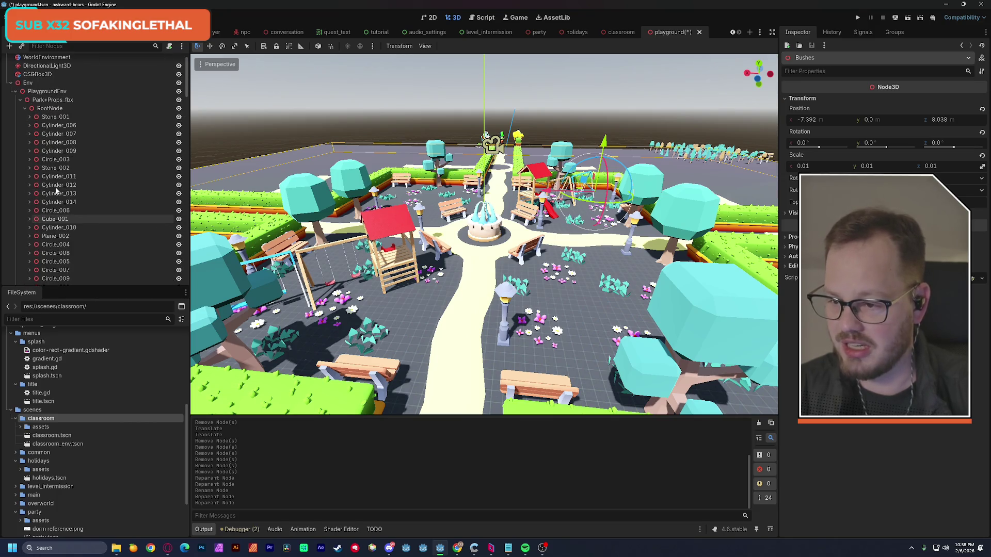
{"action": "left_click", "coordinate": [53, 117]}
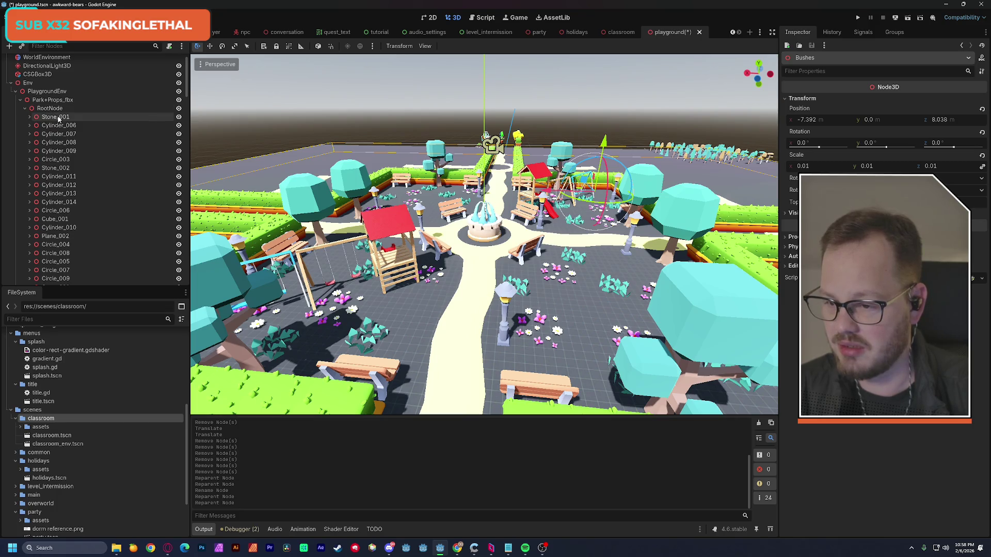
{"action": "scroll", "coordinate": [63, 142], "scroll_direction": "down", "scroll_amount": 2}
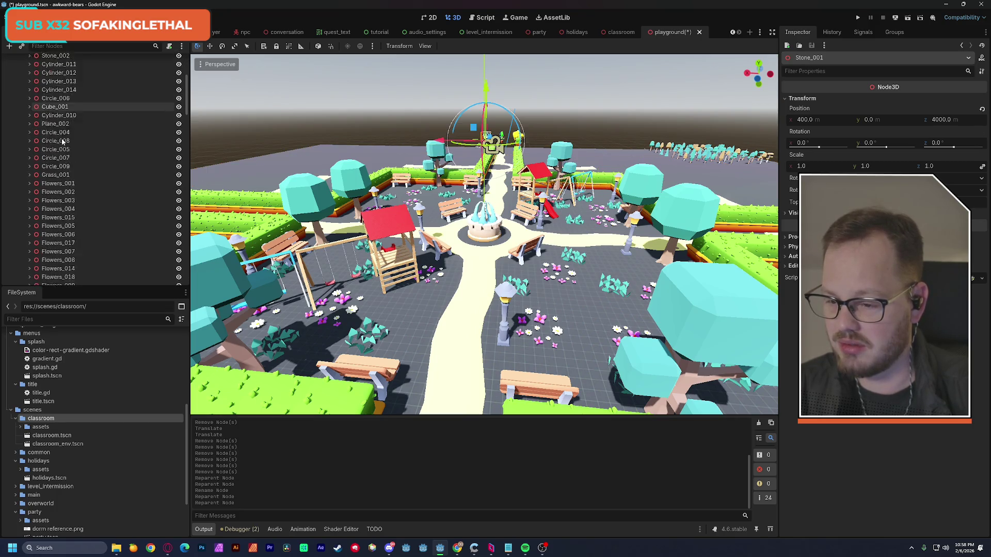
{"action": "scroll", "coordinate": [62, 142], "scroll_direction": "down", "scroll_amount": 5}
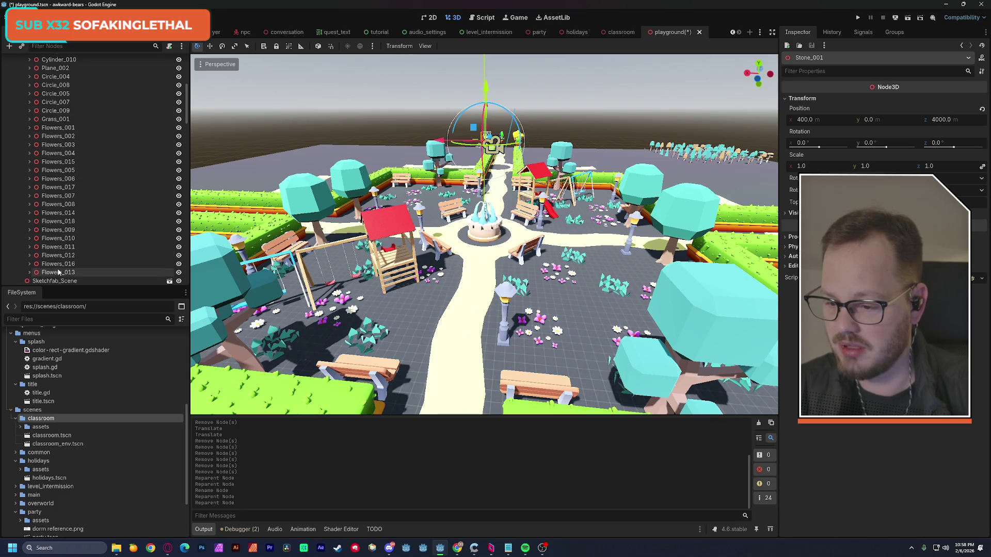
{"action": "left_click", "coordinate": [86, 273], "text": "shift"}
{"action": "scroll", "coordinate": [86, 245], "scroll_direction": "down", "scroll_amount": 1}
{"action": "scroll", "coordinate": [86, 242], "scroll_direction": "up", "scroll_amount": 8}
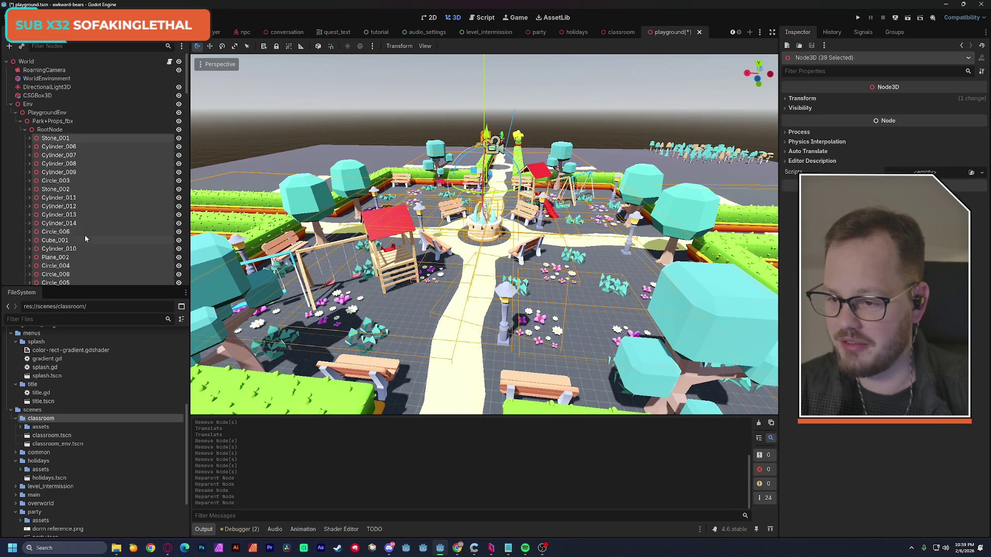
{"action": "left_click_drag", "start_coordinate": [47, 138], "coordinate": [49, 112]}
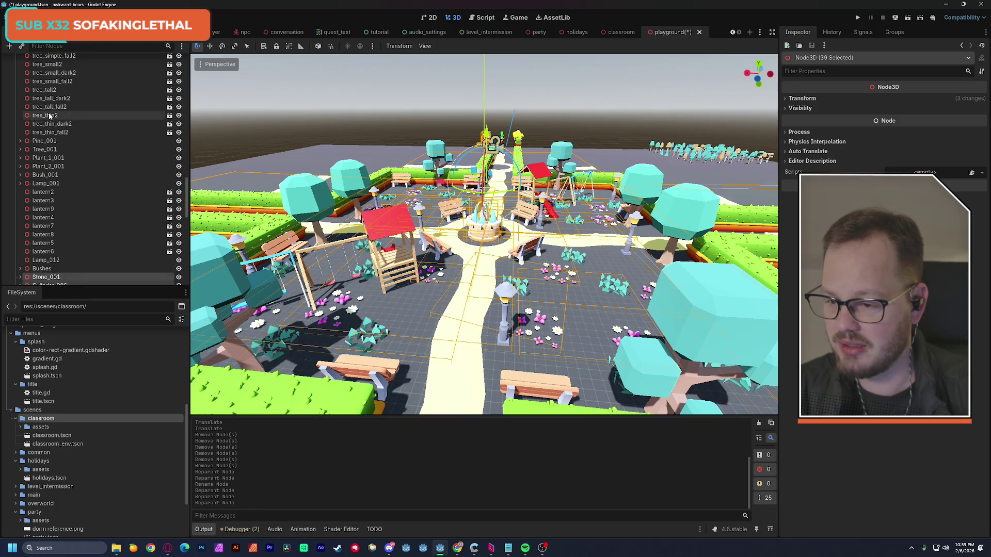
{"action": "key", "text": "super"}
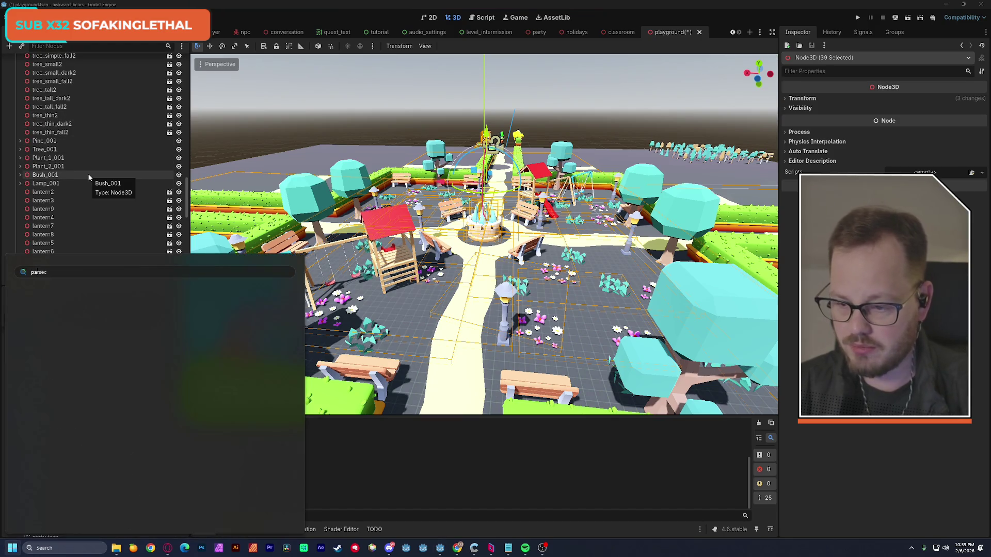
Launch Paint, thicken the brush, and draw a short black stroke near the canvas centre
{"action": "key", "text": "Escape"}
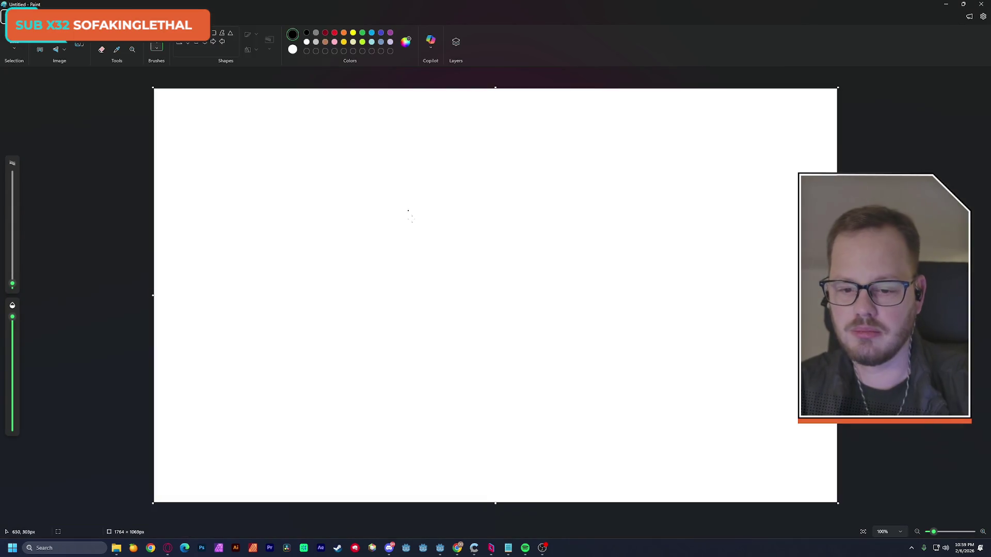
{"action": "left_click_drag", "start_coordinate": [14, 285], "coordinate": [13, 276]}
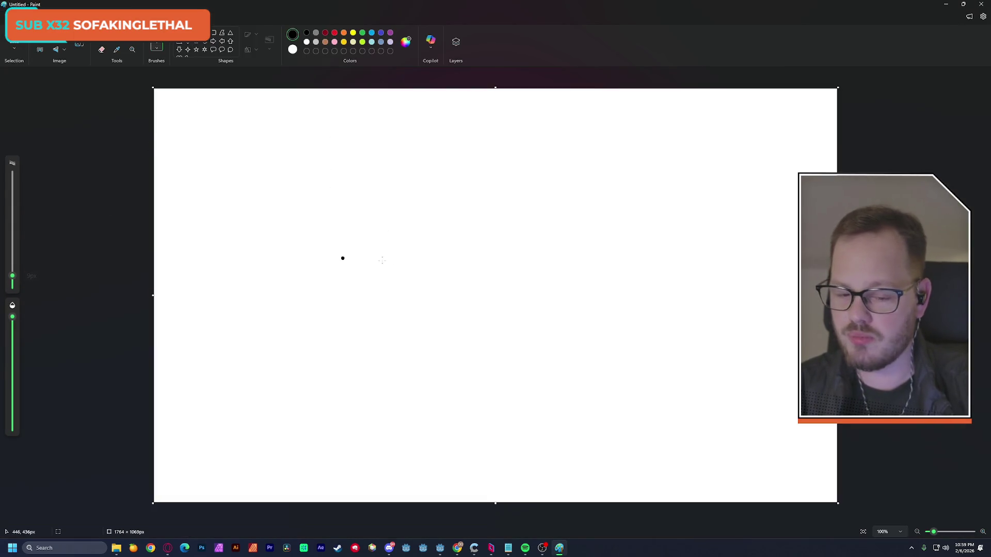
{"action": "mouse_move", "coordinate": [405, 299]}
{"action": "left_mouse_down"}
{"action": "mouse_move", "coordinate": [398, 233]}
{"action": "mouse_move", "coordinate": [432, 212]}
{"action": "mouse_move", "coordinate": [430, 139]}
{"action": "left_mouse_up"}
{"action": "key", "text": "ctrl+z"}
{"action": "mouse_move", "coordinate": [409, 289]}
{"action": "left_mouse_down"}
{"action": "mouse_move", "coordinate": [398, 285]}
{"action": "mouse_move", "coordinate": [404, 196]}
{"action": "mouse_move", "coordinate": [381, 178]}
{"action": "mouse_move", "coordinate": [450, 150]}
{"action": "mouse_move", "coordinate": [549, 196]}
{"action": "mouse_move", "coordinate": [552, 252]}
{"action": "mouse_move", "coordinate": [496, 297]}
{"action": "mouse_move", "coordinate": [476, 296]}
{"action": "left_mouse_up"}
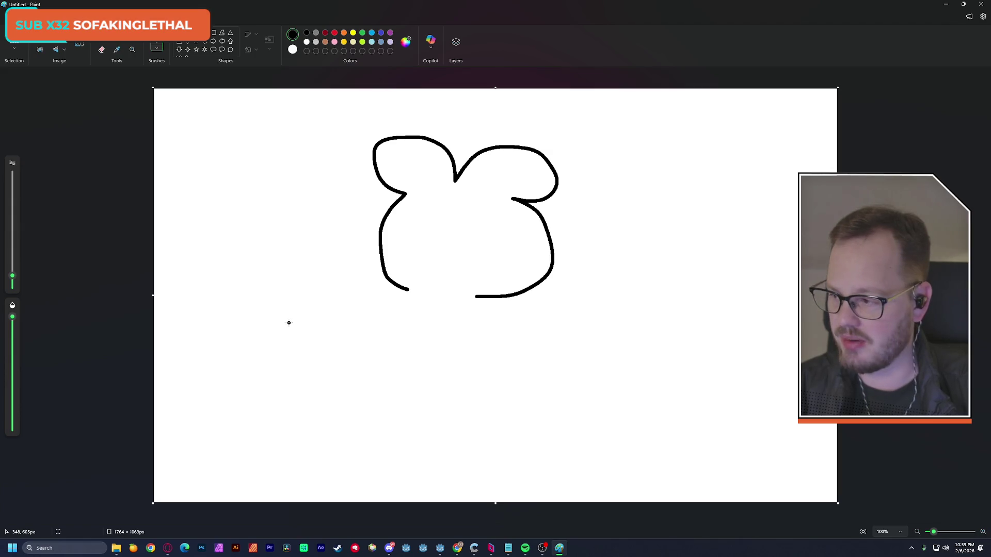
Close the bottom of the bear-head outline and hand-letter UNBERABLY beneath it
{"action": "left_click_drag", "start_coordinate": [408, 290], "coordinate": [463, 298]}
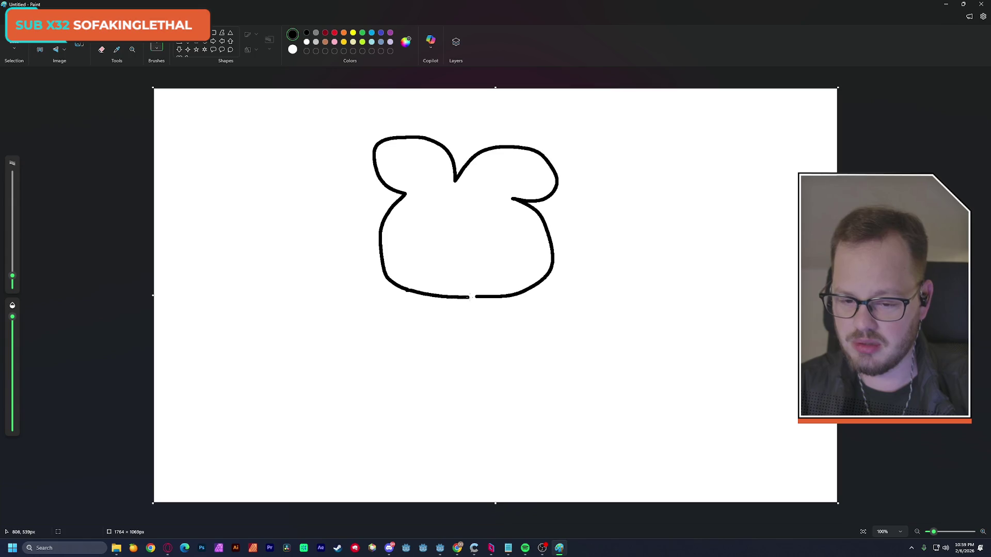
{"action": "left_click_drag", "start_coordinate": [277, 309], "coordinate": [307, 302]}
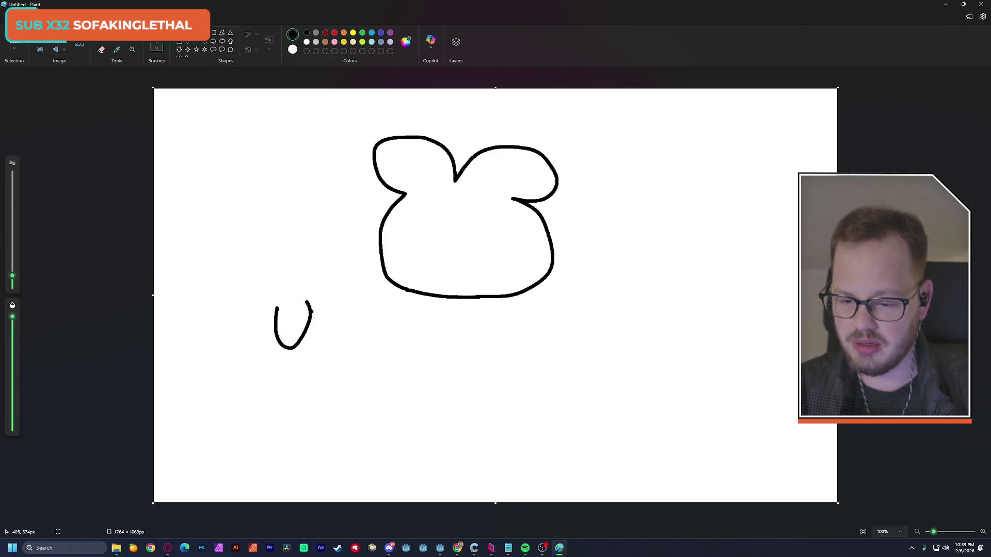
{"action": "mouse_move", "coordinate": [314, 342]}
{"action": "left_mouse_down"}
{"action": "mouse_move", "coordinate": [324, 303]}
{"action": "mouse_move", "coordinate": [353, 291]}
{"action": "left_mouse_up"}
{"action": "mouse_move", "coordinate": [356, 353]}
{"action": "left_mouse_down"}
{"action": "mouse_move", "coordinate": [362, 299]}
{"action": "mouse_move", "coordinate": [361, 353]}
{"action": "mouse_move", "coordinate": [390, 299]}
{"action": "mouse_move", "coordinate": [419, 308]}
{"action": "mouse_move", "coordinate": [426, 342]}
{"action": "left_mouse_up"}
{"action": "mouse_move", "coordinate": [425, 308]}
{"action": "left_mouse_down"}
{"action": "mouse_move", "coordinate": [429, 336]}
{"action": "mouse_move", "coordinate": [452, 354]}
{"action": "mouse_move", "coordinate": [476, 353]}
{"action": "left_mouse_up"}
{"action": "mouse_move", "coordinate": [493, 318]}
{"action": "left_mouse_down"}
{"action": "mouse_move", "coordinate": [516, 316]}
{"action": "mouse_move", "coordinate": [486, 356]}
{"action": "mouse_move", "coordinate": [546, 356]}
{"action": "left_mouse_up"}
{"action": "mouse_move", "coordinate": [552, 306]}
{"action": "left_mouse_down"}
{"action": "mouse_move", "coordinate": [567, 317]}
{"action": "mouse_move", "coordinate": [549, 367]}
{"action": "left_mouse_up"}
{"action": "mouse_move", "coordinate": [630, 305]}
{"action": "left_mouse_down"}
{"action": "mouse_move", "coordinate": [615, 369]}
{"action": "mouse_move", "coordinate": [638, 361]}
{"action": "left_mouse_up"}
Write the second word AWKWA… off the right edge, then draw and undo an underline
{"action": "left_click_drag", "start_coordinate": [614, 347], "coordinate": [634, 343]}
{"action": "mouse_move", "coordinate": [644, 306]}
{"action": "left_mouse_down"}
{"action": "mouse_move", "coordinate": [660, 345]}
{"action": "mouse_move", "coordinate": [673, 308]}
{"action": "left_mouse_up"}
{"action": "mouse_move", "coordinate": [687, 306]}
{"action": "left_mouse_down"}
{"action": "mouse_move", "coordinate": [686, 355]}
{"action": "mouse_move", "coordinate": [694, 338]}
{"action": "mouse_move", "coordinate": [705, 352]}
{"action": "left_mouse_up"}
{"action": "mouse_move", "coordinate": [724, 299]}
{"action": "left_mouse_down"}
{"action": "mouse_move", "coordinate": [728, 347]}
{"action": "mouse_move", "coordinate": [762, 305]}
{"action": "left_mouse_up"}
{"action": "left_click_drag", "start_coordinate": [758, 348], "coordinate": [776, 299]}
{"action": "mouse_move", "coordinate": [776, 300]}
{"action": "left_mouse_down"}
{"action": "mouse_move", "coordinate": [780, 349]}
{"action": "mouse_move", "coordinate": [775, 330]}
{"action": "left_mouse_up"}
{"action": "left_click_drag", "start_coordinate": [793, 304], "coordinate": [787, 342]}
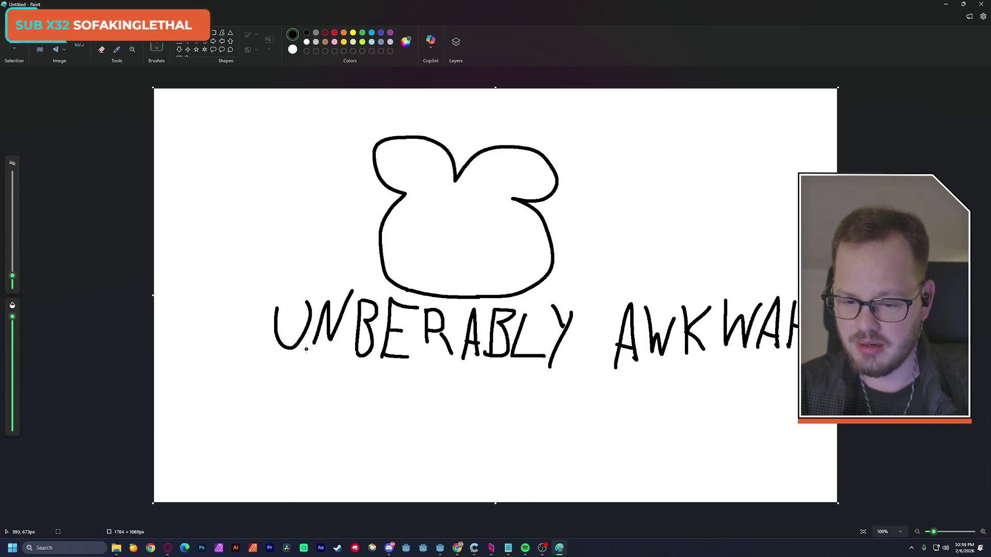
{"action": "left_click_drag", "start_coordinate": [360, 365], "coordinate": [468, 363]}
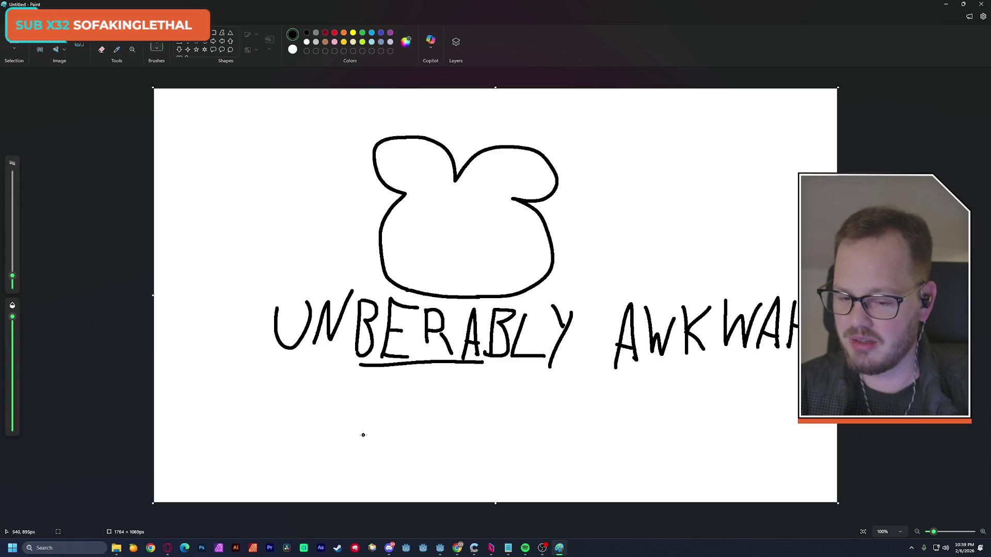
{"action": "key", "text": "ctrl+z"}
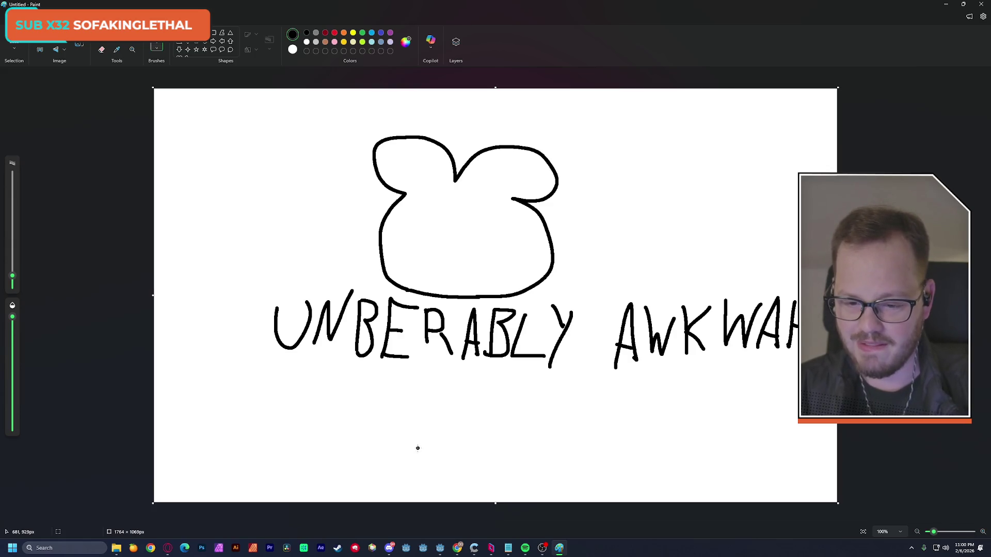
Draw a small oval controller icon with a stem, and write 'this game is designed' beside it
{"action": "mouse_move", "coordinate": [384, 427]}
{"action": "left_mouse_down"}
{"action": "mouse_move", "coordinate": [358, 426]}
{"action": "mouse_move", "coordinate": [385, 459]}
{"action": "mouse_move", "coordinate": [395, 432]}
{"action": "left_mouse_up"}
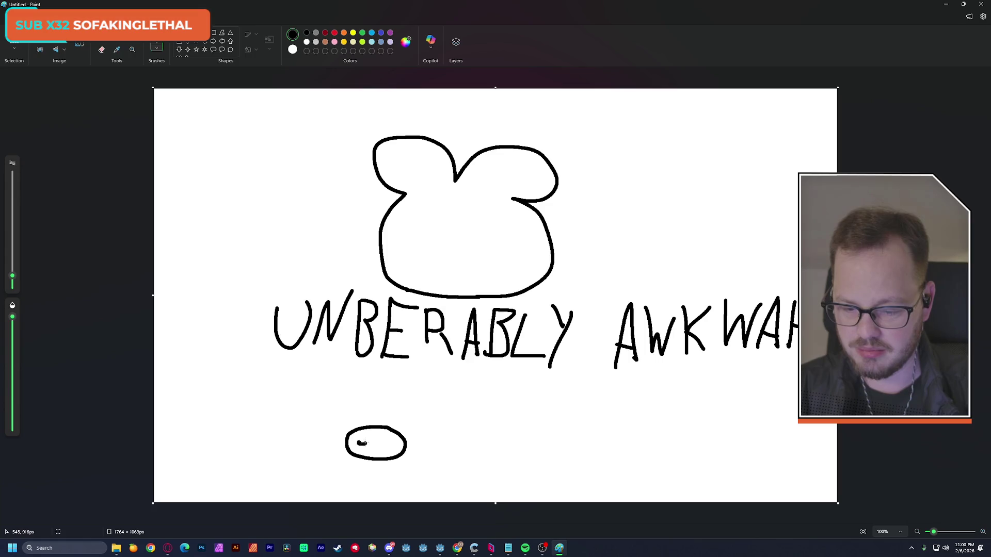
{"action": "left_click_drag", "start_coordinate": [377, 426], "coordinate": [384, 420]}
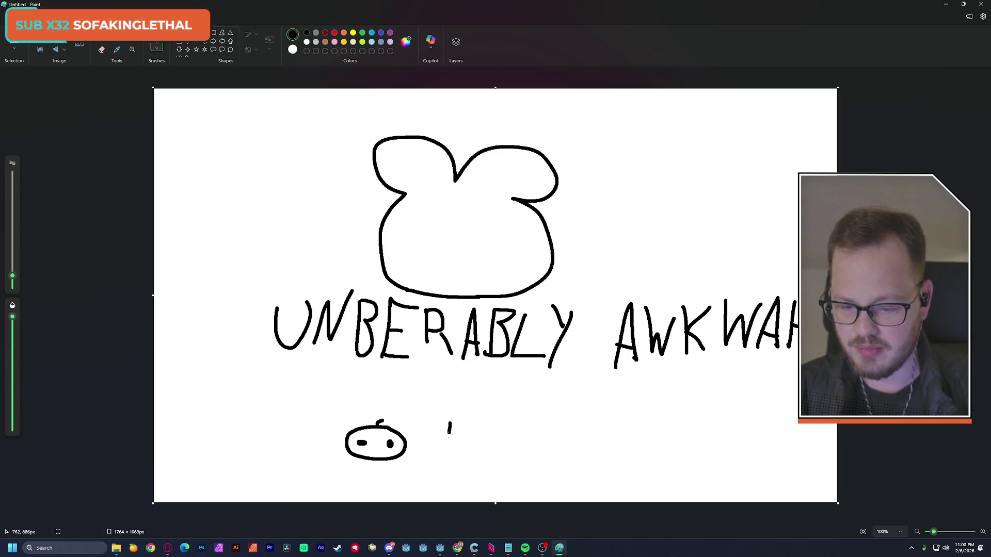
{"action": "left_click_drag", "start_coordinate": [459, 416], "coordinate": [463, 440]}
{"action": "mouse_move", "coordinate": [526, 428]}
{"action": "left_mouse_down"}
{"action": "mouse_move", "coordinate": [513, 443]}
{"action": "mouse_move", "coordinate": [649, 438]}
{"action": "left_mouse_up"}
{"action": "left_click", "coordinate": [597, 417]}
{"action": "mouse_move", "coordinate": [655, 430]}
{"action": "left_mouse_down"}
{"action": "mouse_move", "coordinate": [692, 442]}
{"action": "mouse_move", "coordinate": [733, 423]}
{"action": "mouse_move", "coordinate": [744, 428]}
{"action": "mouse_move", "coordinate": [750, 412]}
{"action": "left_mouse_up"}
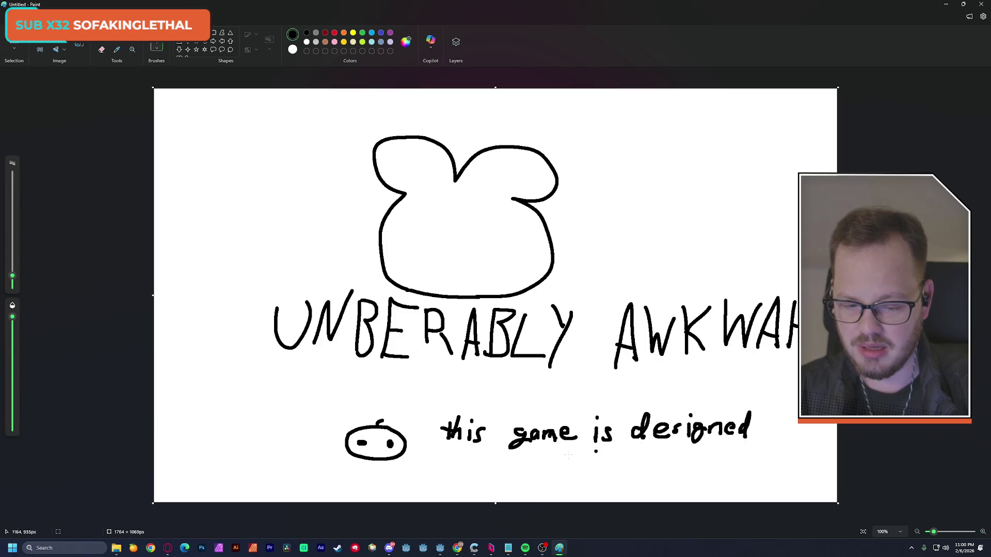
Write the rest of the note, 'to be played with a controller', on the lines below
{"action": "left_click_drag", "start_coordinate": [446, 451], "coordinate": [444, 473]}
{"action": "left_click_drag", "start_coordinate": [439, 459], "coordinate": [508, 467]}
{"action": "mouse_move", "coordinate": [519, 459]}
{"action": "left_mouse_down"}
{"action": "mouse_move", "coordinate": [553, 480]}
{"action": "mouse_move", "coordinate": [557, 470]}
{"action": "left_mouse_up"}
{"action": "mouse_move", "coordinate": [583, 446]}
{"action": "left_mouse_down"}
{"action": "mouse_move", "coordinate": [579, 467]}
{"action": "mouse_move", "coordinate": [599, 470]}
{"action": "left_mouse_up"}
{"action": "left_click_drag", "start_coordinate": [602, 461], "coordinate": [605, 470]}
{"action": "mouse_move", "coordinate": [614, 459]}
{"action": "left_mouse_down"}
{"action": "mouse_move", "coordinate": [599, 482]}
{"action": "mouse_move", "coordinate": [643, 472]}
{"action": "left_mouse_up"}
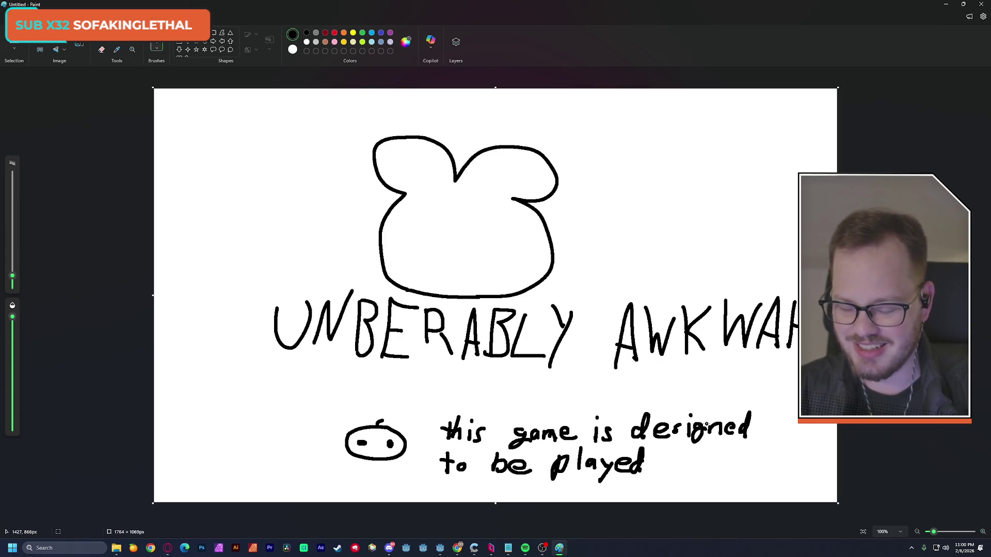
{"action": "left_click", "coordinate": [683, 474]}
{"action": "left_click_drag", "start_coordinate": [665, 459], "coordinate": [730, 460]}
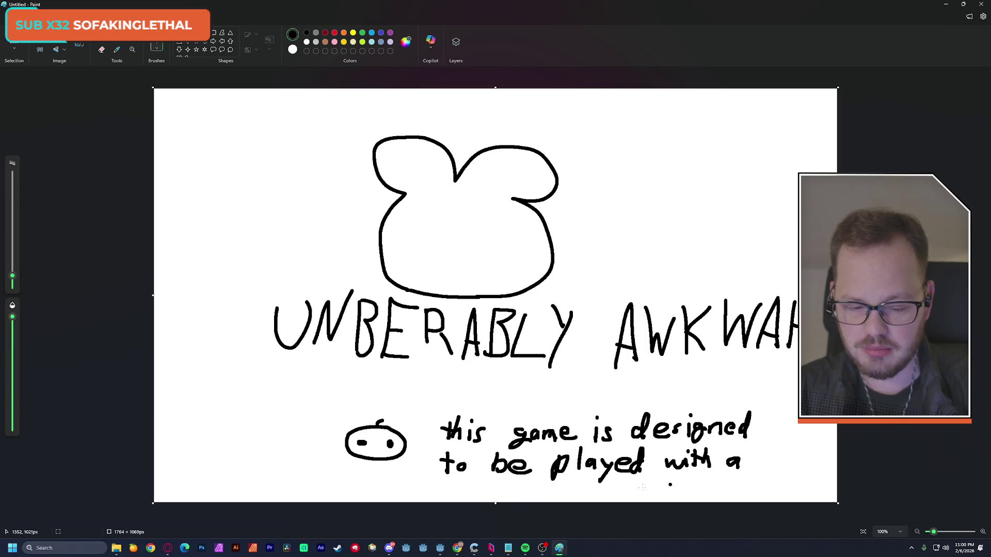
{"action": "mouse_move", "coordinate": [548, 489]}
{"action": "left_mouse_down"}
{"action": "mouse_move", "coordinate": [562, 496]}
{"action": "mouse_move", "coordinate": [645, 487]}
{"action": "left_mouse_up"}
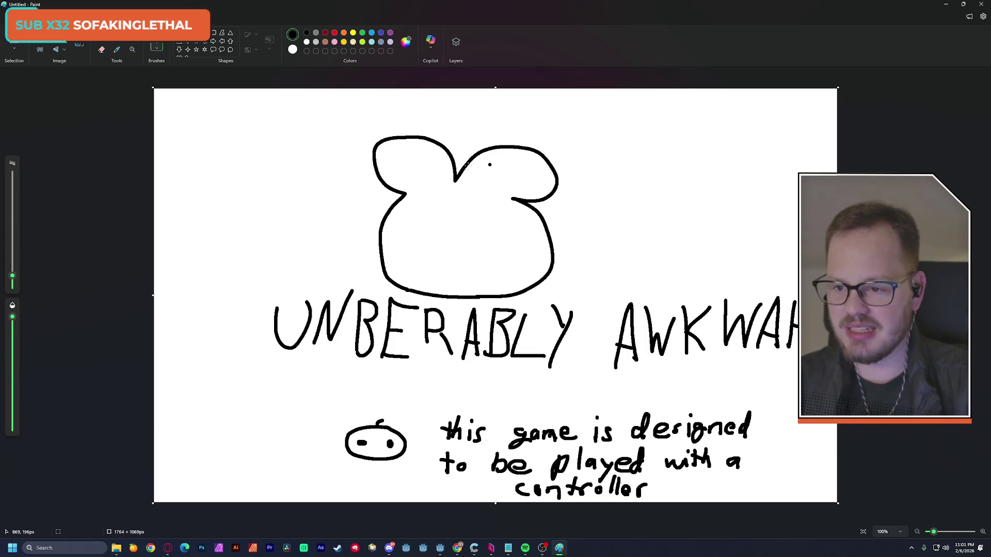
{"action": "left_click", "coordinate": [945, 4]}
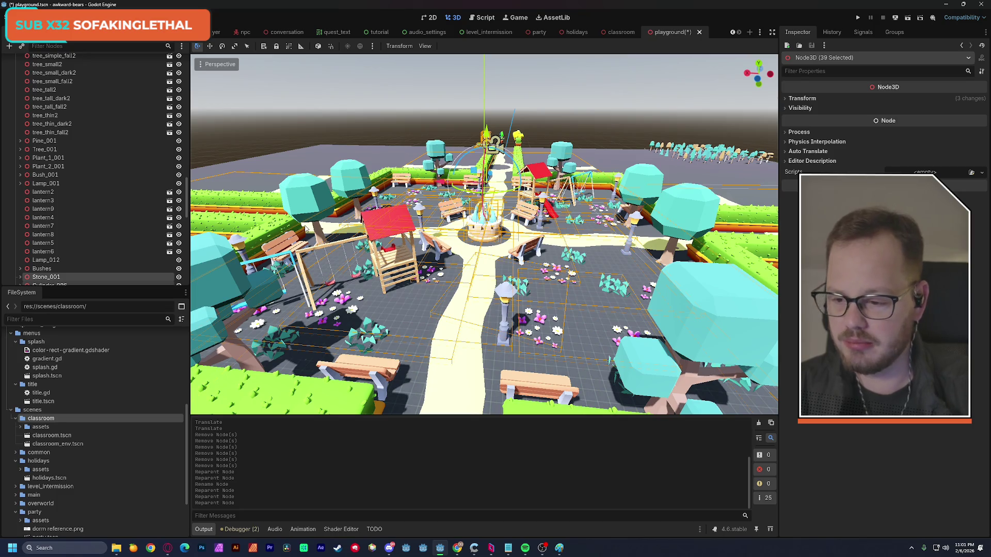
Delete RootNode and Park+Props_fbx from the scene tree, confirming each, and bring Paint forward
{"action": "scroll", "coordinate": [170, 213], "scroll_direction": "up", "scroll_amount": 6}
{"action": "scroll", "coordinate": [170, 213], "scroll_direction": "up", "scroll_amount": 15}
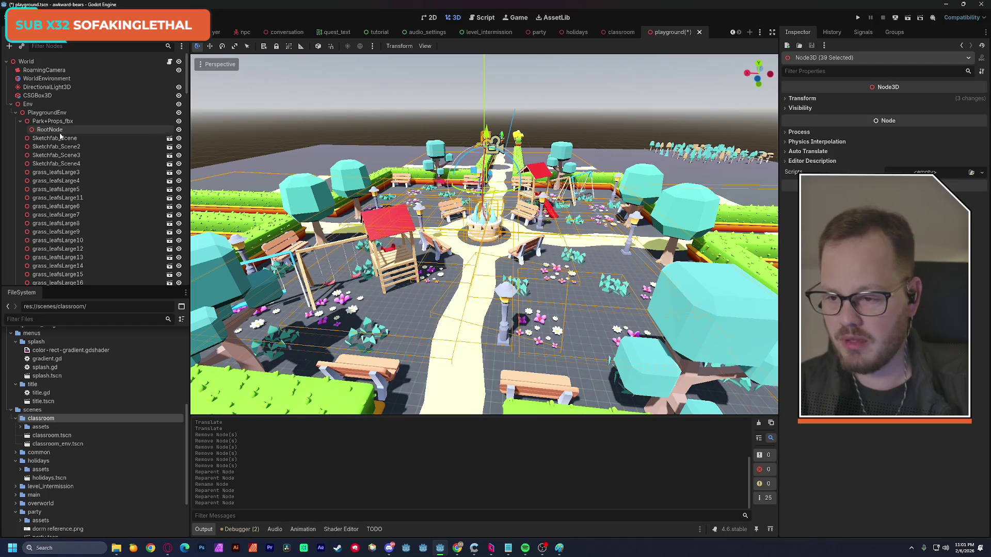
{"action": "left_click", "coordinate": [58, 132]}
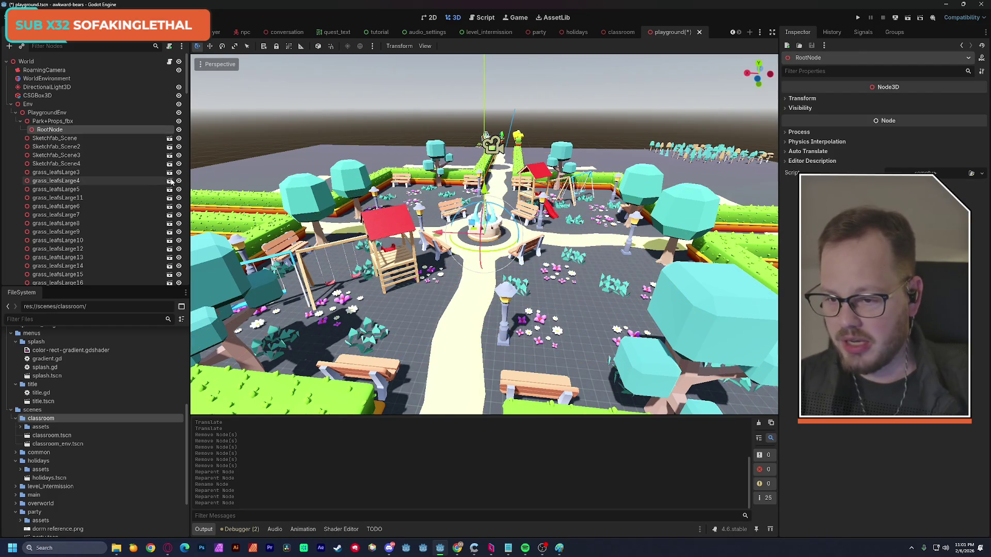
{"action": "key", "text": "Delete"}
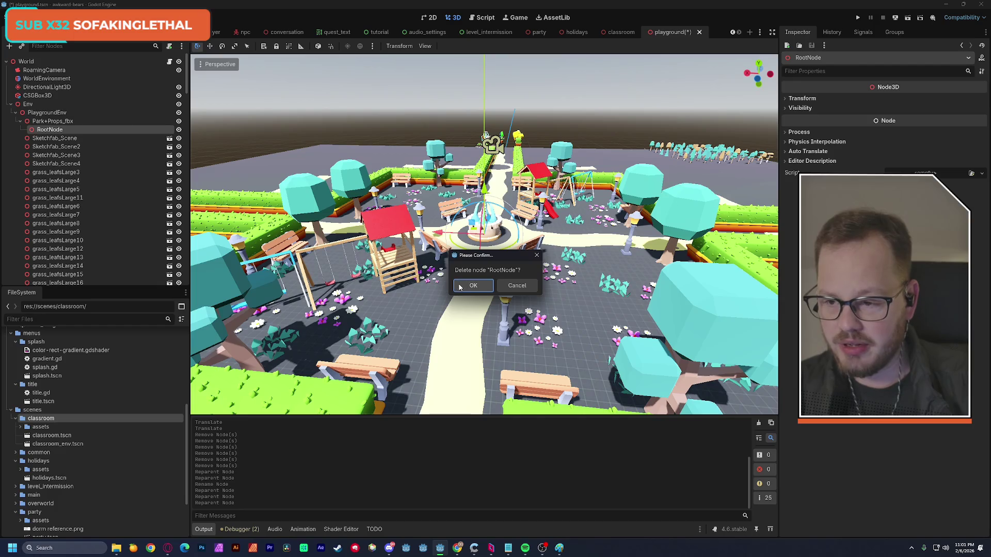
{"action": "left_click", "coordinate": [467, 284]}
{"action": "left_click", "coordinate": [68, 123]}
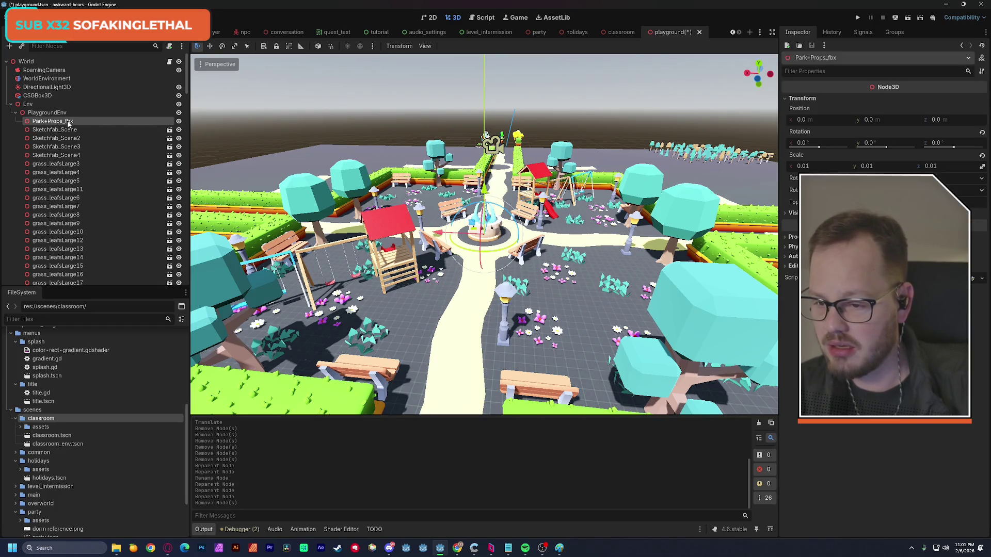
{"action": "key", "text": "Delete"}
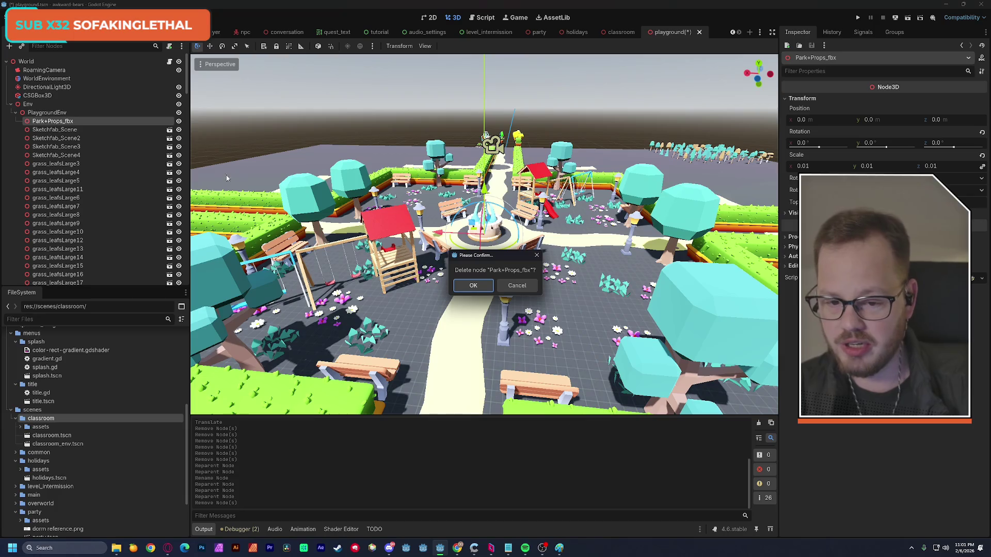
{"action": "left_click", "coordinate": [484, 284]}
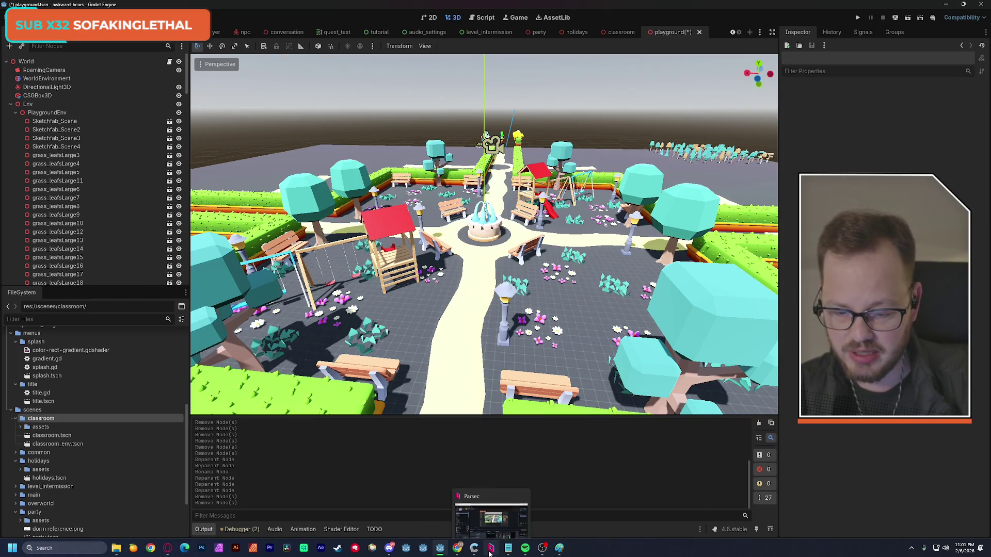
{"action": "left_click", "coordinate": [559, 548]}
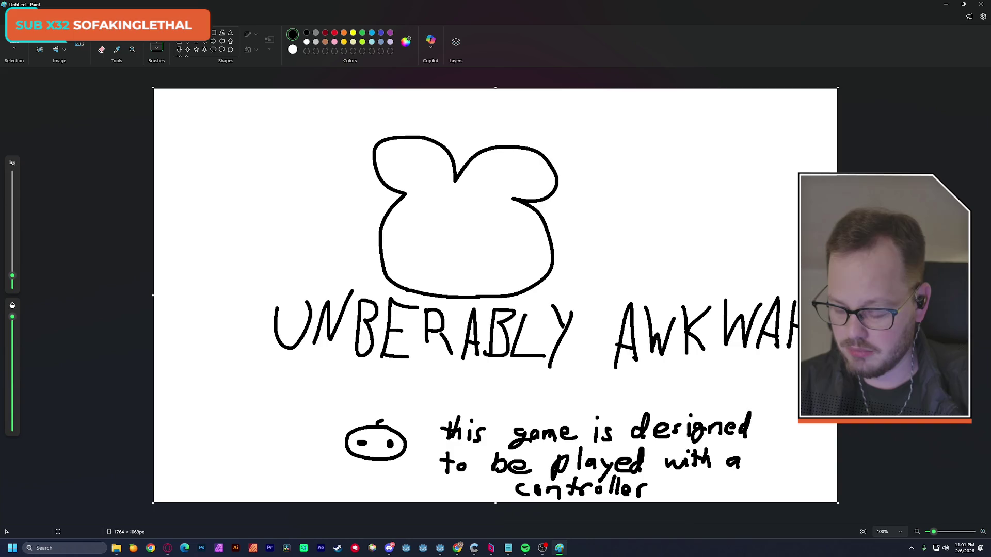
Snip the whole Paint canvas with Win+Shift+S and switch to Discord
{"action": "key", "text": "super+shift+s"}
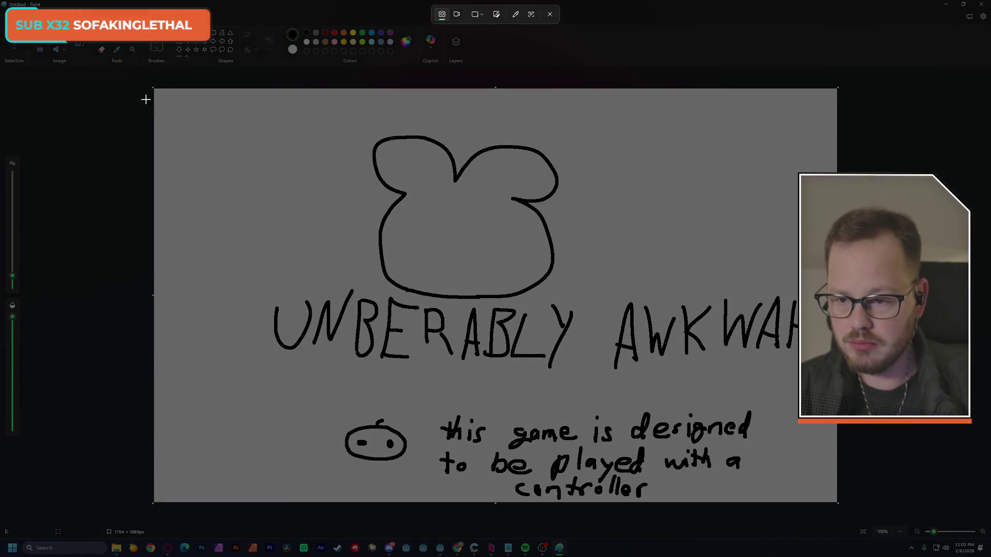
{"action": "mouse_move", "coordinate": [154, 88]}
{"action": "left_mouse_down"}
{"action": "mouse_move", "coordinate": [629, 417]}
{"action": "mouse_move", "coordinate": [836, 503]}
{"action": "left_mouse_up"}
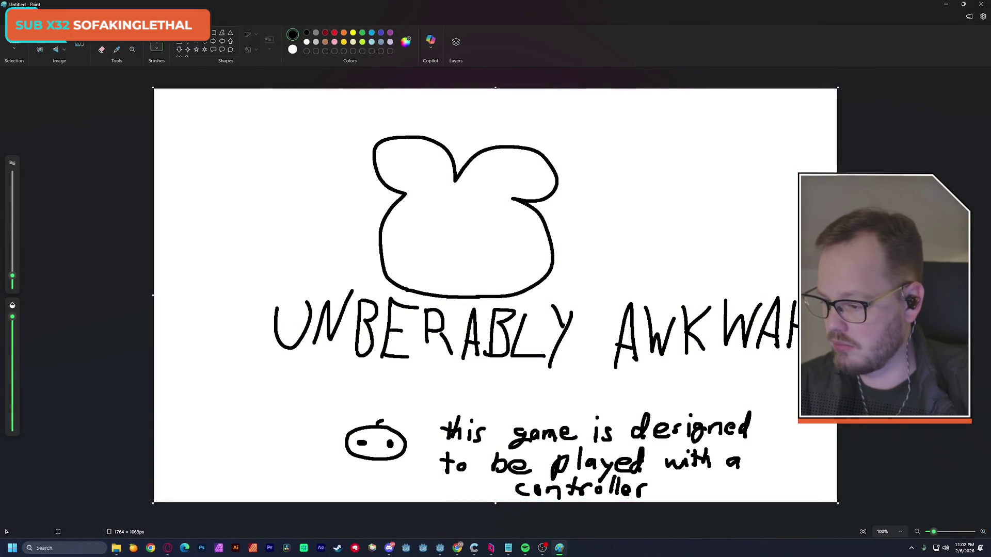
{"action": "left_click", "coordinate": [388, 548]}
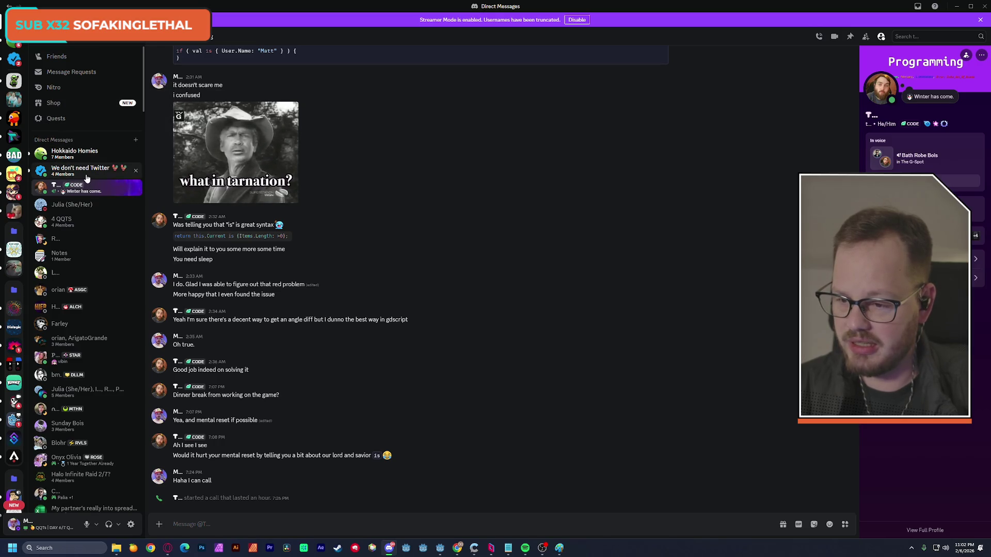
Paste and send the captured drawing in another Discord direct message, then return to Godot
{"action": "left_click", "coordinate": [72, 205]}
{"action": "key", "text": "ctrl+v"}
{"action": "key", "text": "Return"}
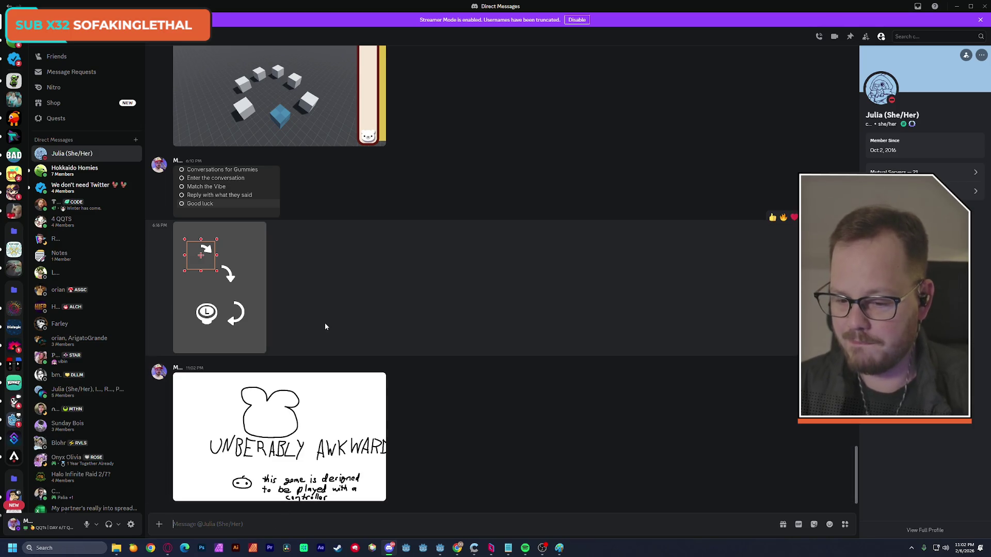
{"action": "left_click", "coordinate": [956, 6]}
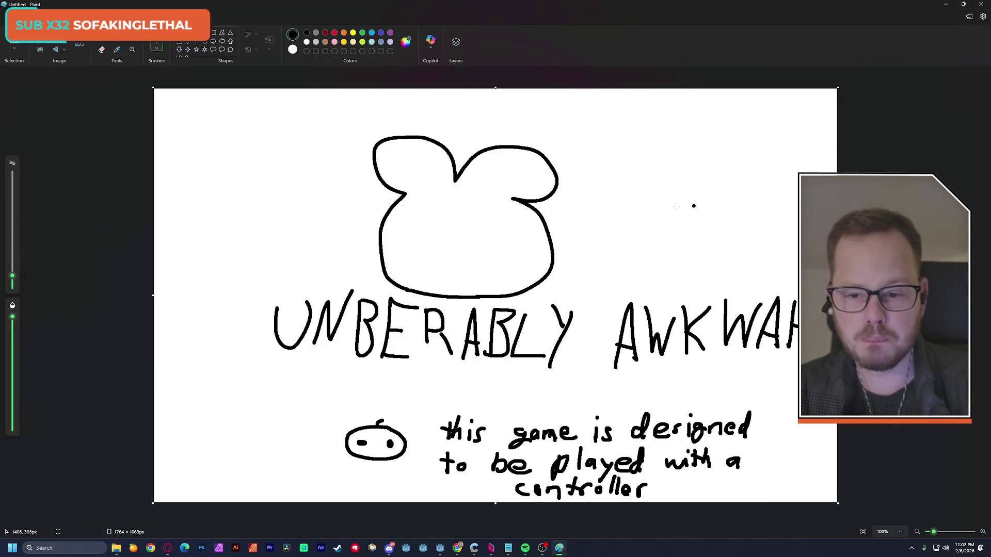
{"action": "key", "text": "alt+Tab"}
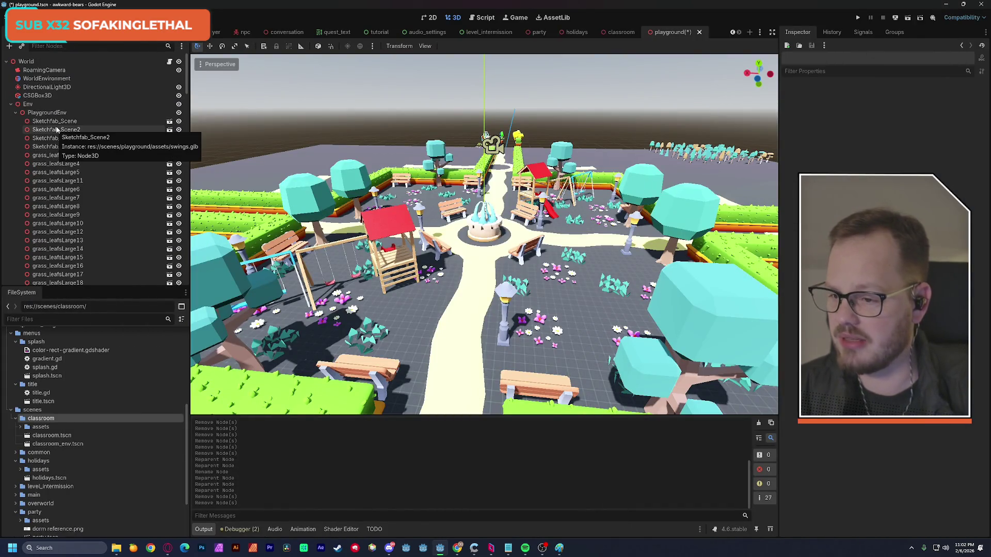
Select PlaygroundEnv's 147 remaining children, from Sketchfab_Scene down, and move them under Env
{"action": "left_click", "coordinate": [15, 112]}
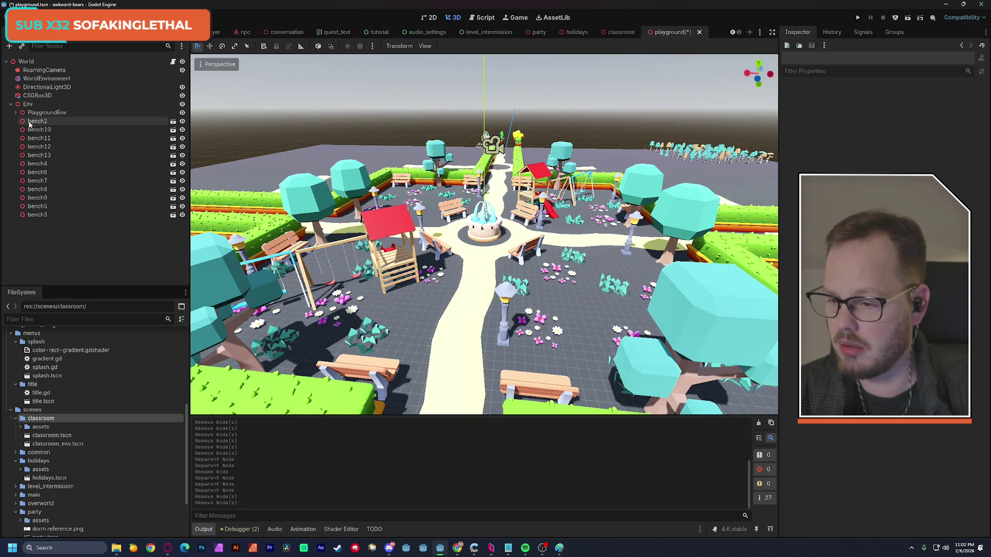
{"action": "left_click", "coordinate": [31, 121]}
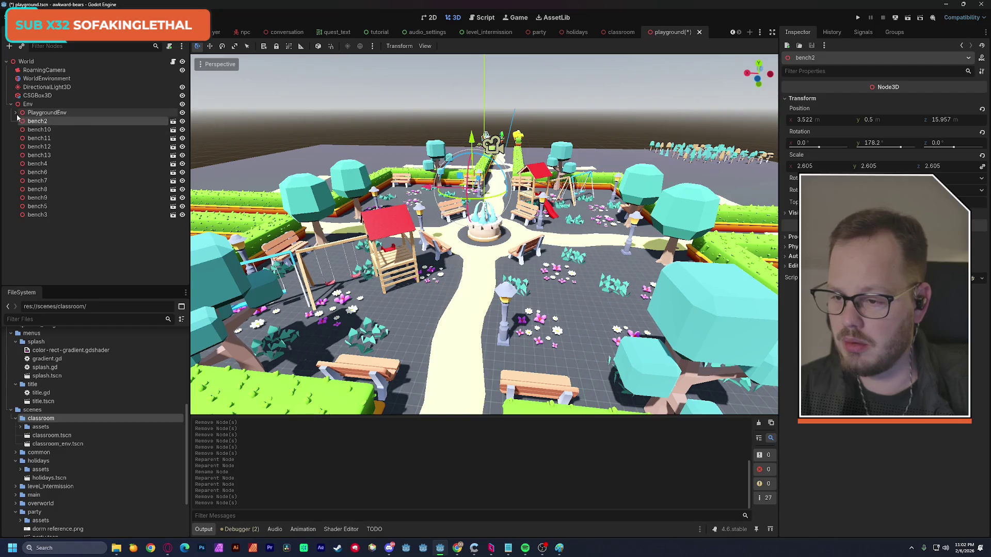
{"action": "left_click", "coordinate": [15, 112]}
{"action": "left_click", "coordinate": [120, 121]}
{"action": "left_click_drag", "start_coordinate": [185, 86], "coordinate": [180, 274]}
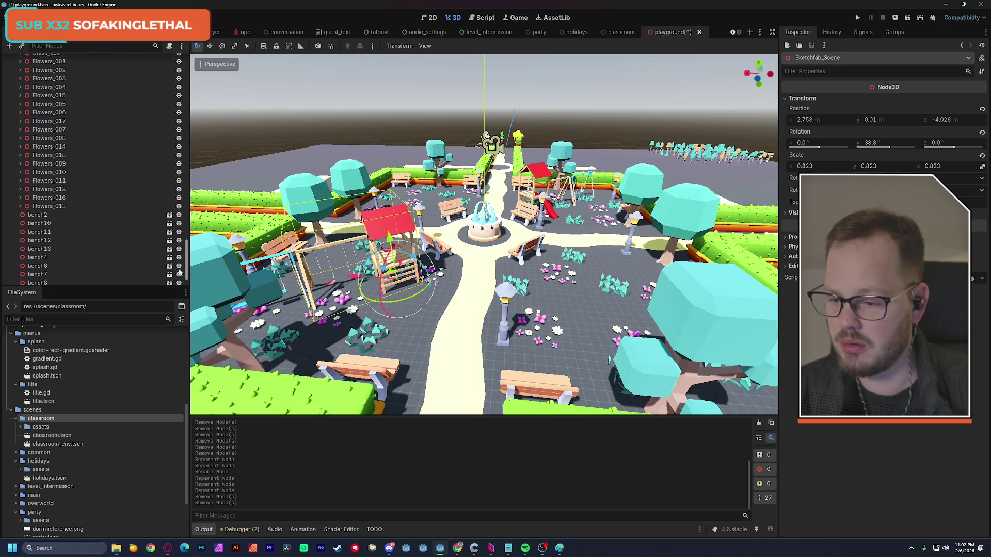
{"action": "left_click", "coordinate": [62, 207], "text": "shift"}
{"action": "scroll", "coordinate": [41, 154], "scroll_direction": "up", "scroll_amount": 20}
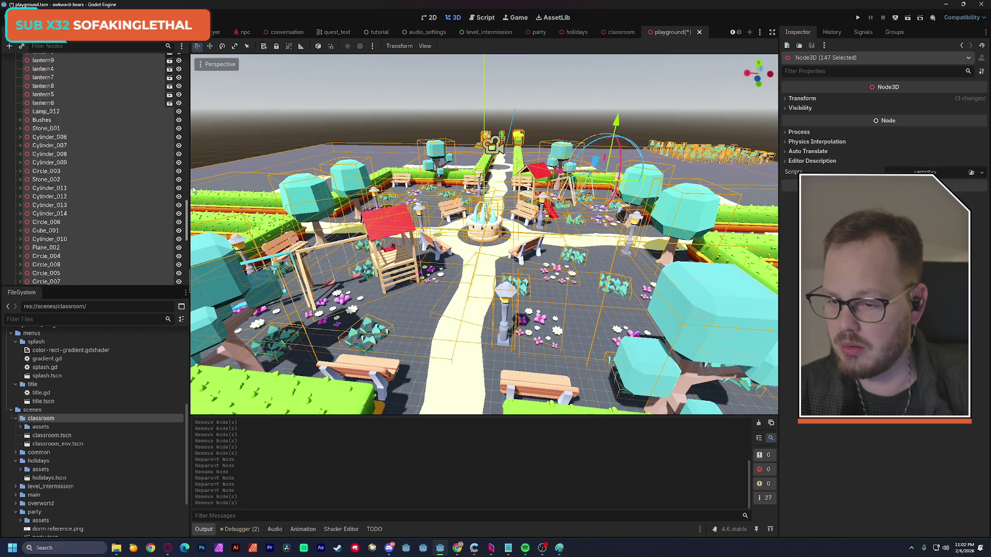
{"action": "left_click_drag", "start_coordinate": [32, 105], "coordinate": [43, 117]}
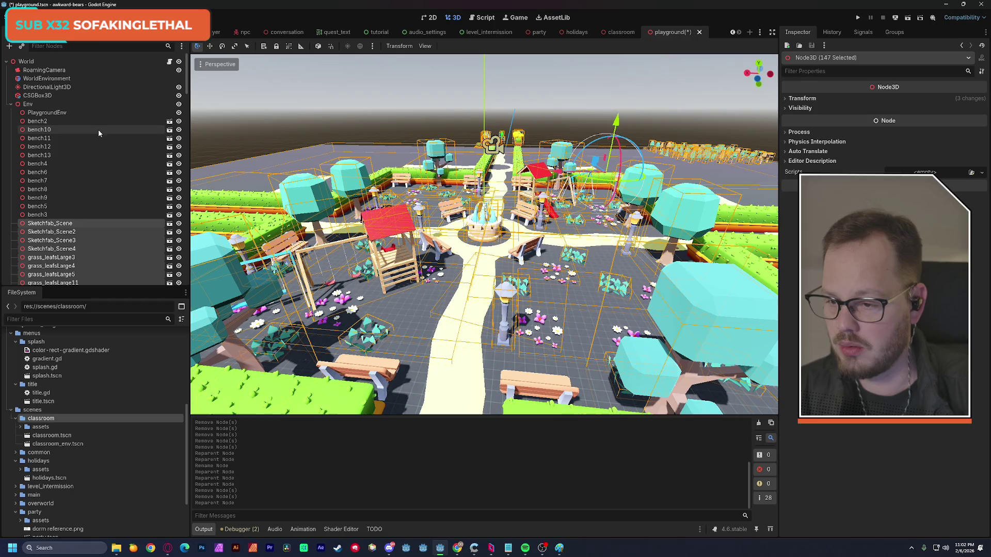
Delete the empty PlaygroundEnv node and toggle Env's visibility off and back on
{"action": "left_click", "coordinate": [51, 114]}
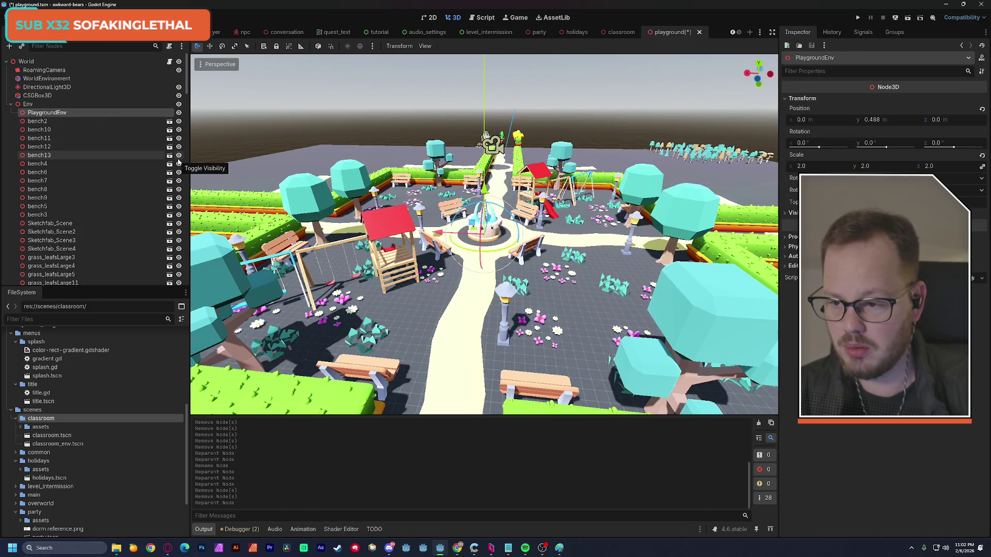
{"action": "key", "text": "Delete"}
{"action": "left_click", "coordinate": [459, 290]}
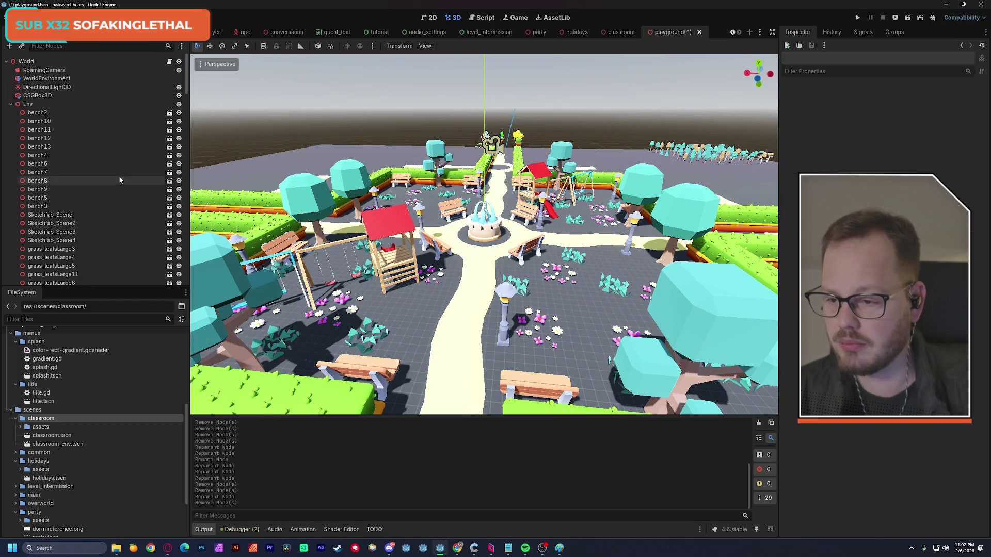
{"action": "left_click", "coordinate": [11, 105]}
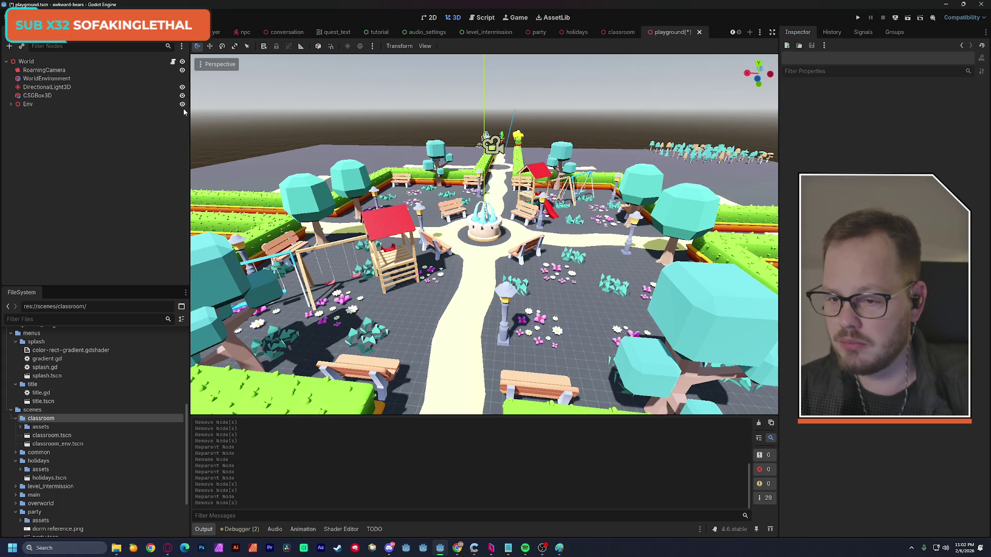
{"action": "left_click", "coordinate": [182, 104]}
{"action": "scroll", "coordinate": [362, 189], "scroll_direction": "down", "scroll_amount": 8}
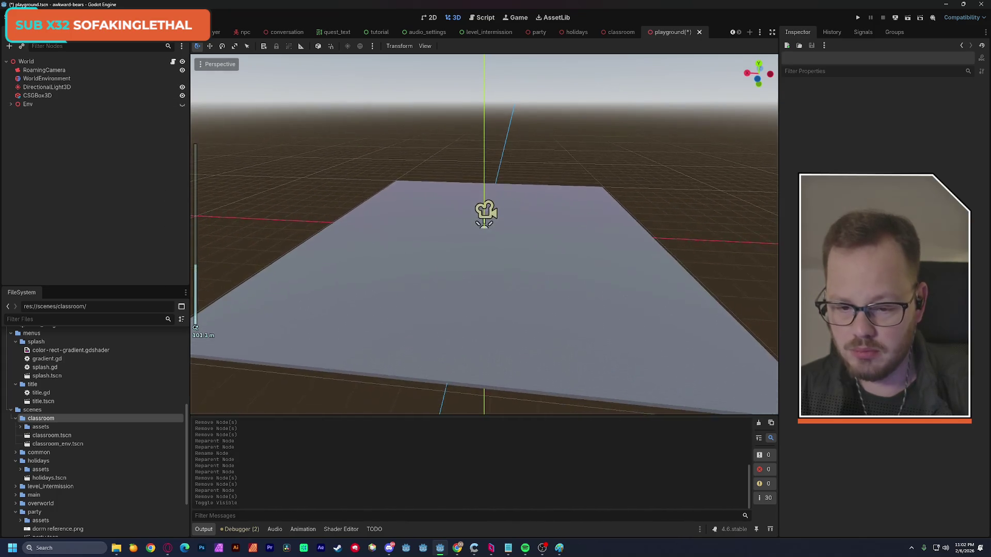
{"action": "left_click", "coordinate": [182, 104]}
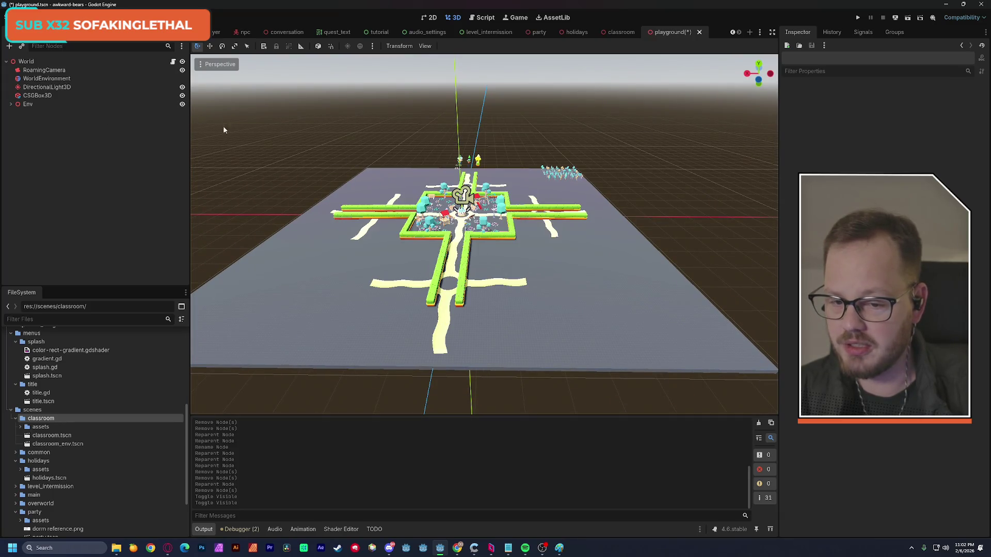
Save the playground scene with Ctrl+S
{"action": "key", "text": "ctrl+s"}
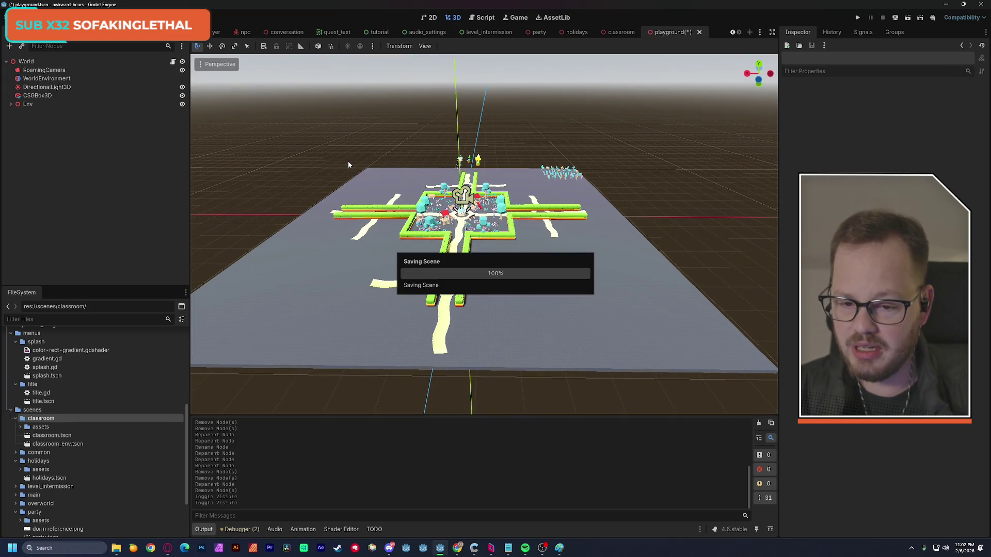
{"action": "scroll", "coordinate": [441, 232], "scroll_direction": "up", "scroll_amount": 5}
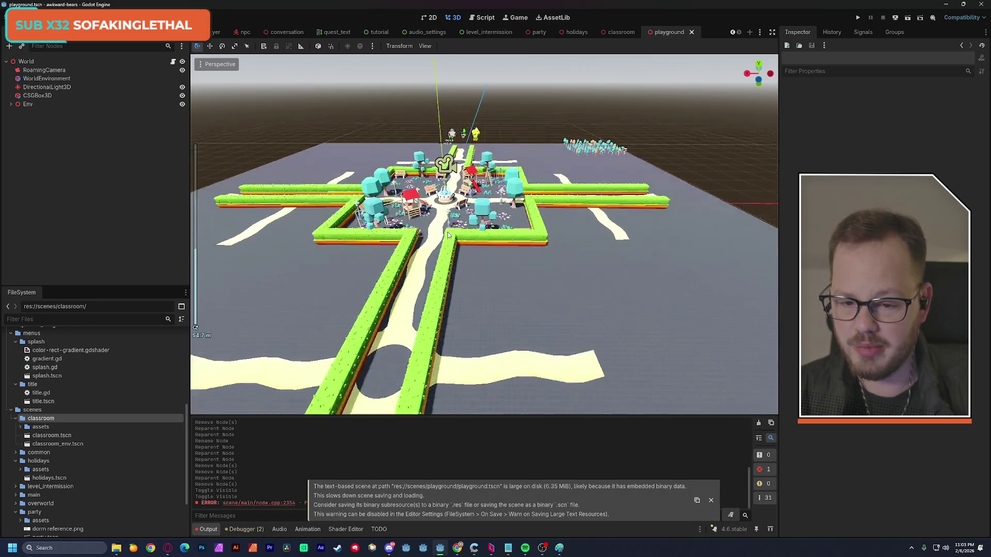
{"action": "scroll", "coordinate": [484, 234], "scroll_direction": "up", "scroll_amount": 6}
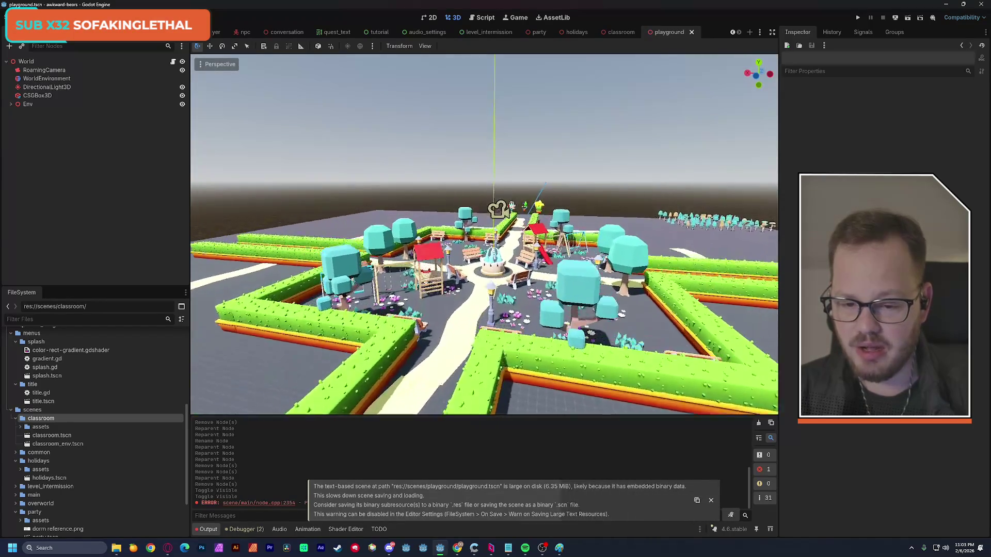
{"action": "key", "text": "d"}
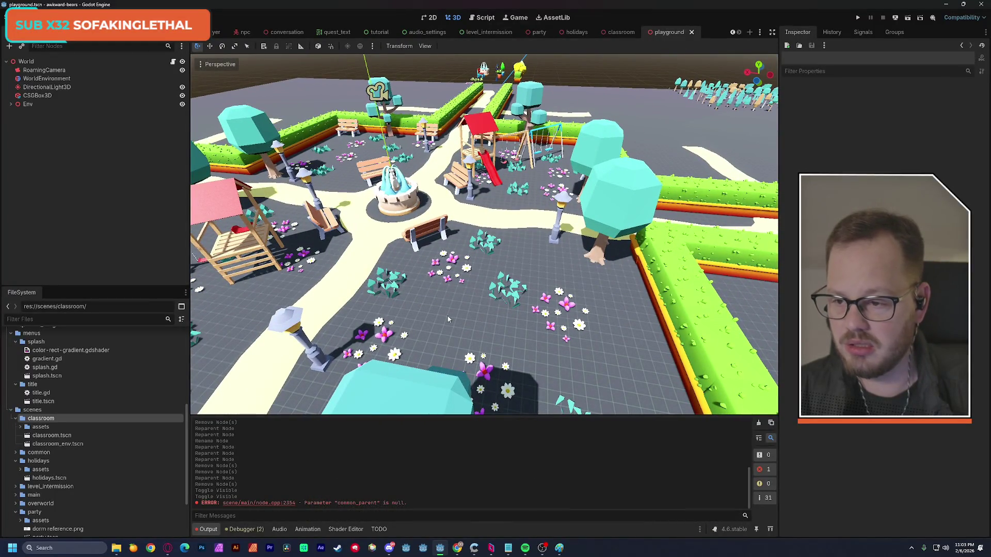
Rename the CSGBox3D node to Floor
{"action": "left_click", "coordinate": [46, 97]}
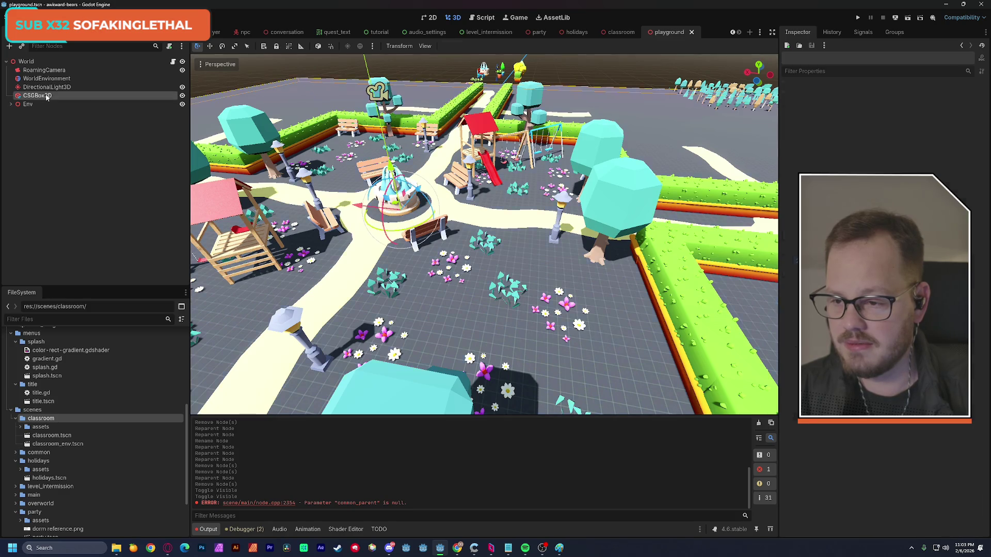
{"action": "key", "text": "F2"}
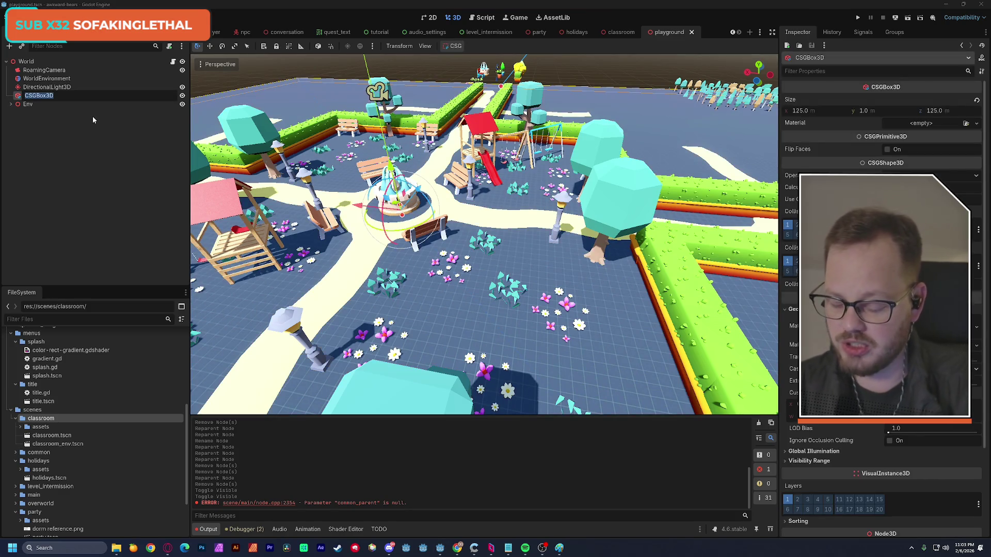
{"action": "type", "text": "Floor"}
{"action": "key", "text": "Return"}
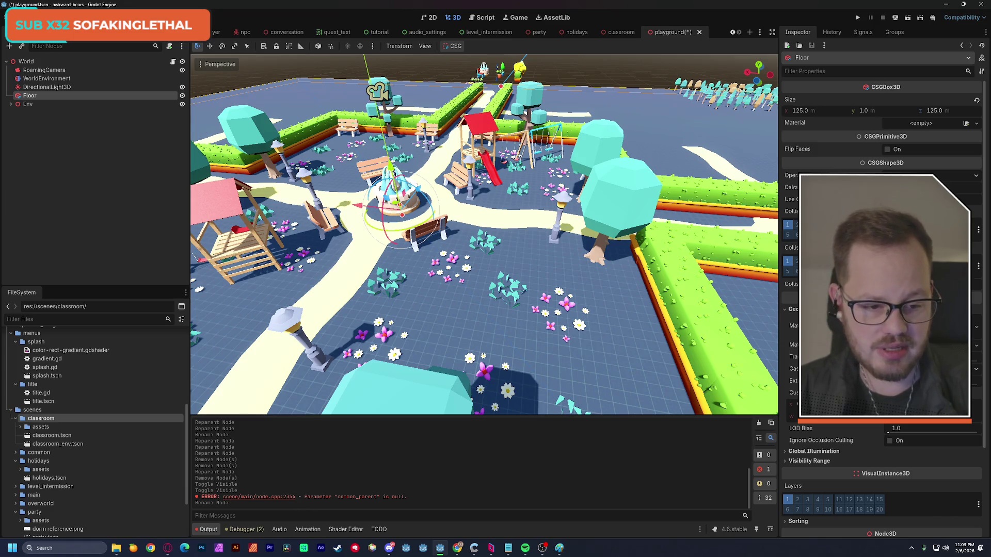
Clear the albedo texture in the Floor's material override, then open its albedo colour picker
{"action": "left_click", "coordinate": [795, 326]}
{"action": "scroll", "coordinate": [883, 258], "scroll_direction": "down", "scroll_amount": 2}
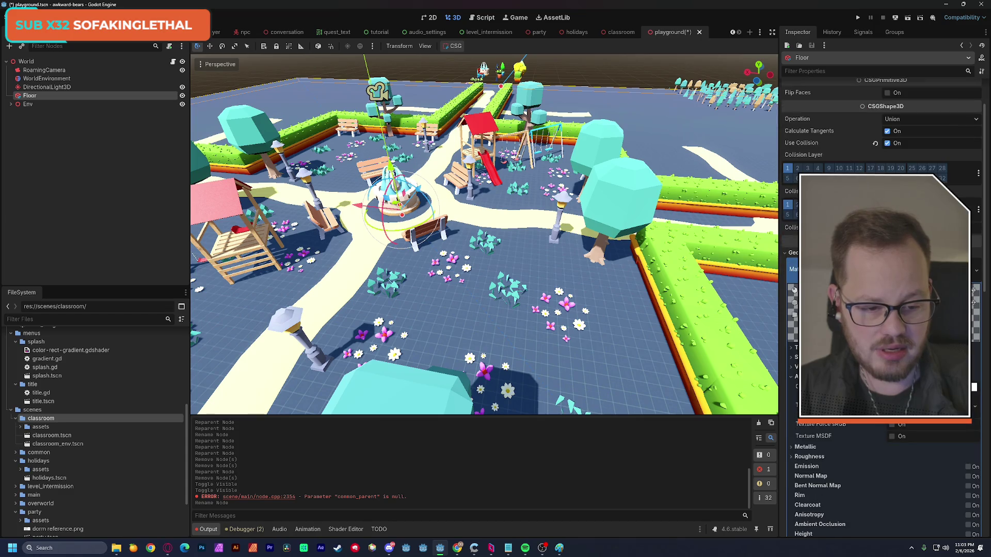
{"action": "left_click", "coordinate": [974, 408]}
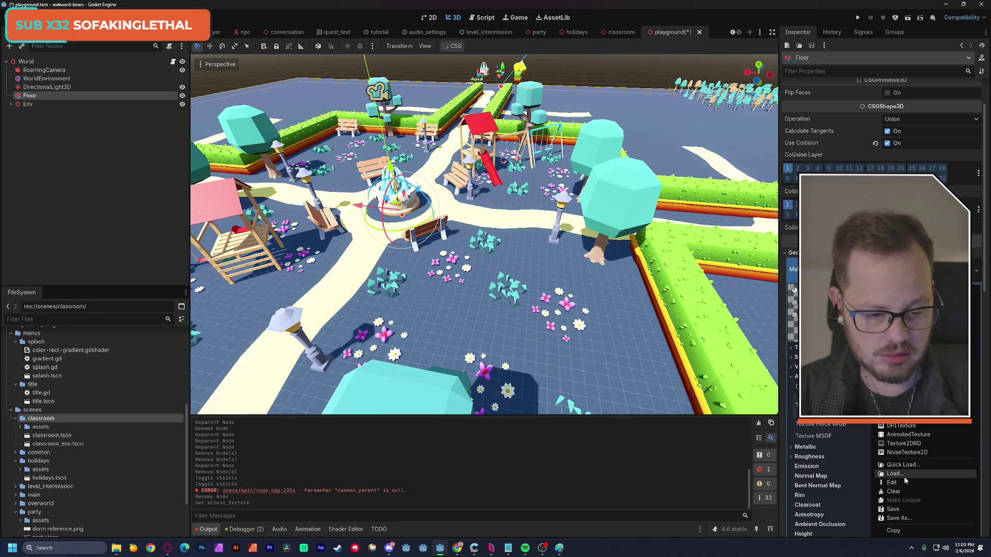
{"action": "left_click", "coordinate": [904, 492]}
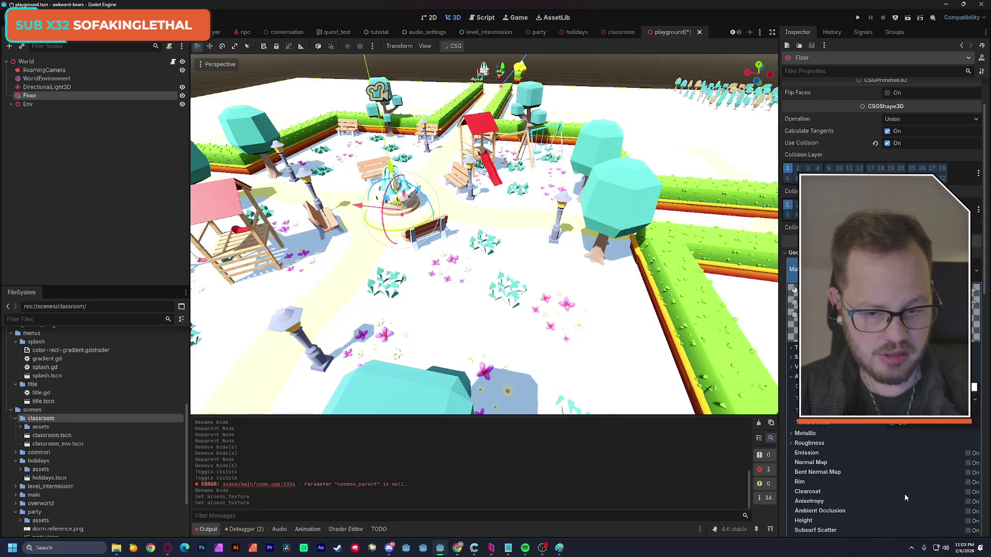
{"action": "left_click", "coordinate": [909, 387]}
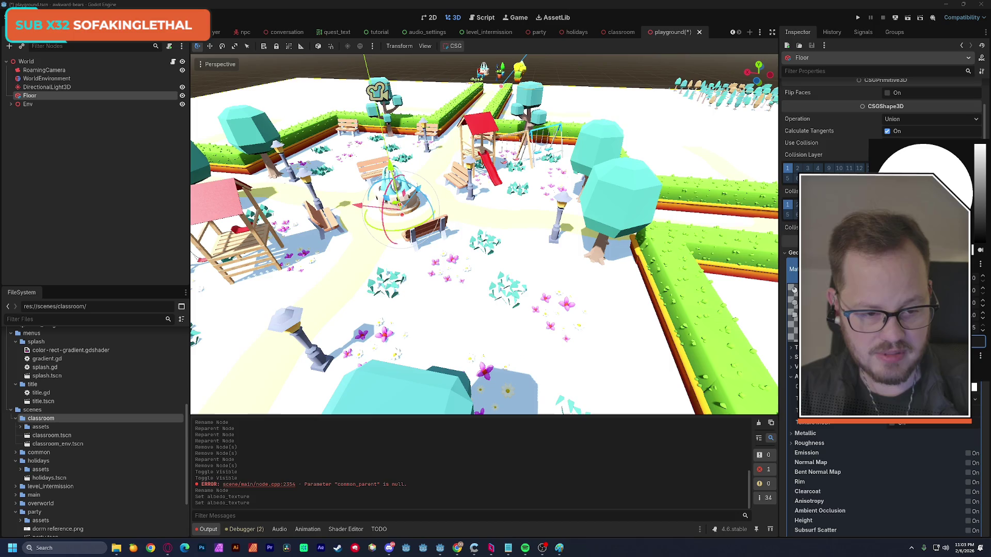
{"action": "left_click", "coordinate": [981, 179]}
Change the Floor's Albedo Color to a pale light green and save playground.tscn
{"action": "left_click", "coordinate": [893, 227]}
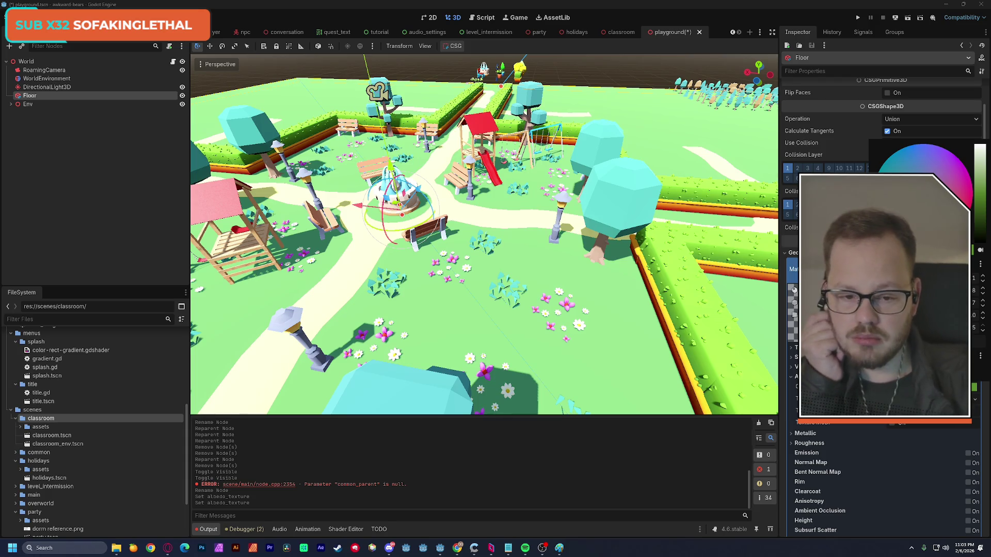
{"action": "left_click_drag", "start_coordinate": [981, 201], "coordinate": [985, 219]}
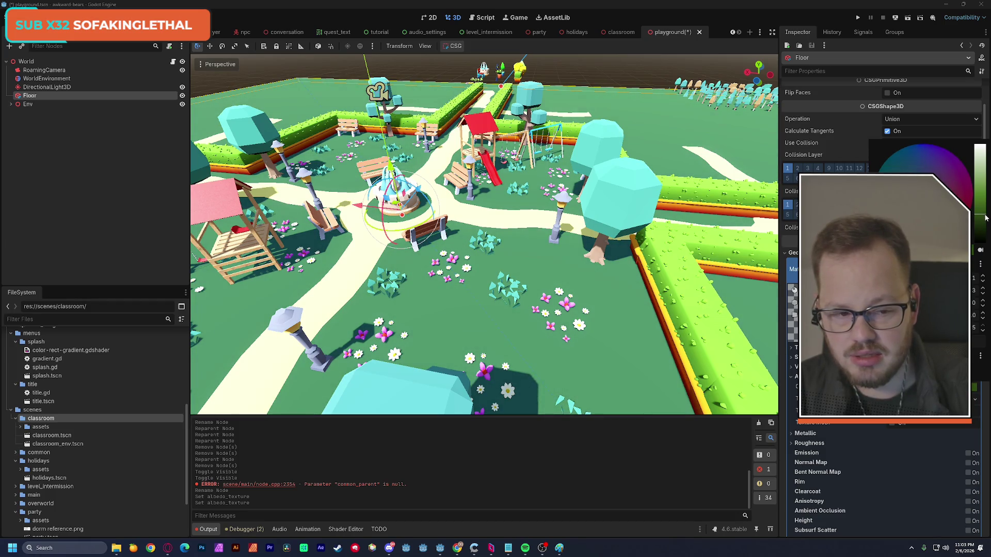
{"action": "left_click_drag", "start_coordinate": [985, 217], "coordinate": [983, 188]}
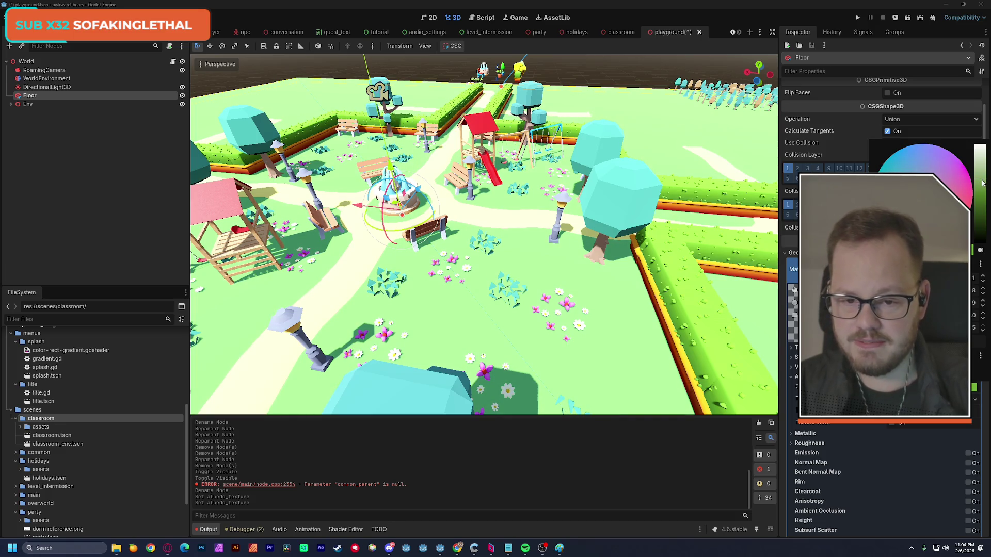
{"action": "left_click", "coordinate": [612, 67]}
{"action": "key", "text": "ctrl+s"}
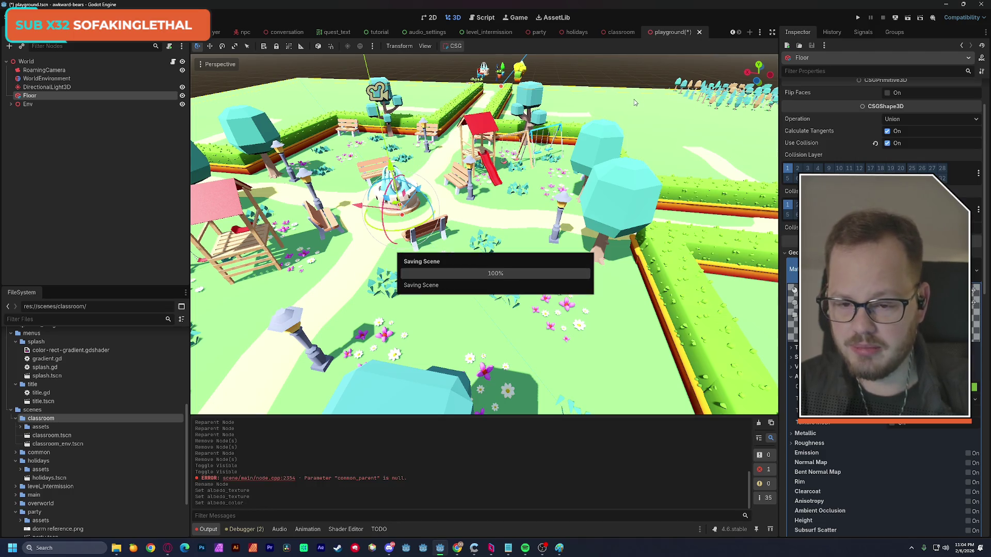
Fly over the park past the trees, swings, red-roofed playhouse and fountain
{"action": "left_click_drag", "start_coordinate": [635, 102], "coordinate": [635, 83]}
{"action": "key", "text": "a"}
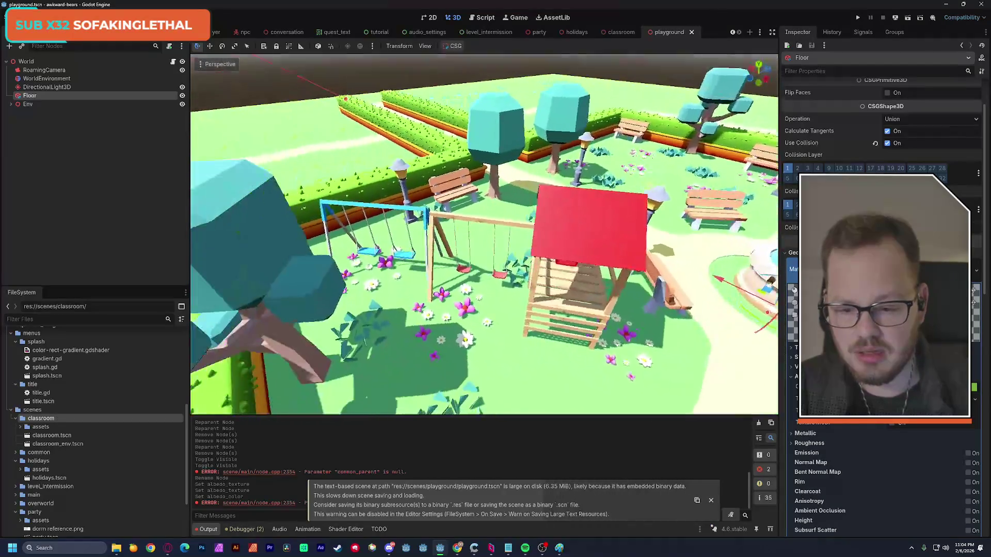
{"action": "key", "text": "s"}
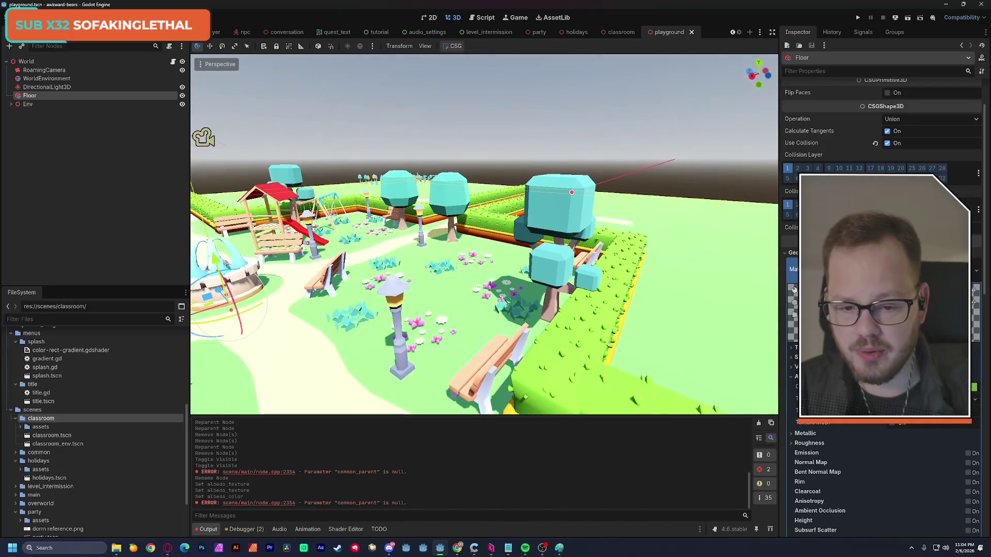
{"action": "key", "text": "d"}
{"action": "key", "text": "w"}
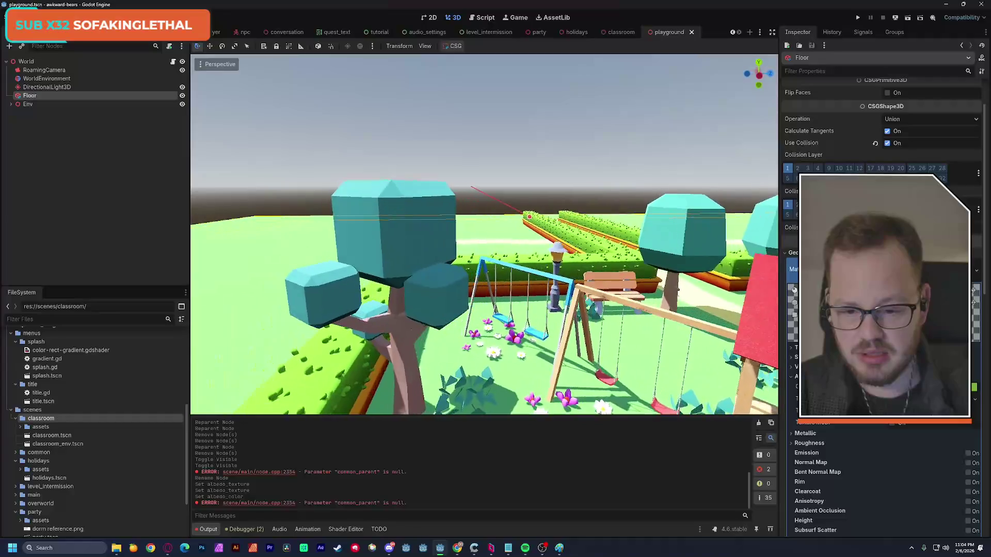
{"action": "key", "text": "e"}
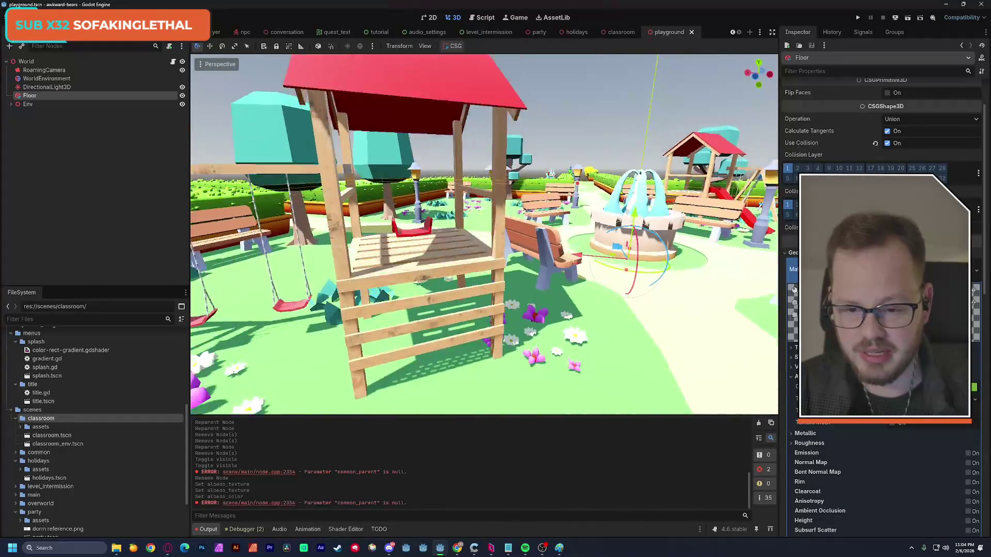
{"action": "key", "text": "s"}
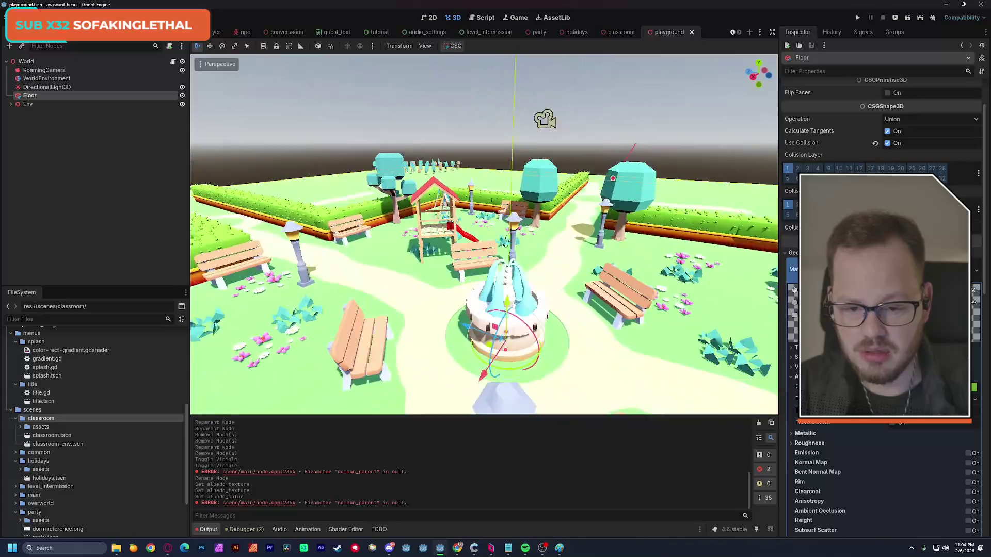
{"action": "key", "text": "a"}
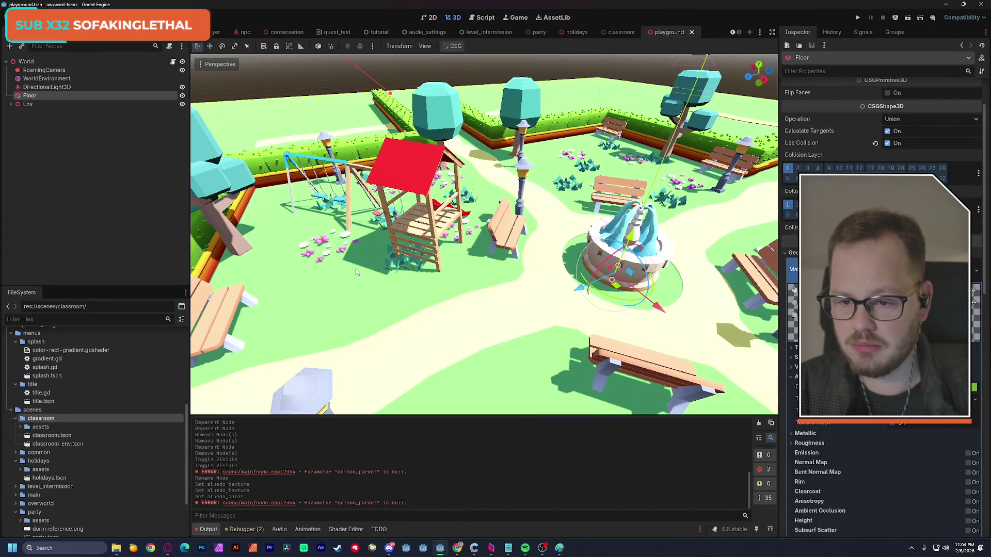
Fly down the path to the bench, fountain and flower bed, then deselect Floor and save
{"action": "key", "text": "w"}
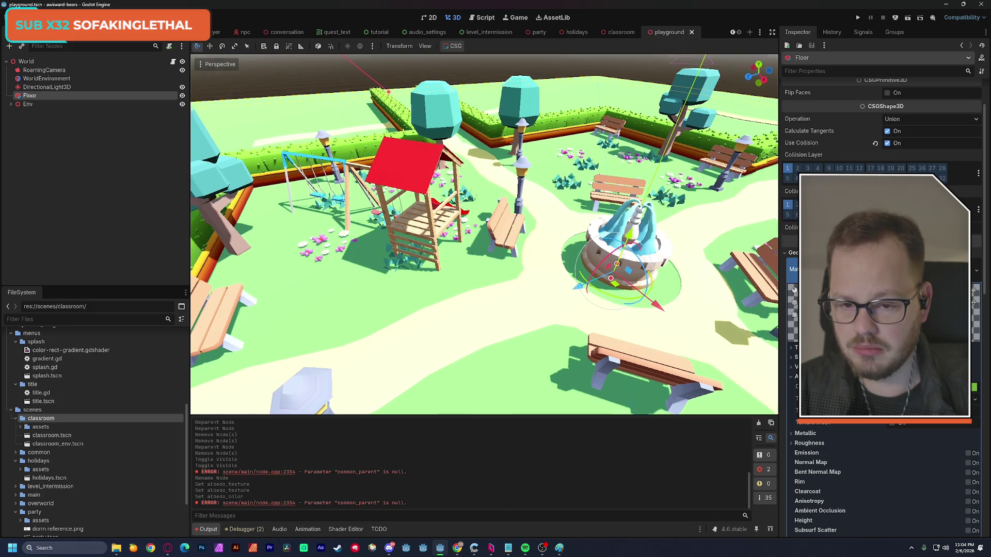
{"action": "key", "text": "w"}
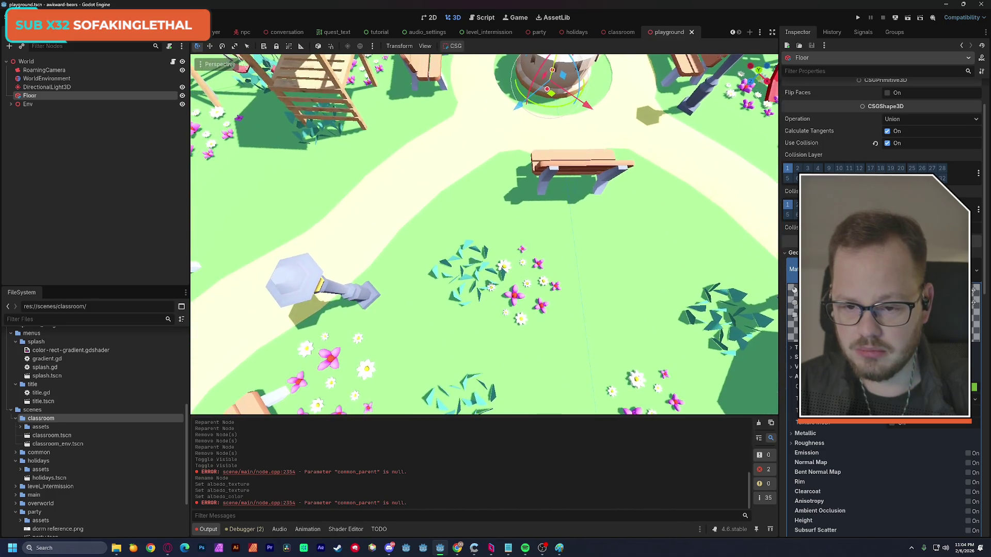
{"action": "key", "text": "s"}
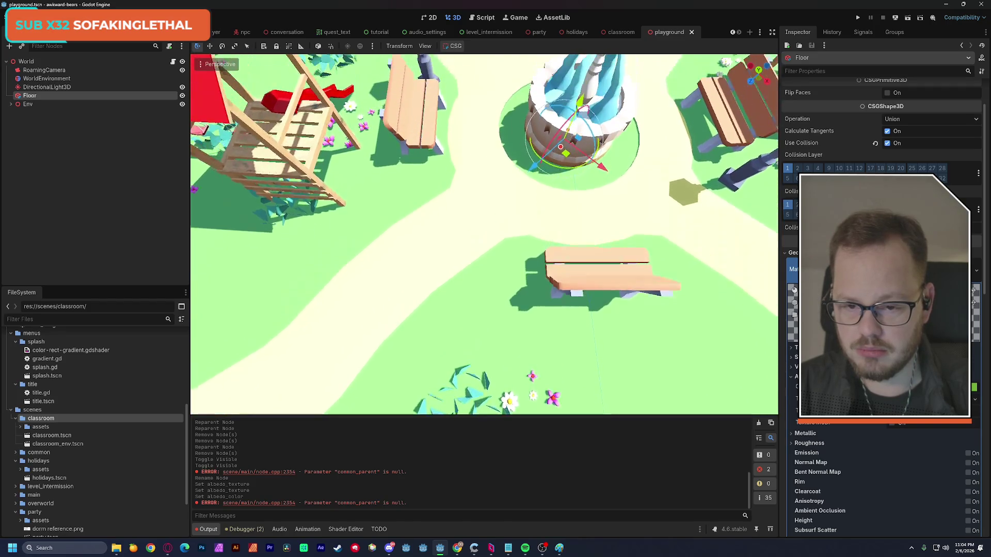
{"action": "key", "text": "w"}
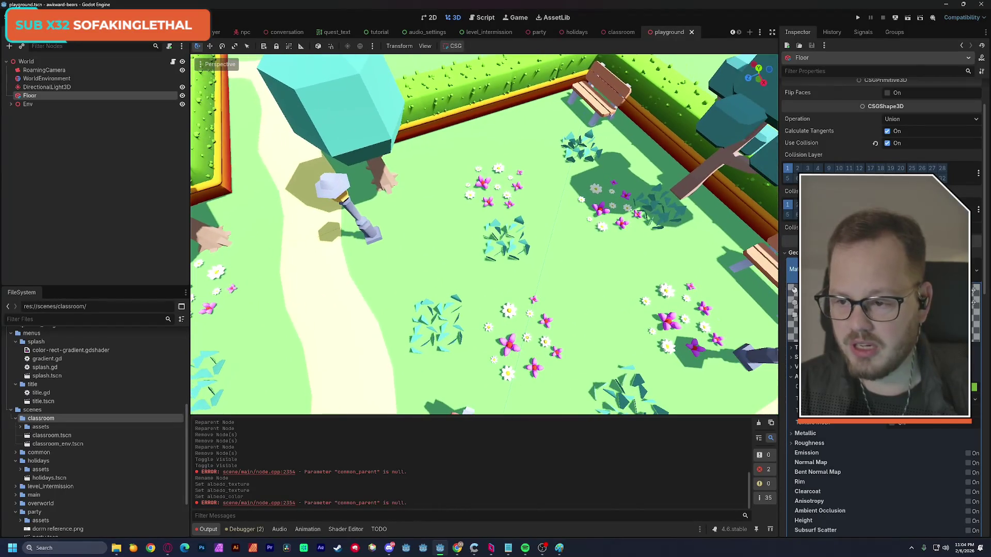
{"action": "left_click", "coordinate": [70, 179]}
{"action": "key", "text": "ctrl+s"}
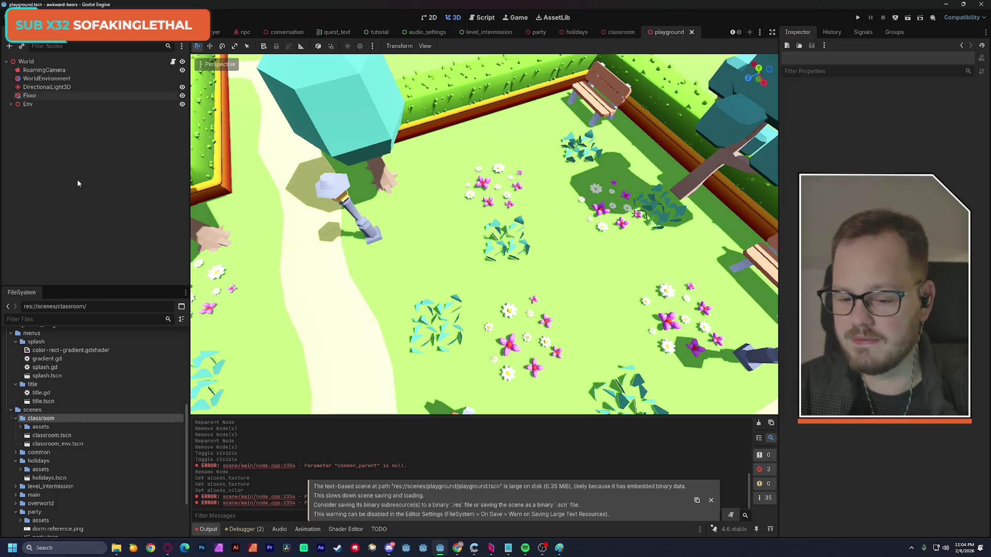
Undo and redo the albedo colour change, resave the playground, then switch to the jam page
{"action": "key", "text": "s"}
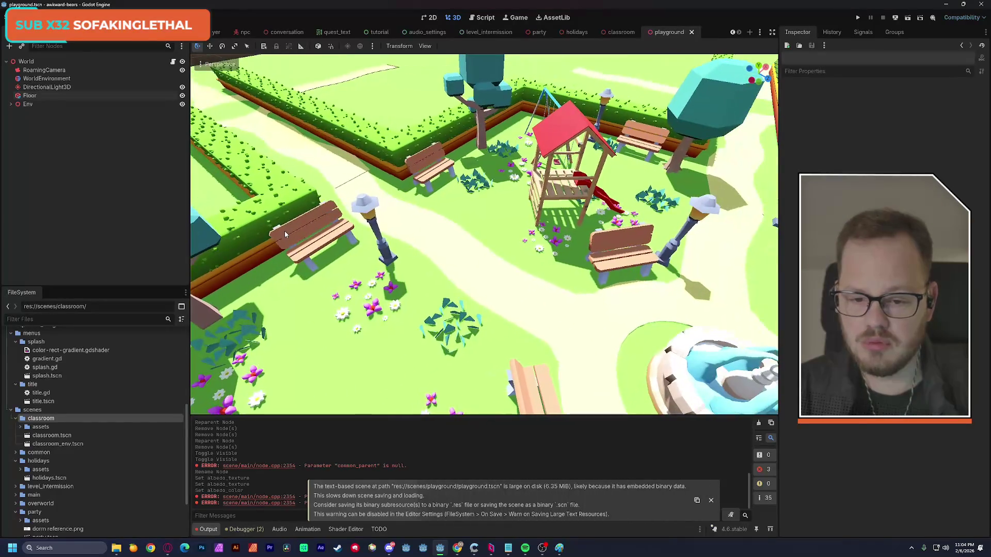
{"action": "key", "text": "ctrl+z"}
{"action": "key", "text": "ctrl+shift+z"}
{"action": "key", "text": "ctrl+s"}
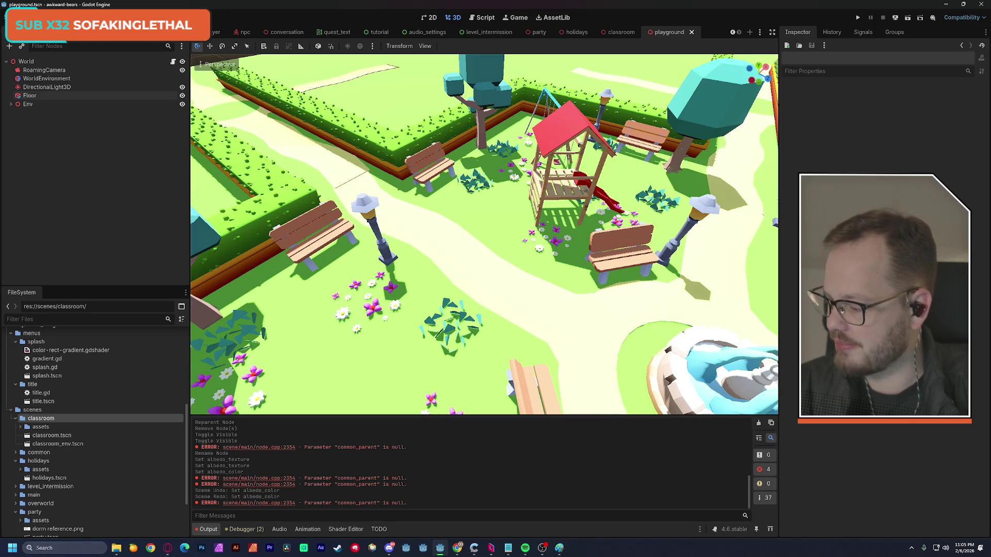
{"action": "key", "text": "alt+Tab"}
{"action": "mouse_move", "coordinate": [383, 209]}
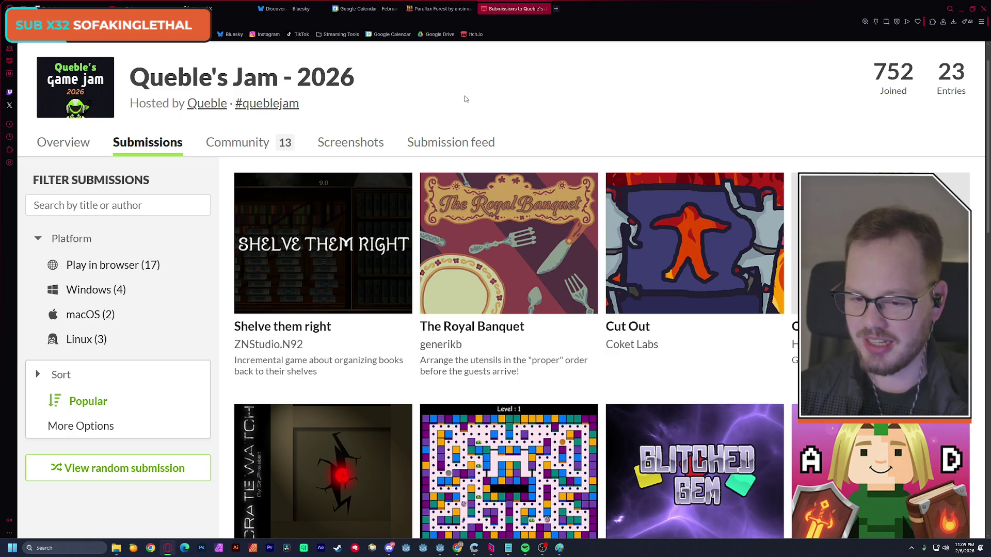
Reload the jam submissions page and check the joined count and 26 entries
{"action": "key", "text": "F5"}
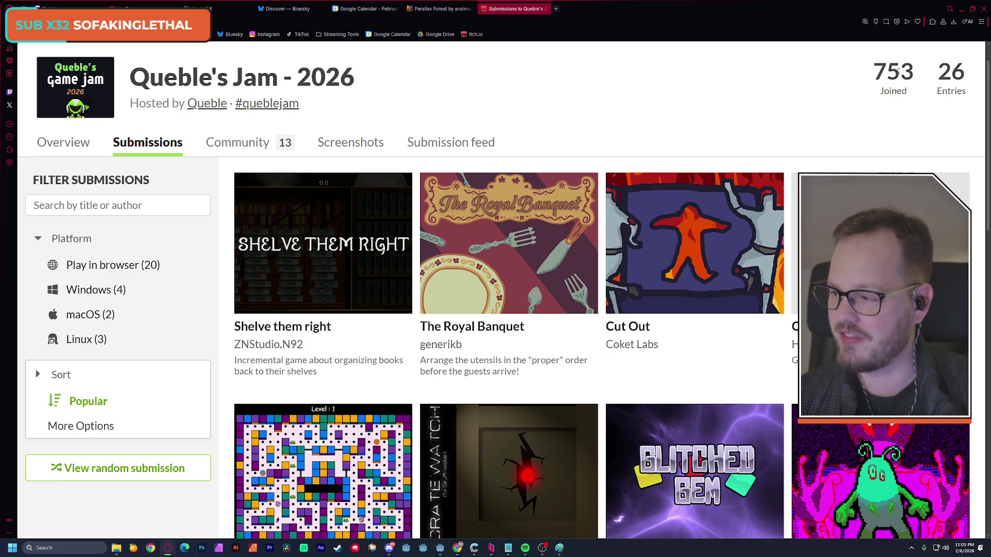
{"action": "left_click_drag", "start_coordinate": [885, 72], "coordinate": [921, 72]}
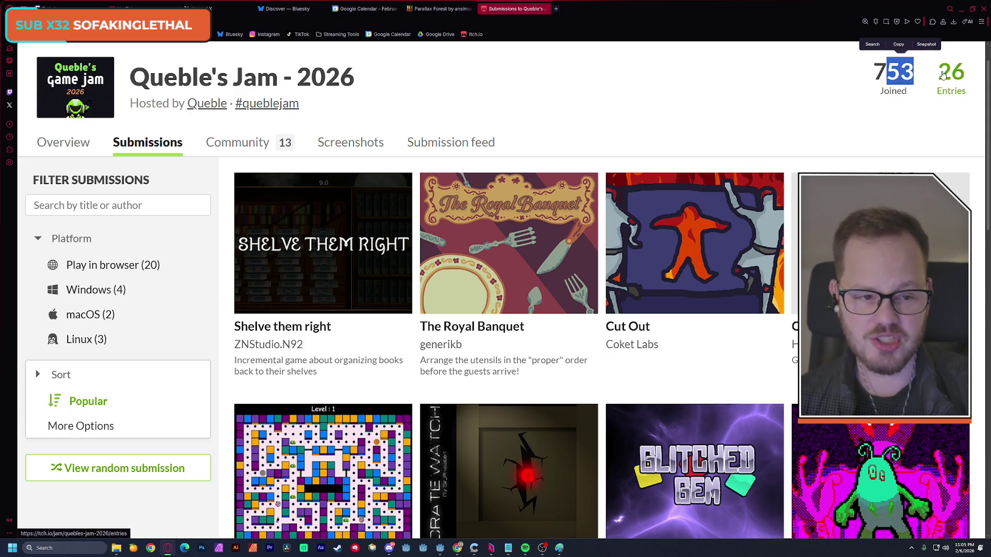
{"action": "left_click", "coordinate": [933, 77]}
{"action": "double_click", "coordinate": [946, 75]}
{"action": "left_click", "coordinate": [732, 103]}
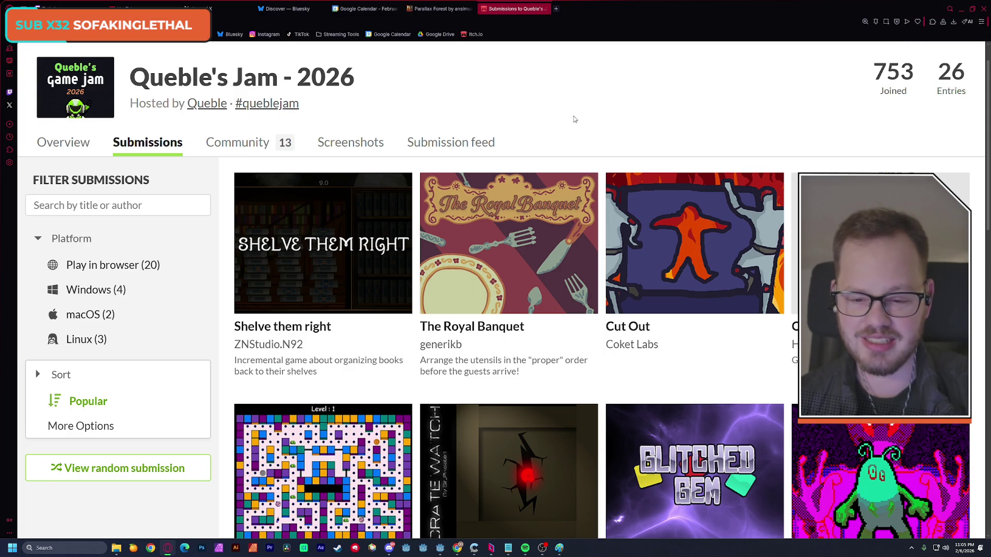
Browse the grid of submitted games, then minimize the browser to return to Godot
{"action": "scroll", "coordinate": [564, 114], "scroll_direction": "down", "scroll_amount": 5}
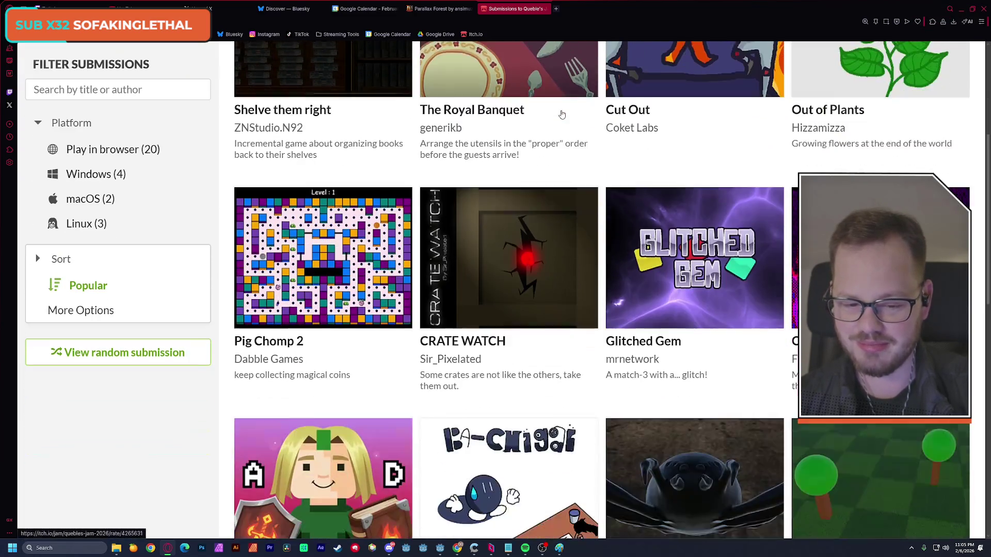
{"action": "scroll", "coordinate": [562, 113], "scroll_direction": "down", "scroll_amount": 6}
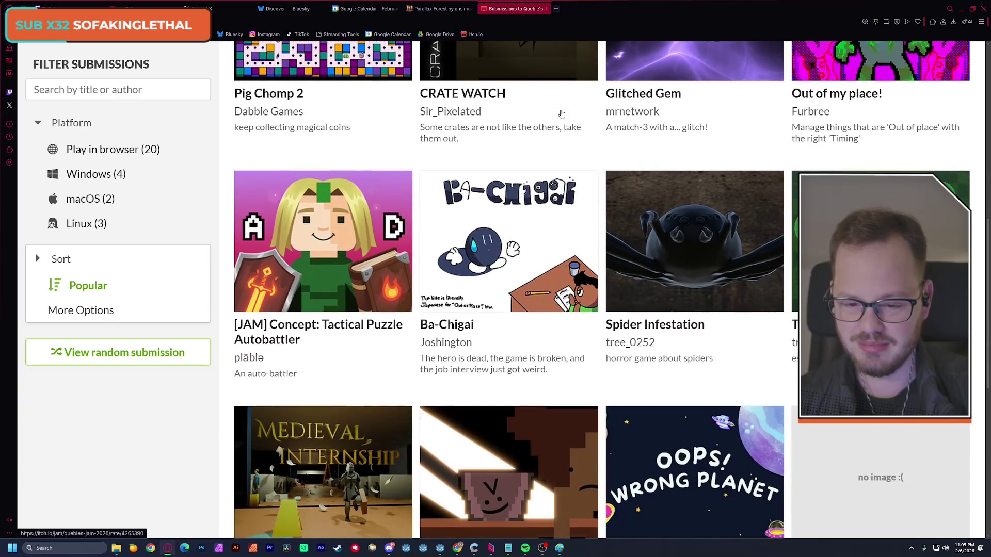
{"action": "scroll", "coordinate": [562, 114], "scroll_direction": "down", "scroll_amount": 3}
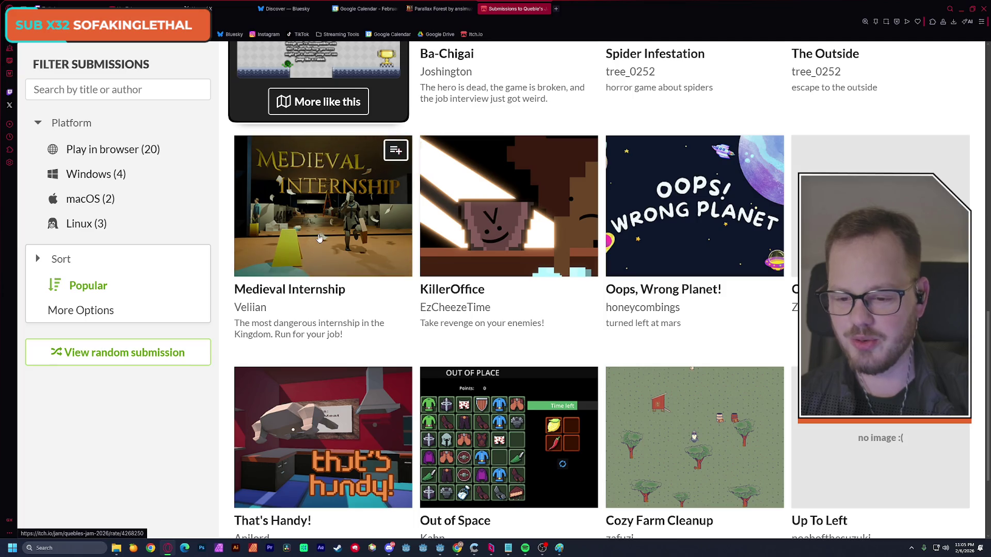
{"action": "mouse_move", "coordinate": [320, 236]}
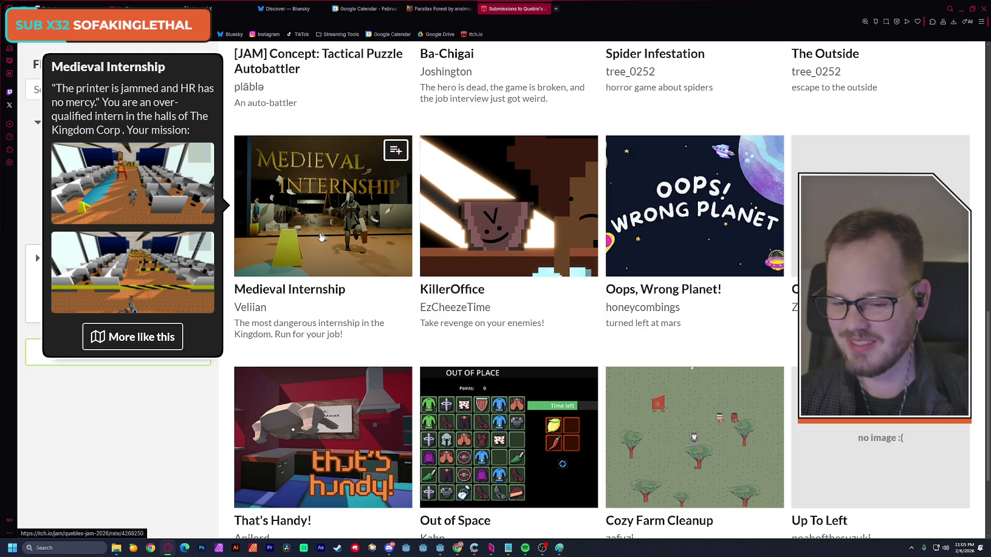
{"action": "mouse_move", "coordinate": [639, 221]}
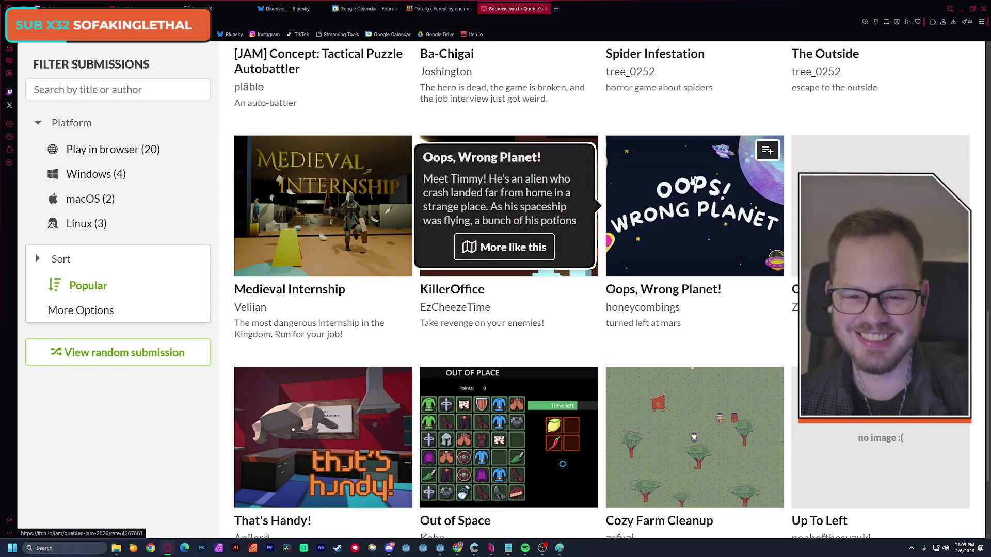
{"action": "left_click", "coordinate": [961, 9]}
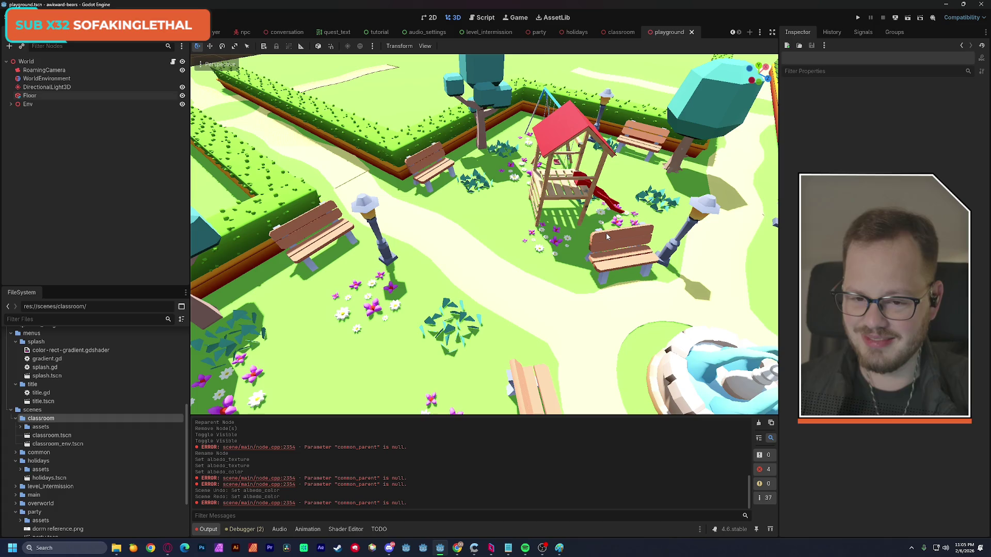
Clear the Output log's errors, then fly down along the path and pick the mesh lying there
{"action": "left_click", "coordinate": [758, 422]}
{"action": "key", "text": "s"}
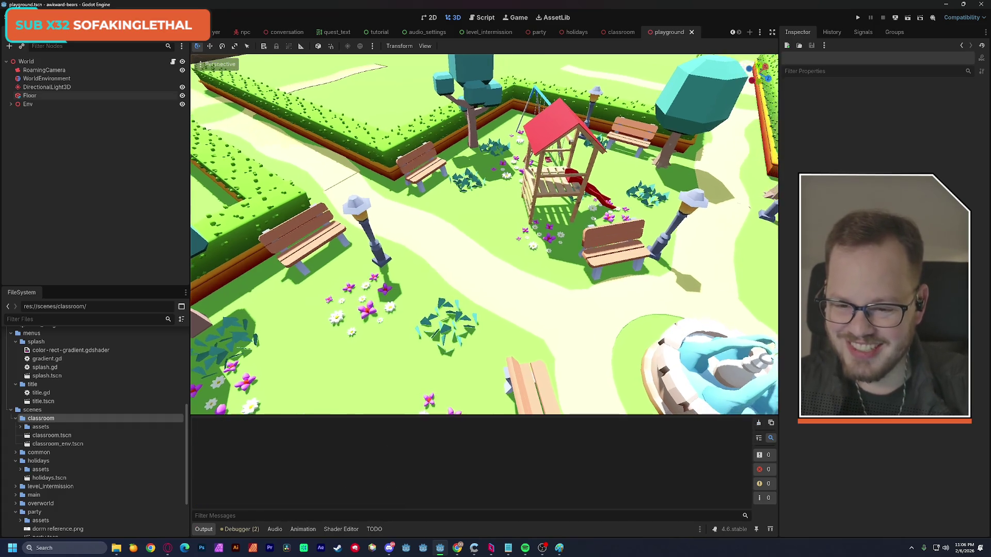
{"action": "key", "text": "w"}
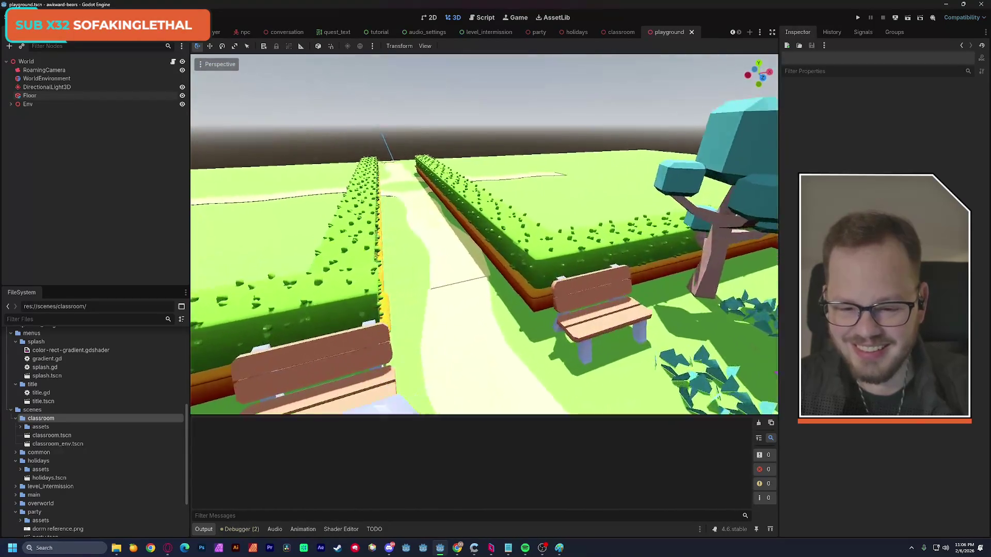
{"action": "key", "text": "w"}
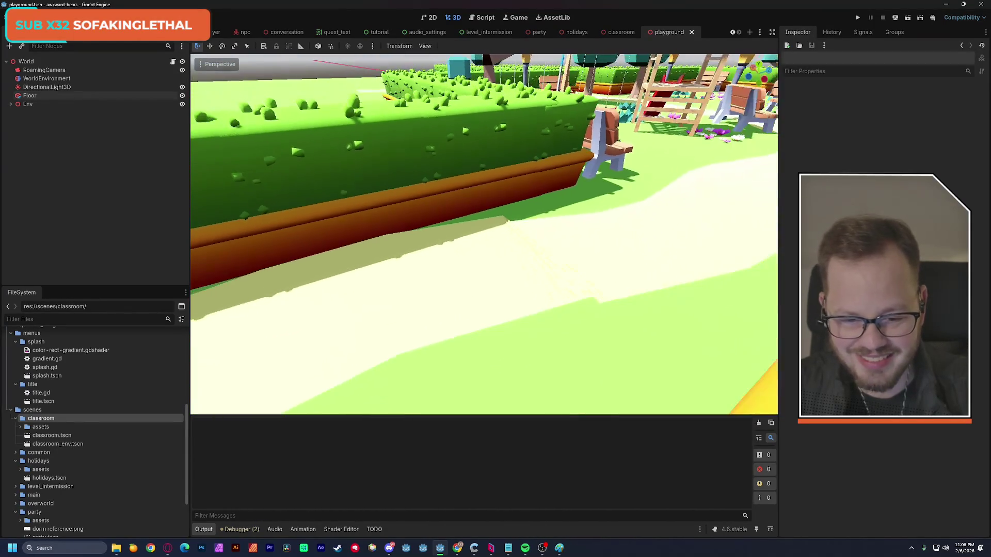
{"action": "key", "text": "w"}
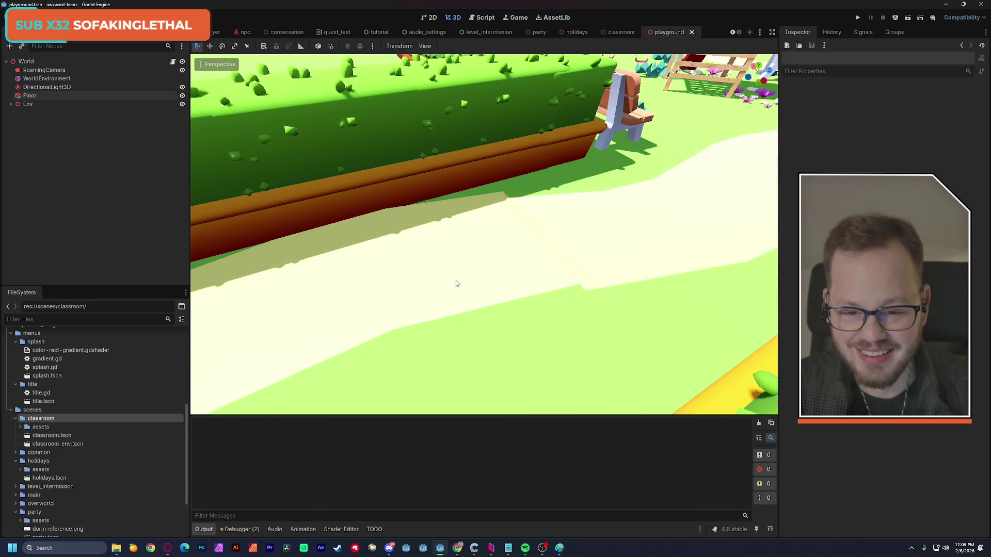
{"action": "left_click", "coordinate": [458, 278]}
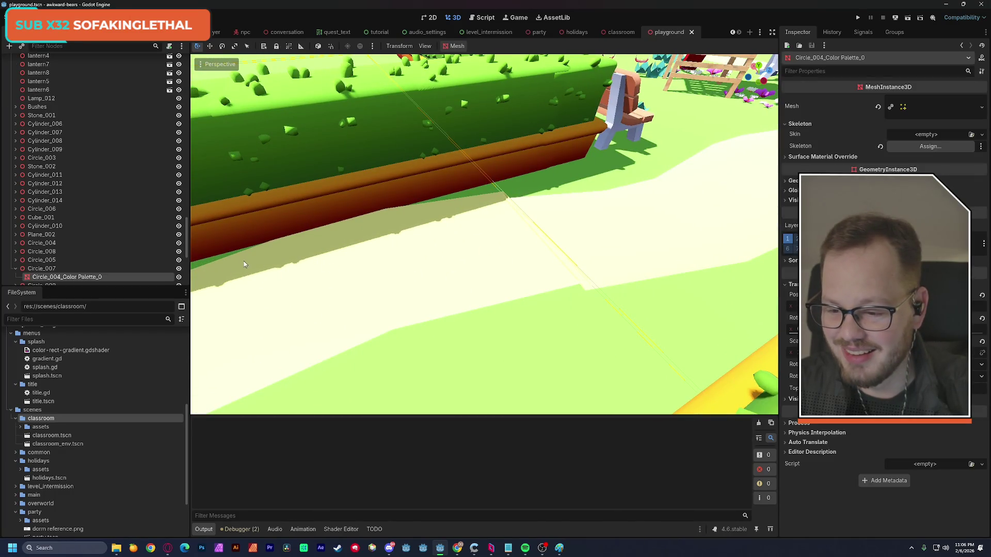
Identify the path mesh, select its parent Circle_007 and nudge it to X 0.49
{"action": "left_click", "coordinate": [179, 278]}
{"action": "key", "text": "f"}
{"action": "left_click", "coordinate": [179, 278]}
{"action": "scroll", "coordinate": [534, 228], "scroll_direction": "up", "scroll_amount": 3}
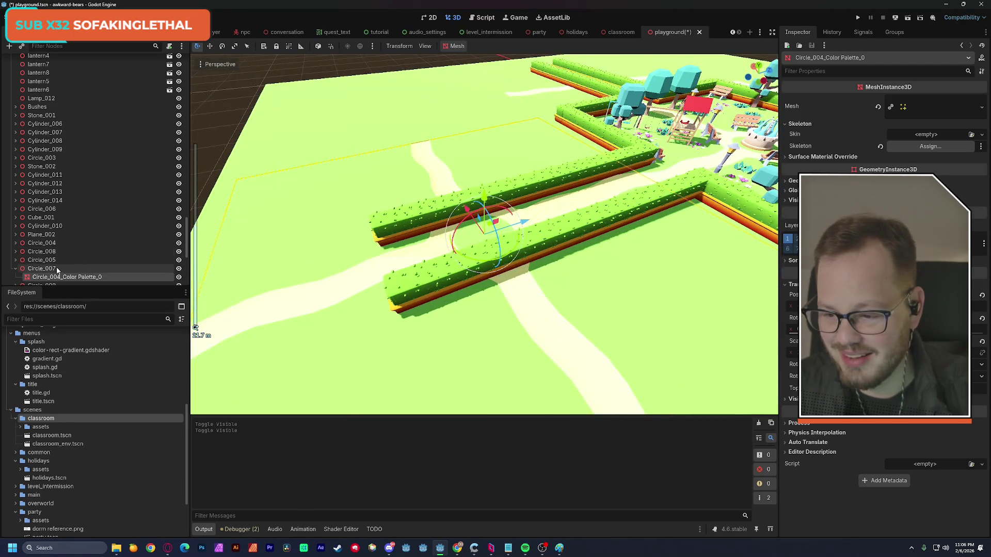
{"action": "left_click", "coordinate": [57, 268]}
{"action": "scroll", "coordinate": [597, 201], "scroll_direction": "up", "scroll_amount": 2}
{"action": "key", "text": "w"}
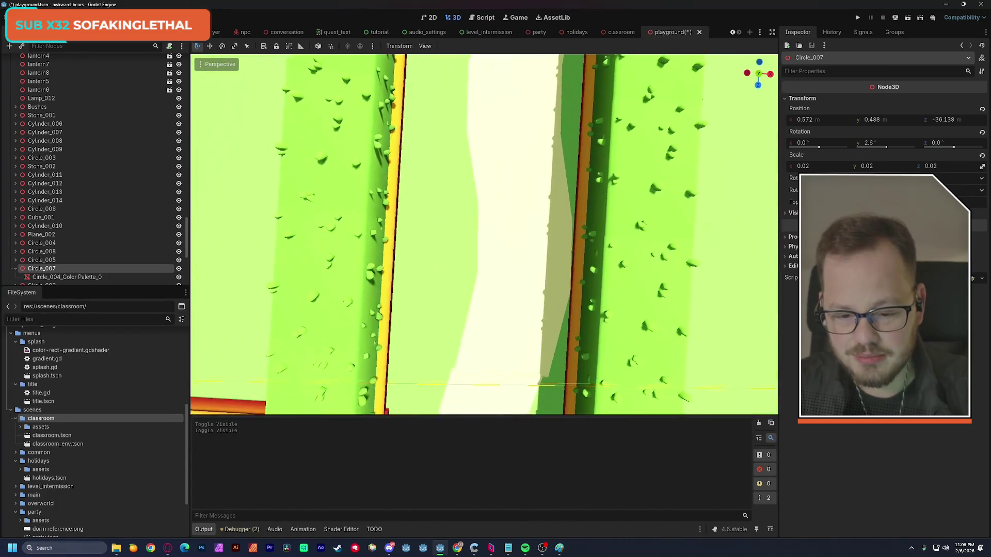
{"action": "key", "text": "w"}
{"action": "key", "text": "s"}
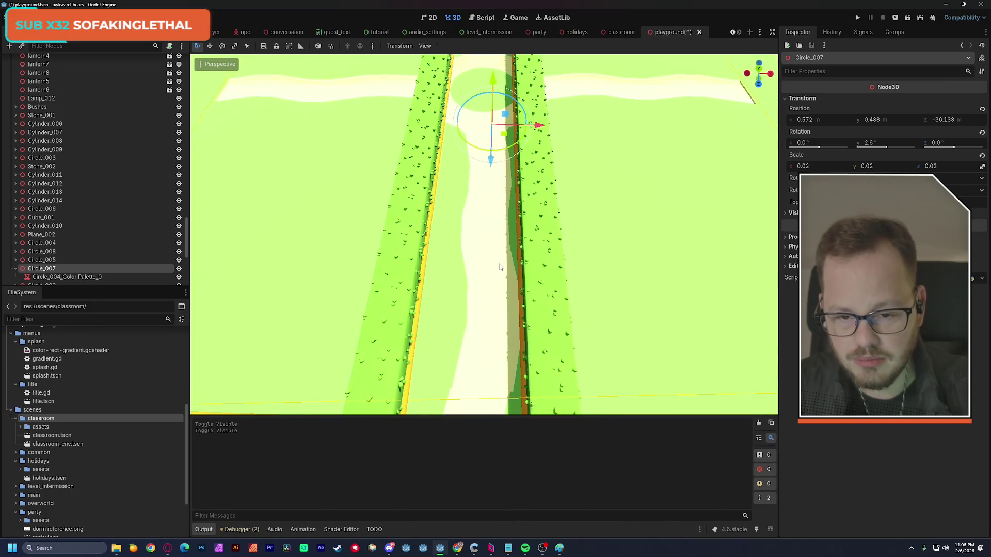
{"action": "left_click_drag", "start_coordinate": [541, 128], "coordinate": [539, 127]}
Slide the Circle_007 plank back along the path with its Z arrow
{"action": "key", "text": "w"}
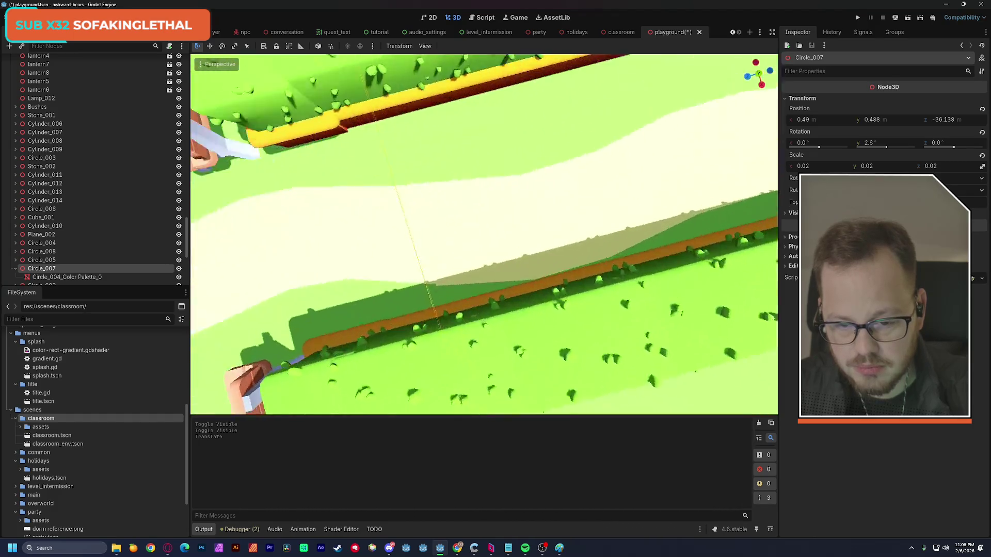
{"action": "key", "text": "s"}
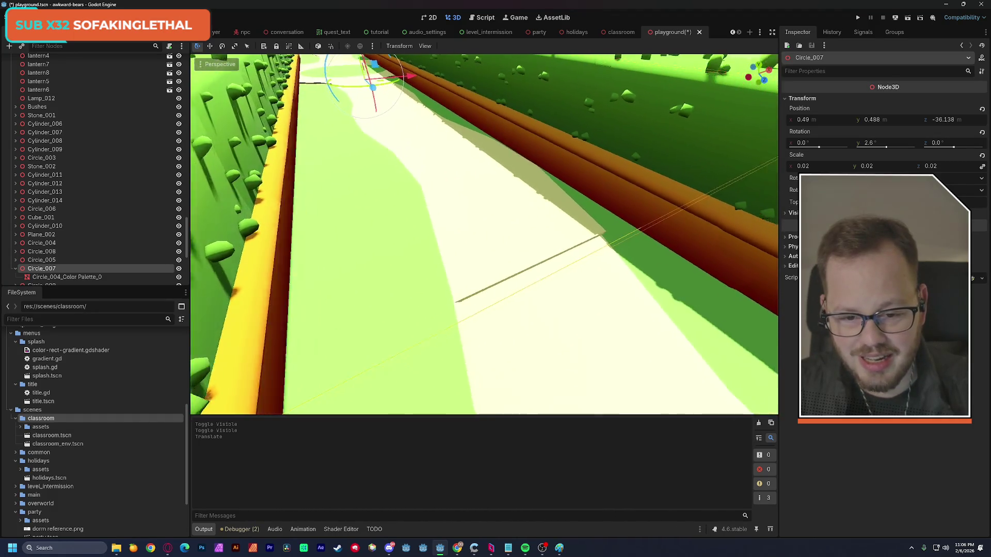
{"action": "key", "text": "s"}
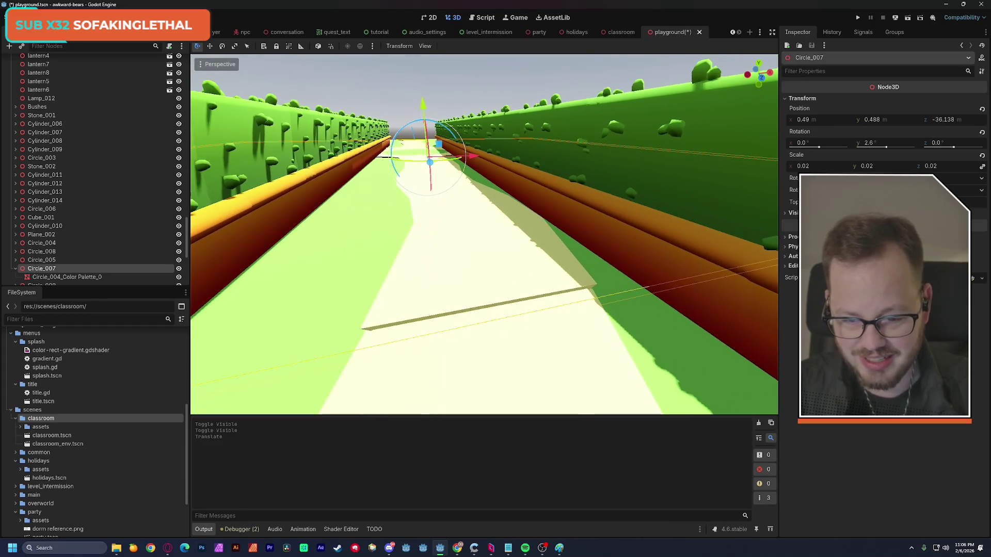
{"action": "left_click_drag", "start_coordinate": [434, 164], "coordinate": [422, 107]}
Reselect Circle_007 in the Scene tree and raise the plank slightly along Y
{"action": "left_click_drag", "start_coordinate": [491, 207], "coordinate": [490, 206]}
{"action": "left_click", "coordinate": [440, 133]}
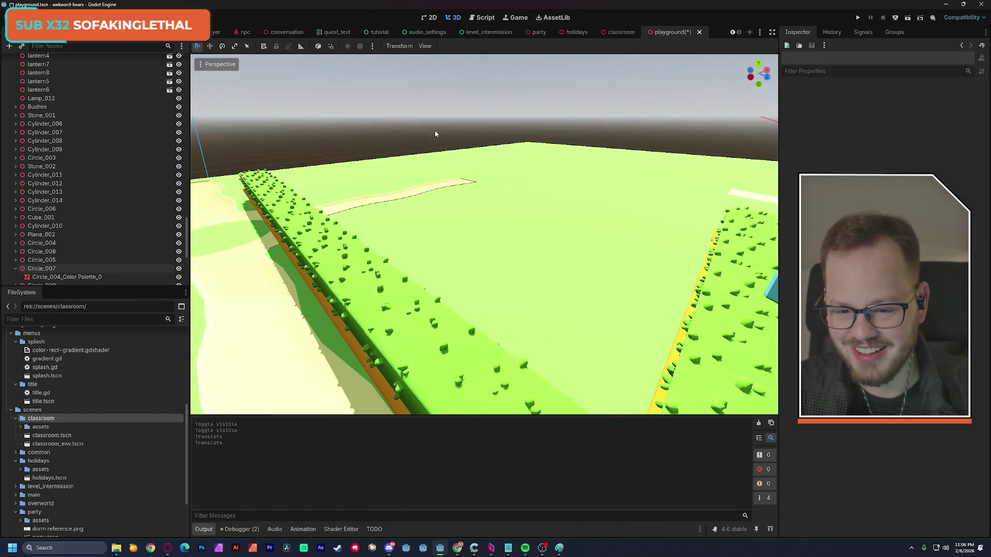
{"action": "left_click_drag", "start_coordinate": [363, 145], "coordinate": [362, 146]}
{"action": "left_click_drag", "start_coordinate": [318, 215], "coordinate": [319, 215]}
{"action": "left_click", "coordinate": [374, 257]}
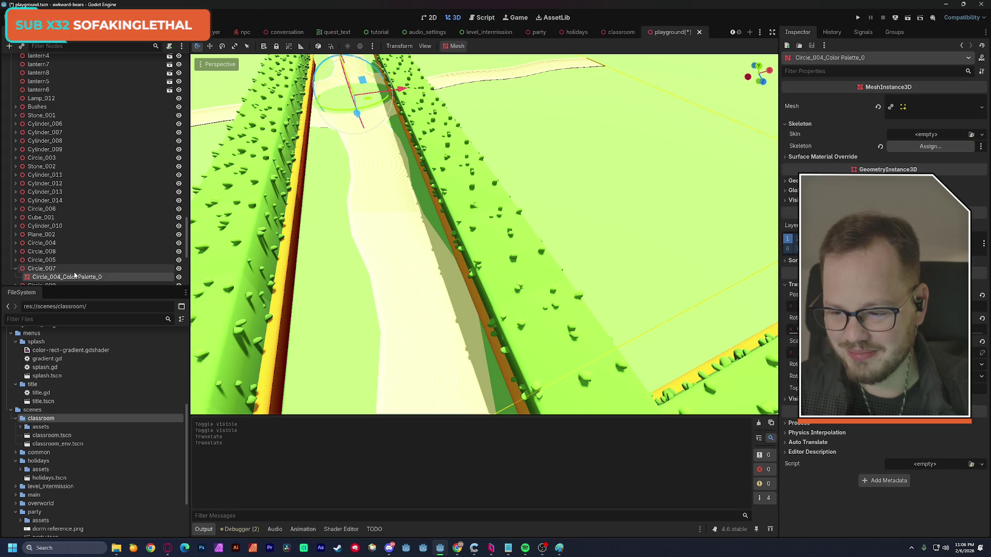
{"action": "left_click", "coordinate": [41, 269]}
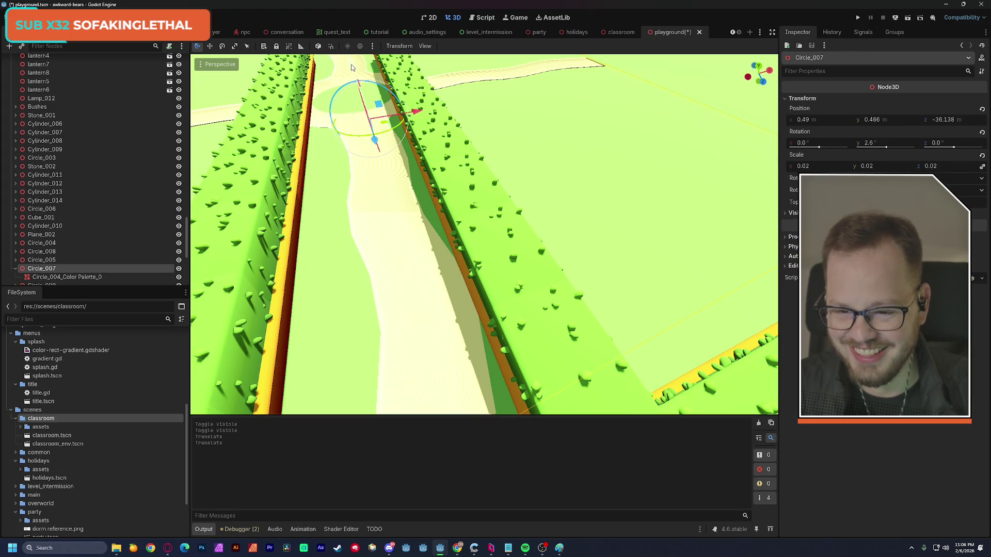
{"action": "left_click_drag", "start_coordinate": [351, 75], "coordinate": [375, 161]}
{"action": "left_click_drag", "start_coordinate": [390, 102], "coordinate": [391, 102]}
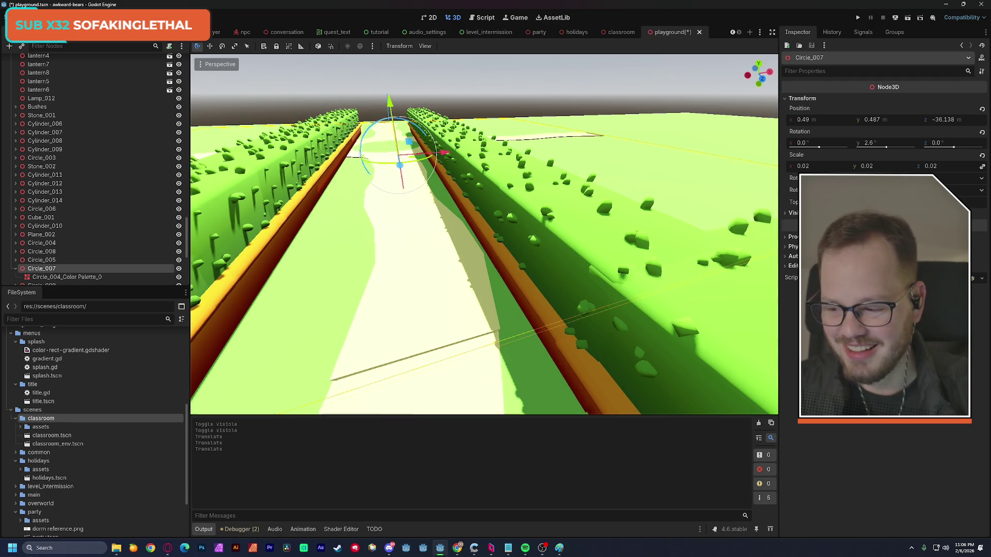
View the fountain from overhead, collapse Circle_007, clear the output log, and pull back wide
{"action": "key", "text": "w"}
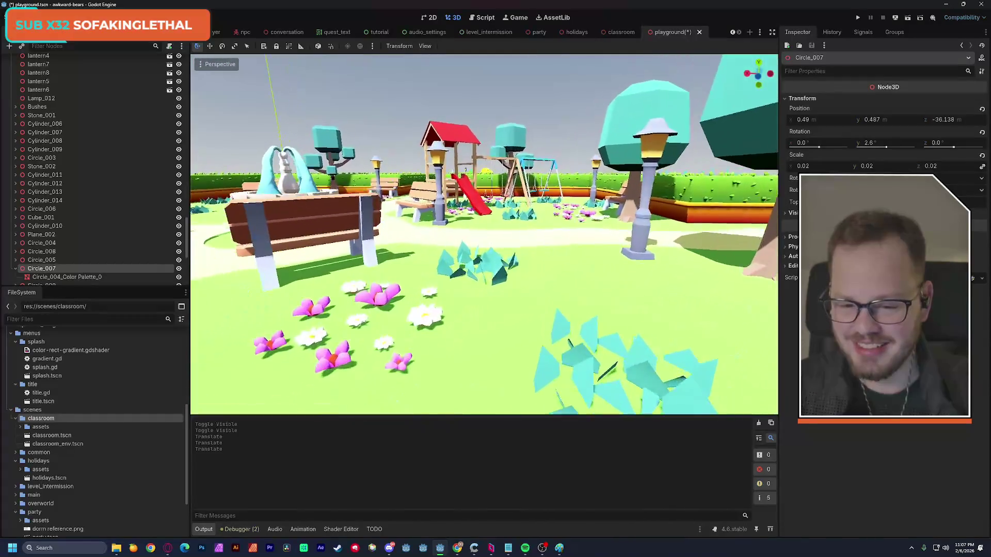
{"action": "key", "text": "e"}
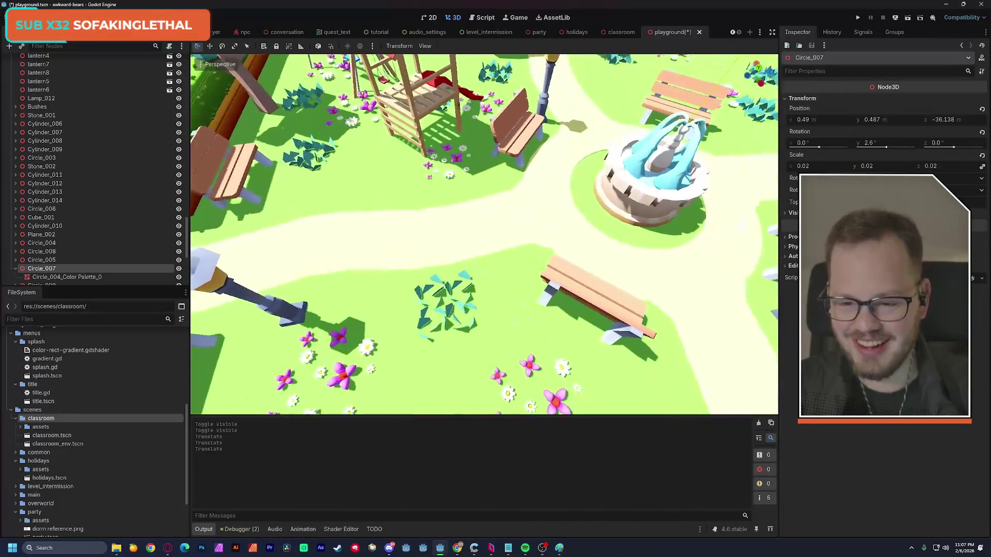
{"action": "key", "text": "d"}
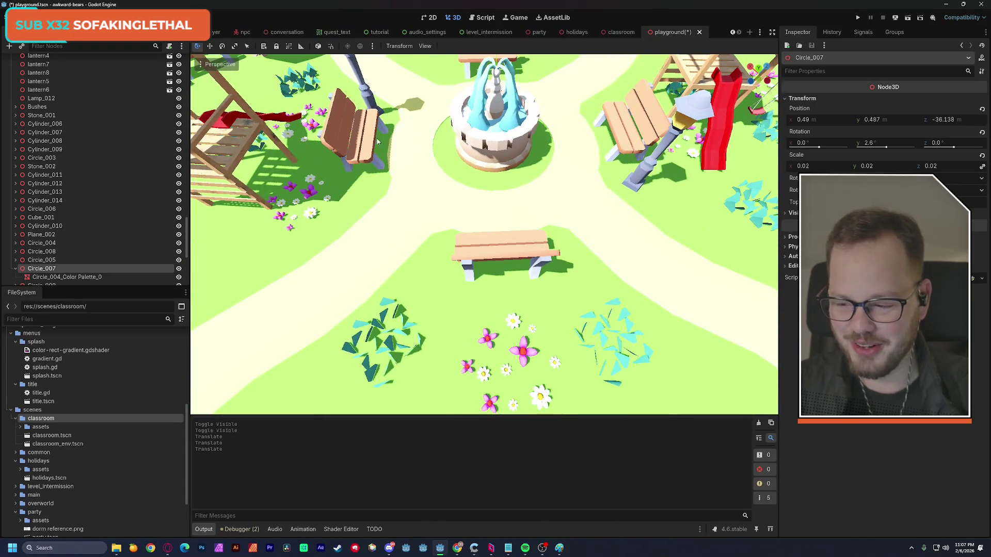
{"action": "left_click", "coordinate": [16, 269]}
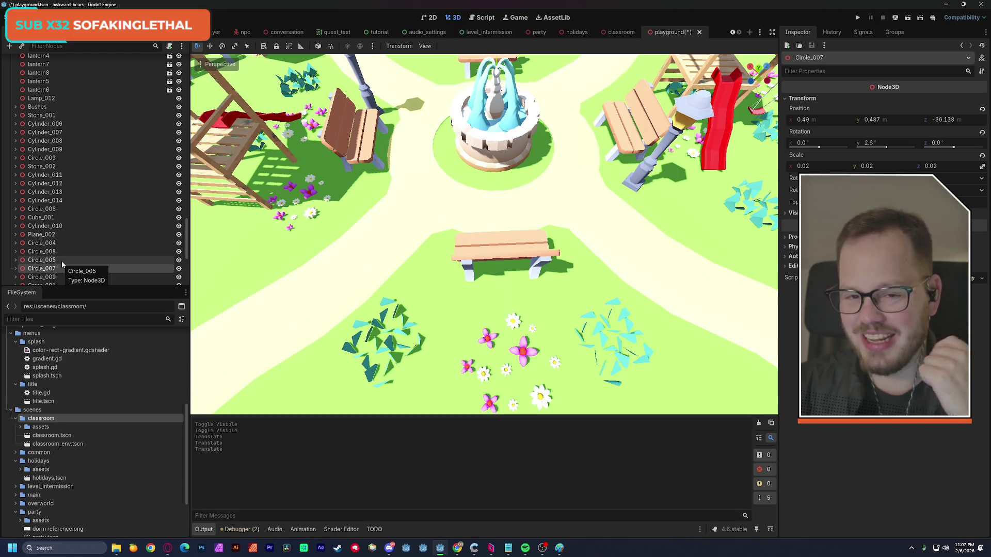
{"action": "left_click", "coordinate": [758, 423]}
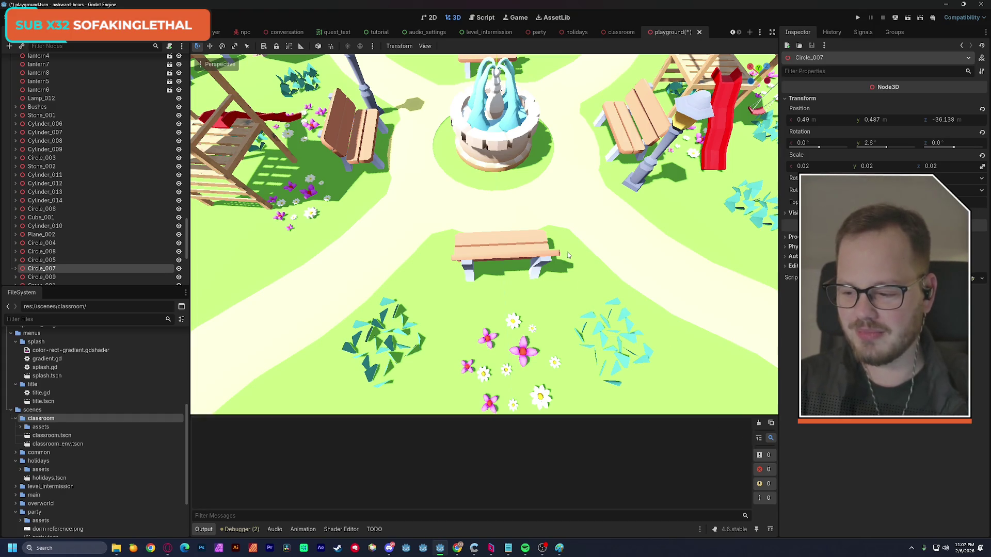
{"action": "mouse_move", "coordinate": [525, 279]}
{"action": "left_mouse_down"}
{"action": "mouse_move", "coordinate": [516, 336]}
{"action": "mouse_move", "coordinate": [499, 285]}
{"action": "left_mouse_up"}
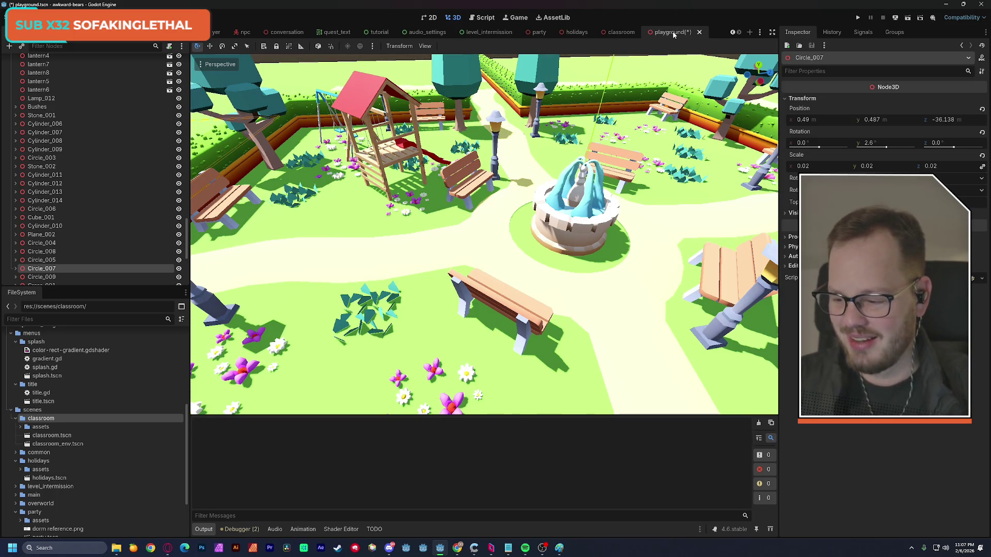
Save playground.tscn and switch to the classroom scene, flying toward the red rug
{"action": "key", "text": "ctrl+s"}
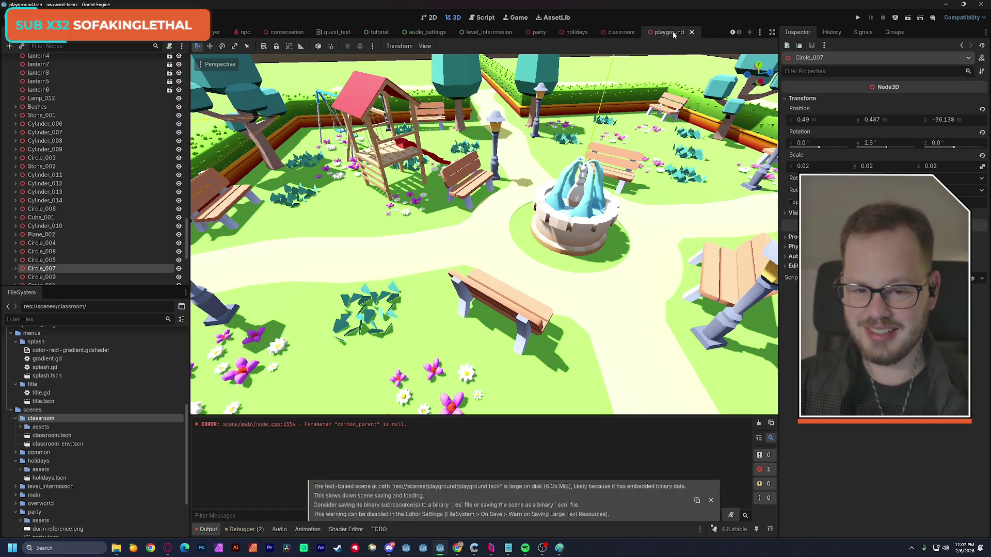
{"action": "left_click", "coordinate": [621, 32]}
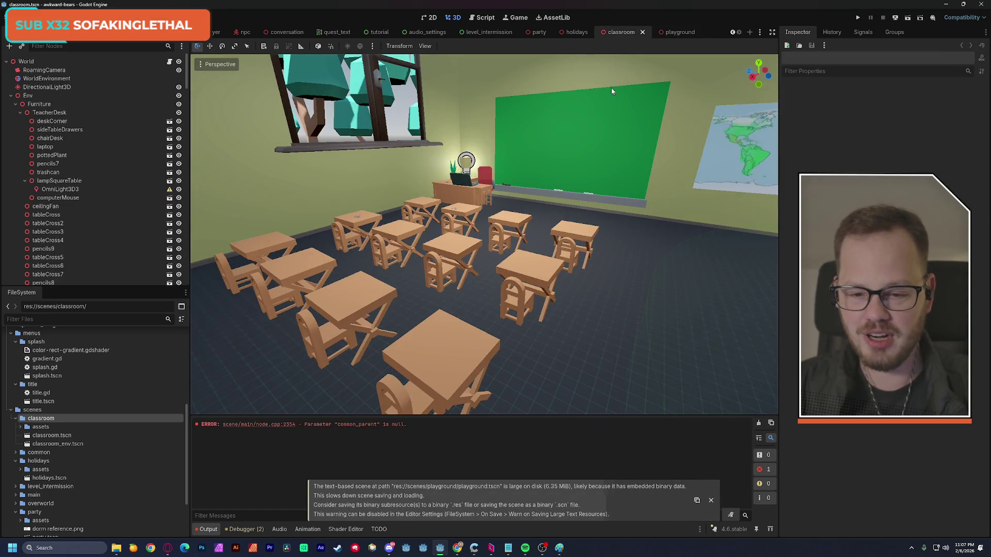
{"action": "key", "text": "w"}
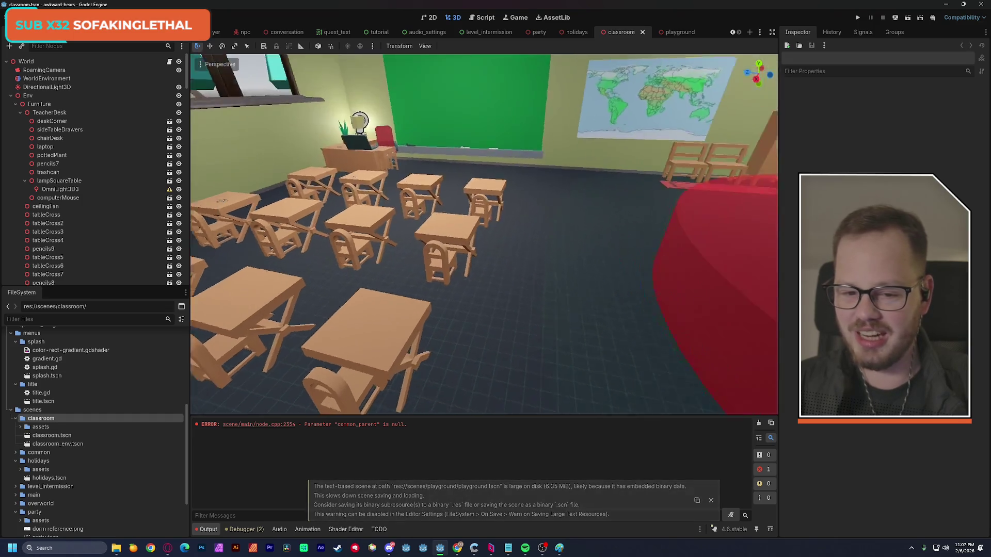
Move CSGBox3D out of Env so it sits directly under World
{"action": "left_click", "coordinate": [16, 105]}
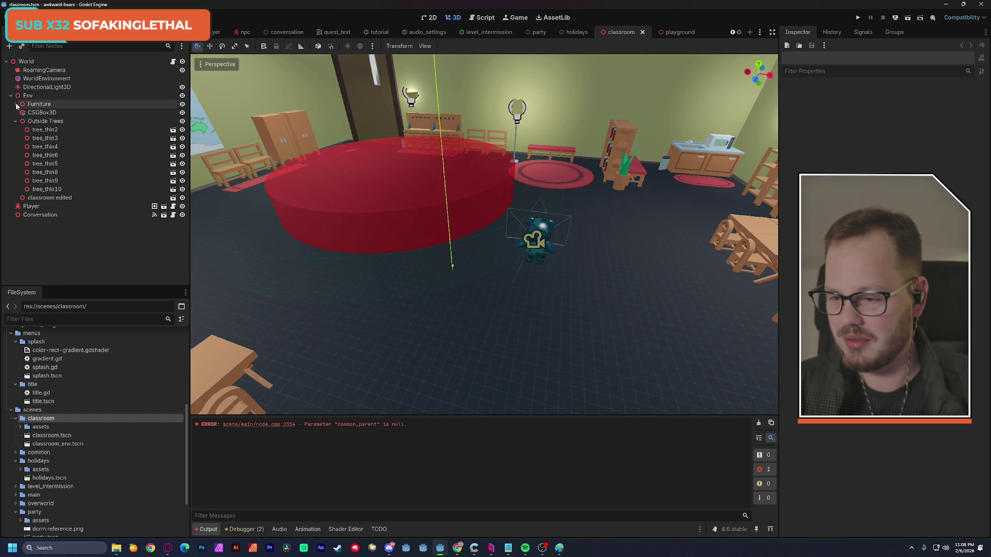
{"action": "left_click", "coordinate": [47, 112]}
{"action": "left_click_drag", "start_coordinate": [59, 96], "coordinate": [59, 95]}
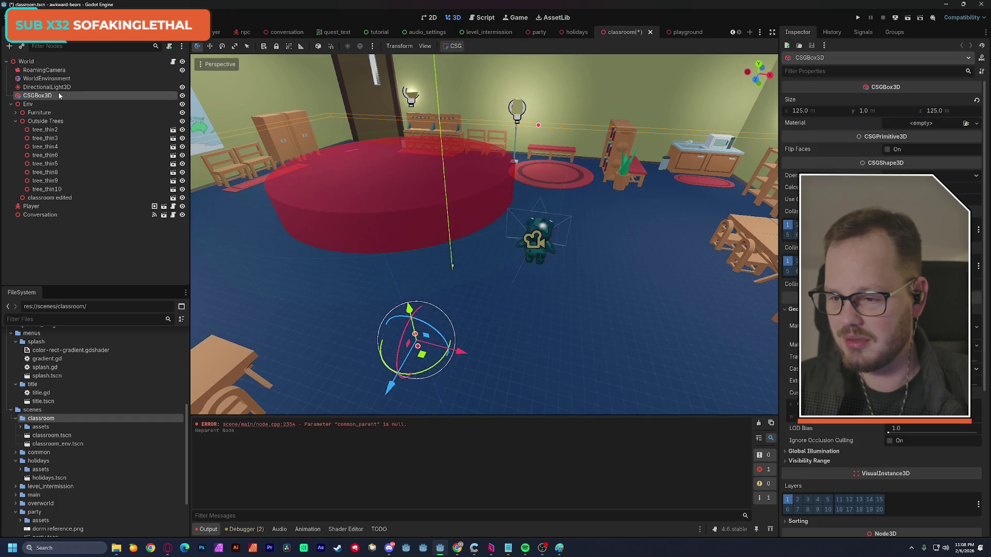
{"action": "left_click", "coordinate": [51, 246]}
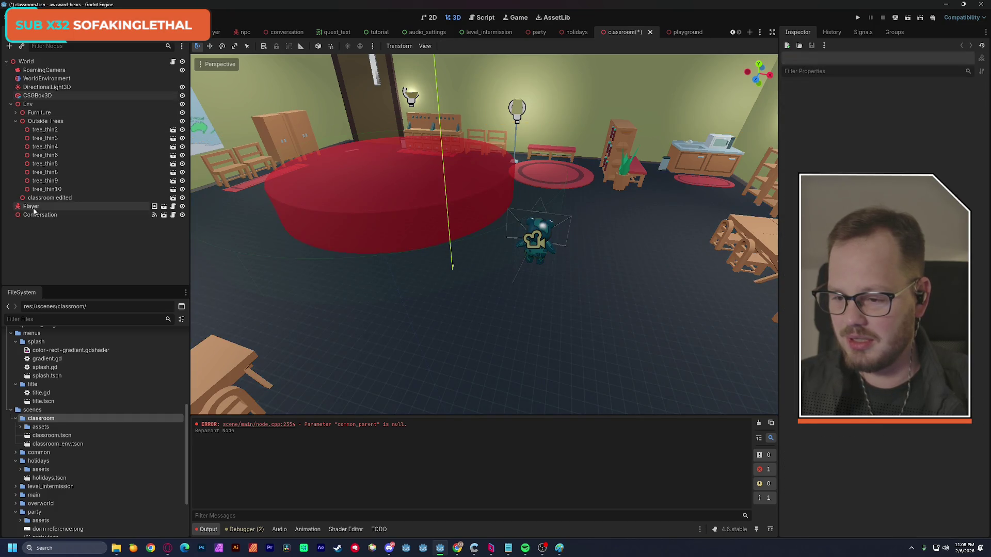
Delete the Player and Conversation nodes, confirming each removal
{"action": "left_click", "coordinate": [75, 207]}
{"action": "key", "text": "Delete"}
{"action": "left_click", "coordinate": [467, 285]}
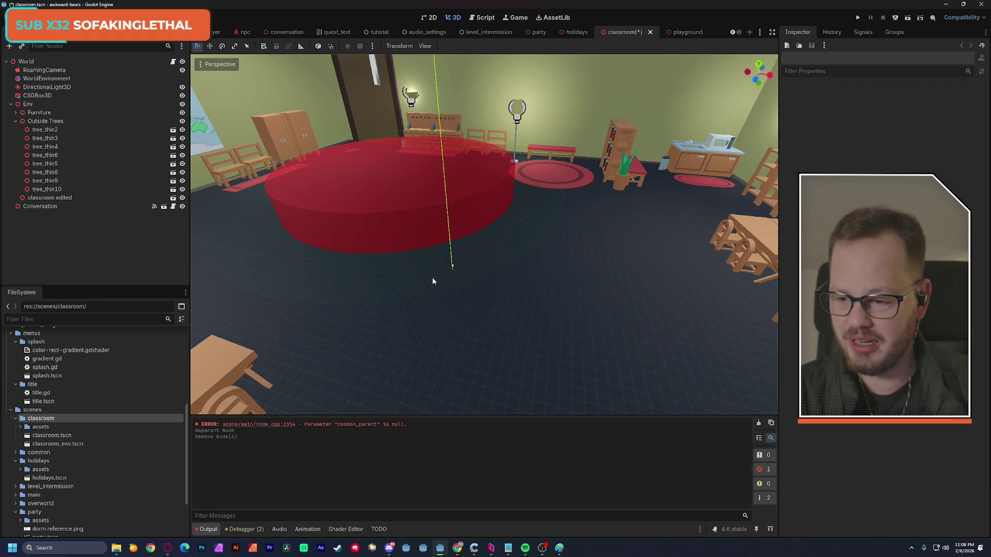
{"action": "left_click", "coordinate": [53, 207]}
{"action": "key", "text": "Delete"}
{"action": "left_click", "coordinate": [471, 285]}
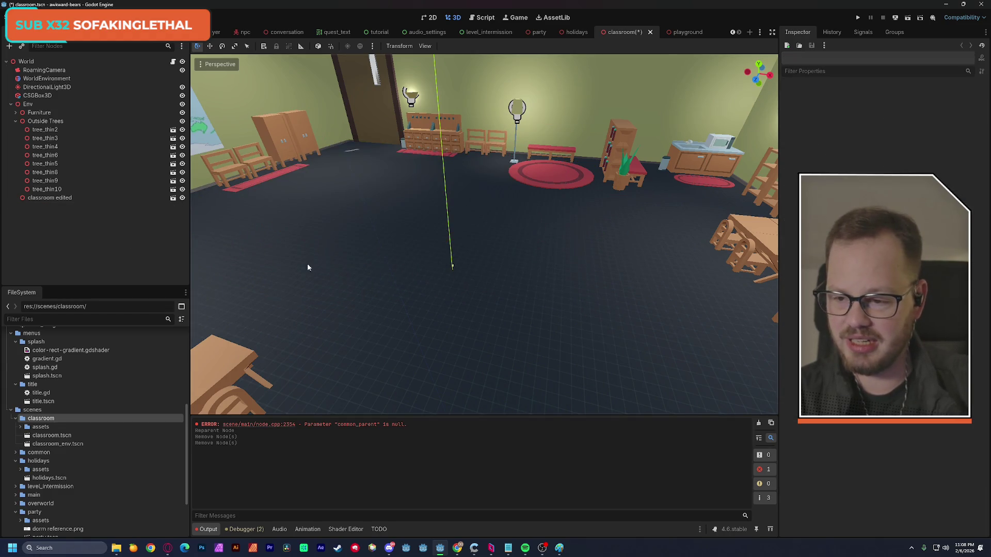
Collapse Outside Trees and expand Furniture and TeacherDesk in the Scene tree
{"action": "left_click", "coordinate": [45, 200]}
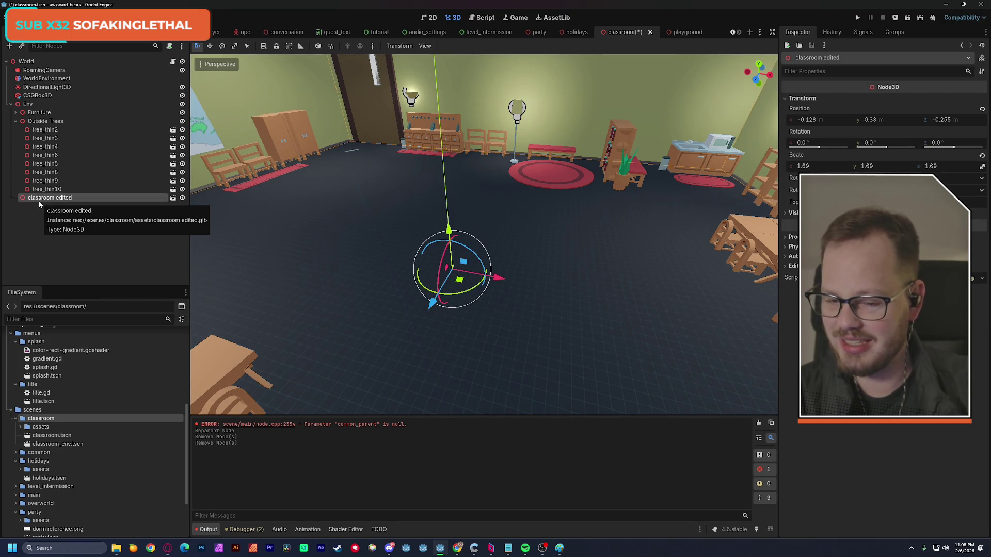
{"action": "left_click", "coordinate": [16, 121]}
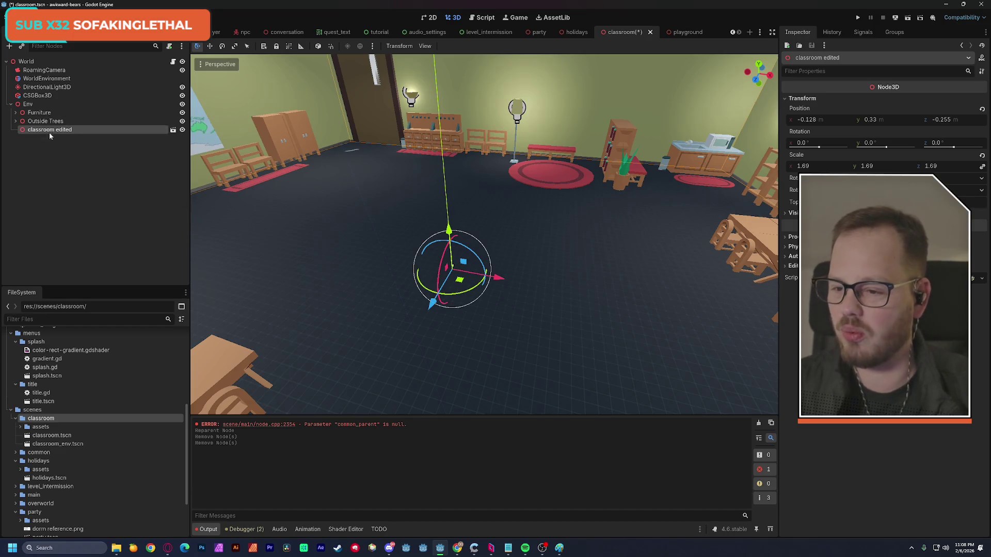
{"action": "left_click", "coordinate": [16, 112]}
{"action": "left_click", "coordinate": [20, 121]}
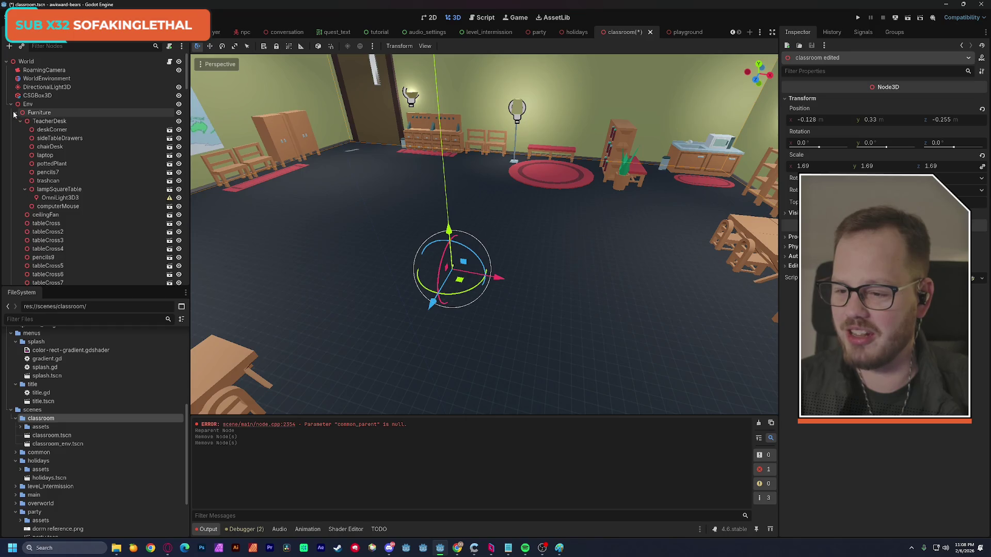
{"action": "left_click", "coordinate": [24, 189]}
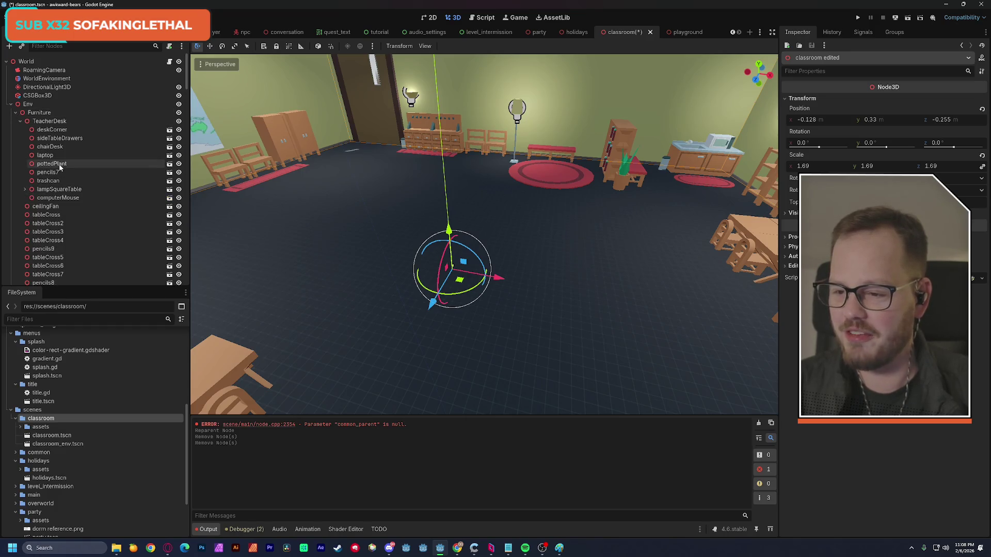
Frame the TeacherDesk and toggle its visibility to see the area behind it
{"action": "double_click", "coordinate": [20, 123]}
{"action": "key", "text": "f"}
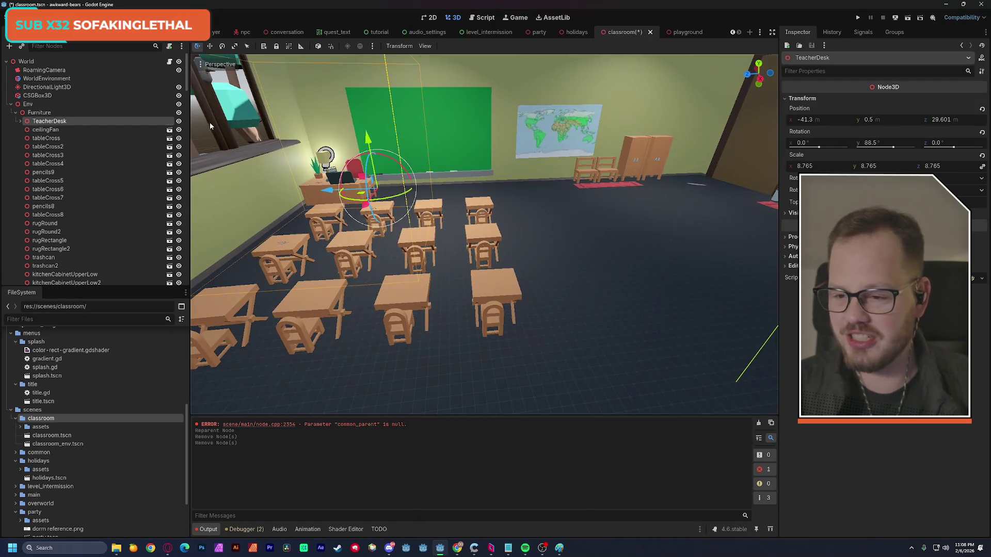
{"action": "left_click", "coordinate": [179, 121]}
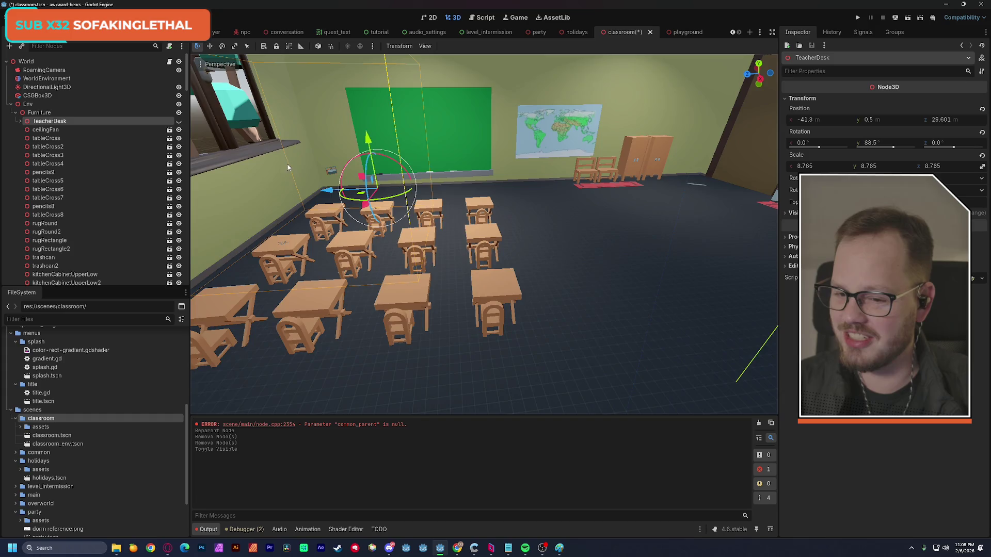
{"action": "key", "text": "shift+f"}
{"action": "key", "text": "w"}
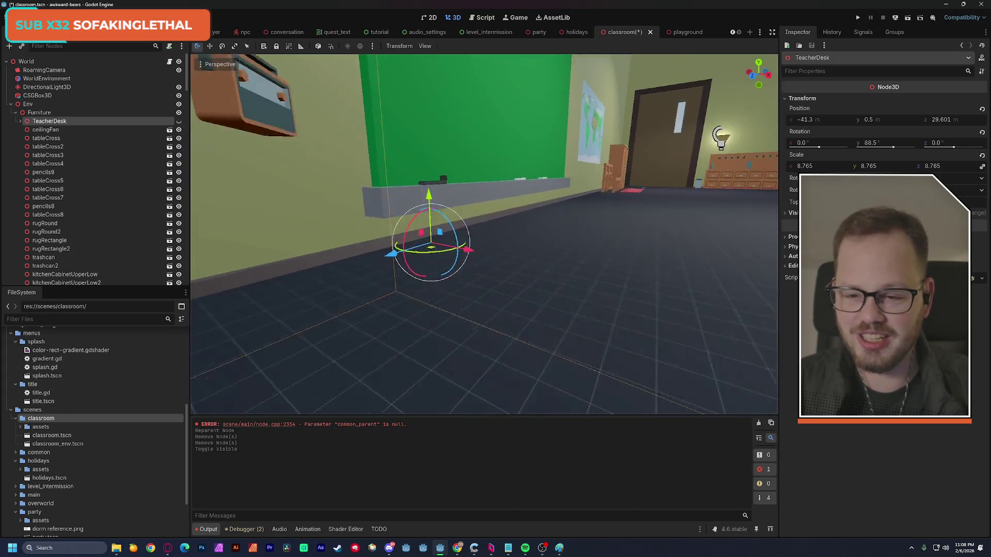
{"action": "key", "text": "shift+f"}
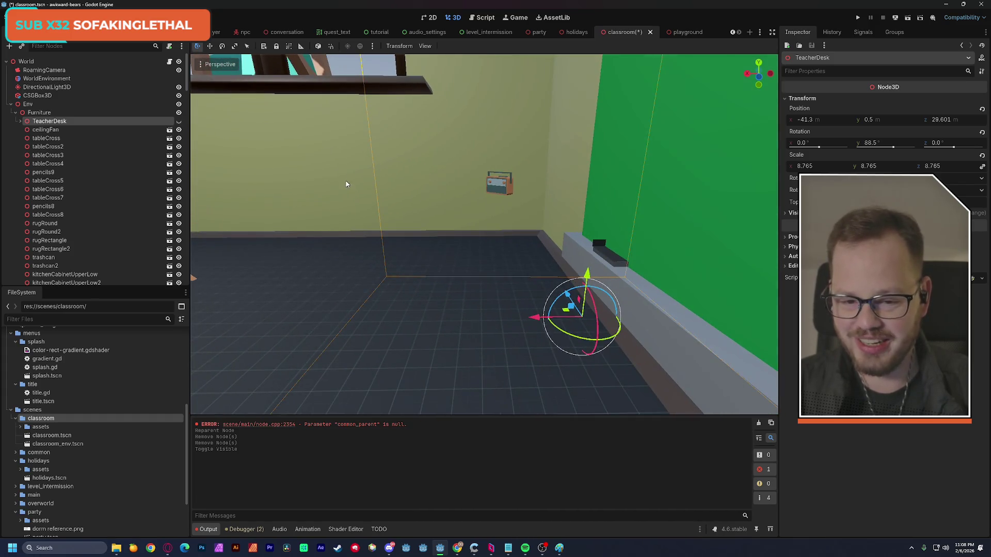
{"action": "left_click", "coordinate": [178, 121]}
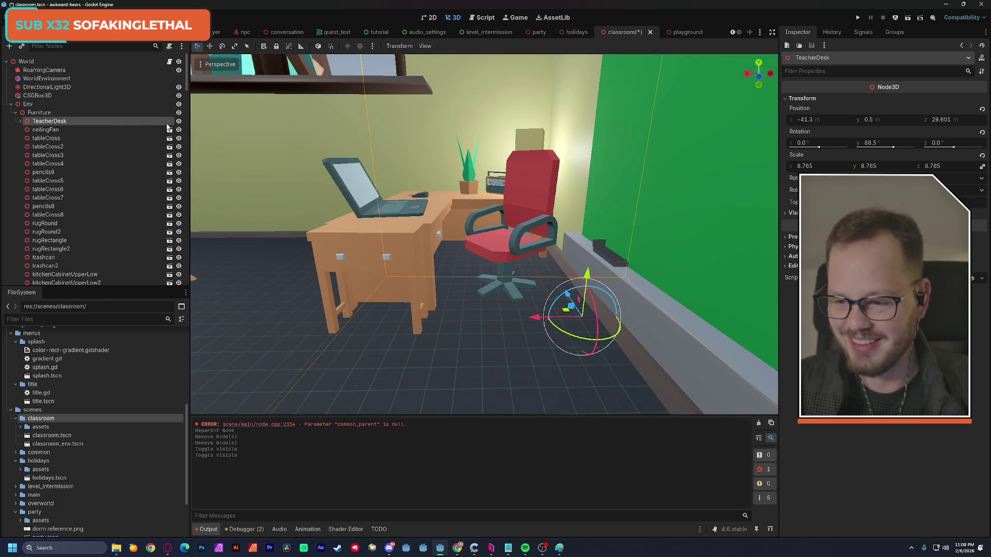
{"action": "left_click", "coordinate": [179, 122]}
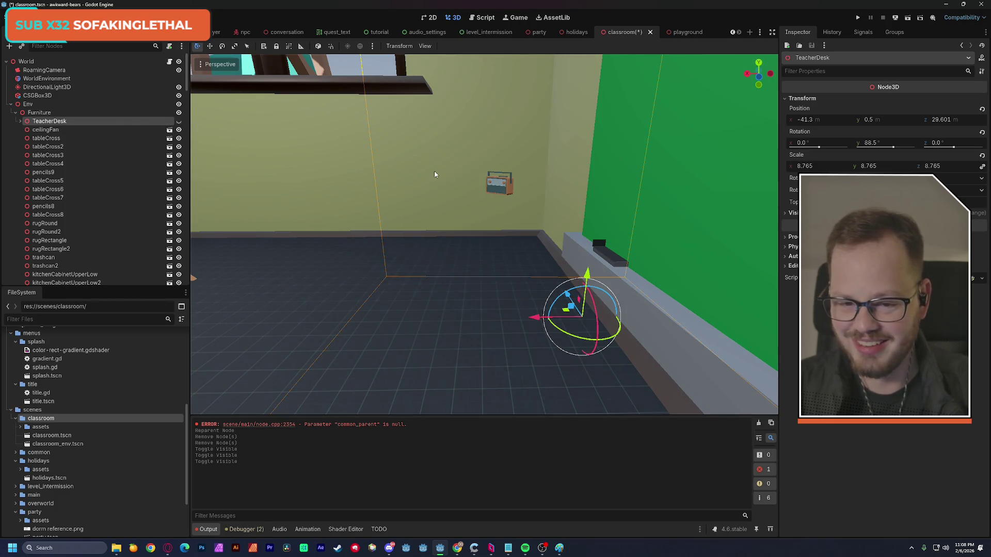
Move the wall radio into the Furniture group and make TeacherDesk visible again
{"action": "left_click", "coordinate": [498, 184]}
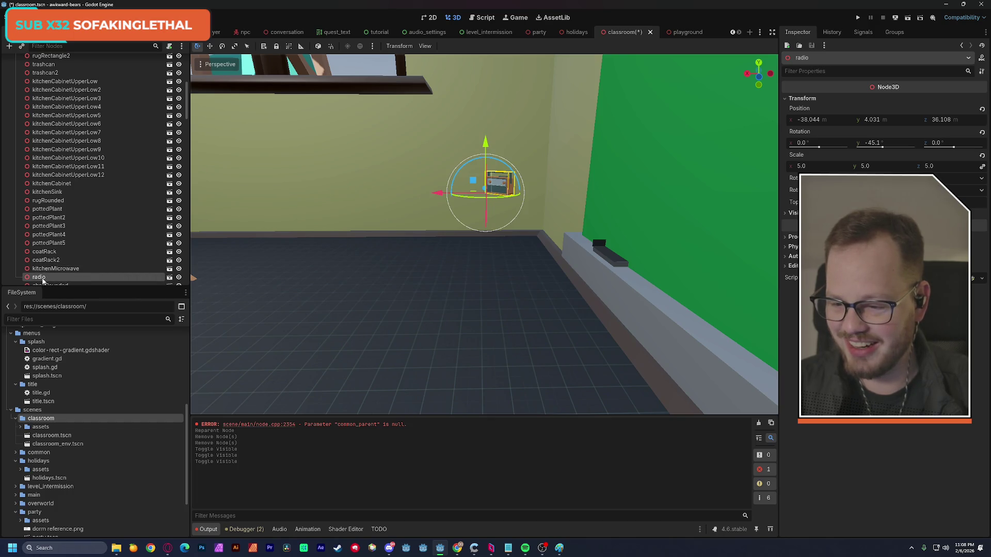
{"action": "mouse_move", "coordinate": [45, 276]}
{"action": "left_mouse_down"}
{"action": "mouse_move", "coordinate": [101, 62]}
{"action": "mouse_move", "coordinate": [58, 123]}
{"action": "left_mouse_up"}
{"action": "left_click", "coordinate": [21, 122]}
{"action": "left_click", "coordinate": [178, 124]}
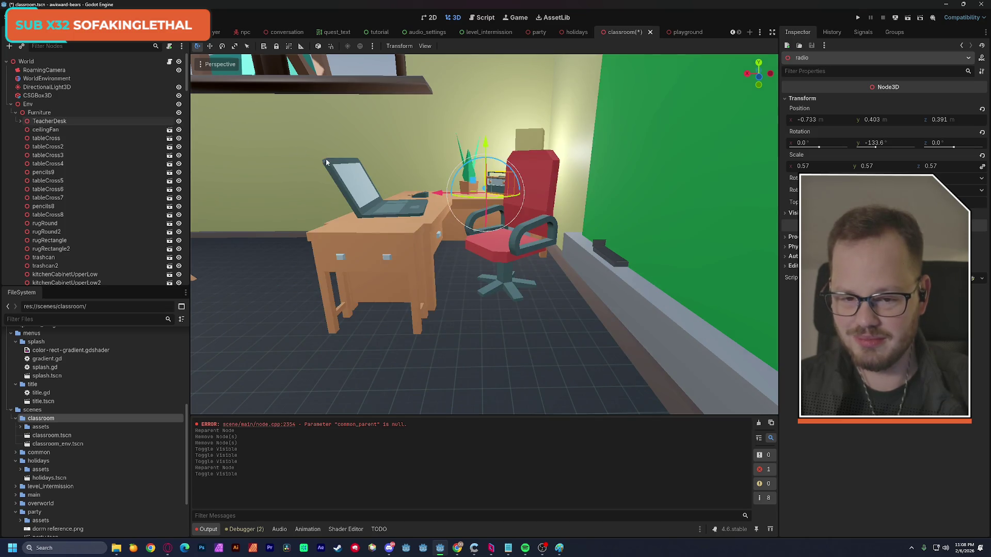
Inspect the desk, radio and green chalkboard ledge, then undo the last scene edits
{"action": "key", "text": "a"}
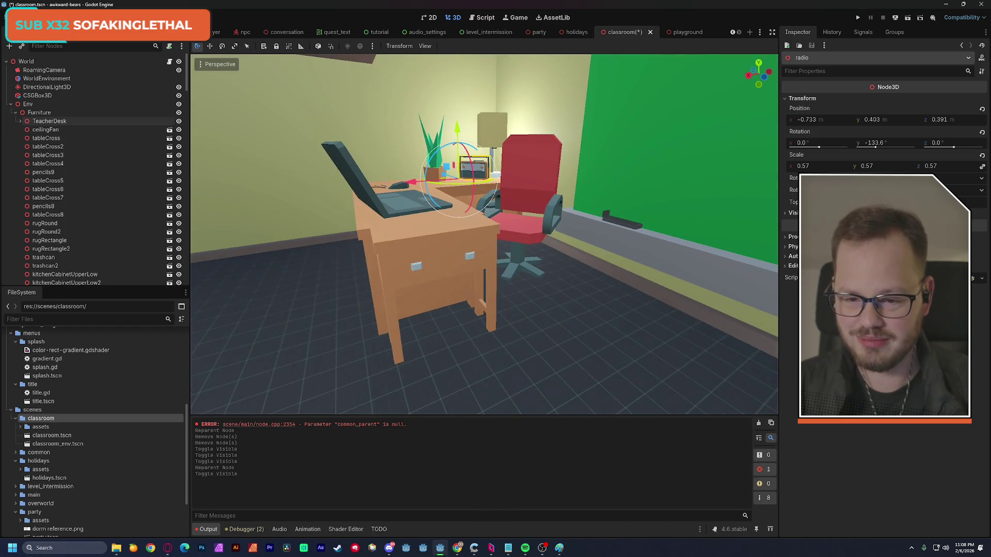
{"action": "key", "text": "a"}
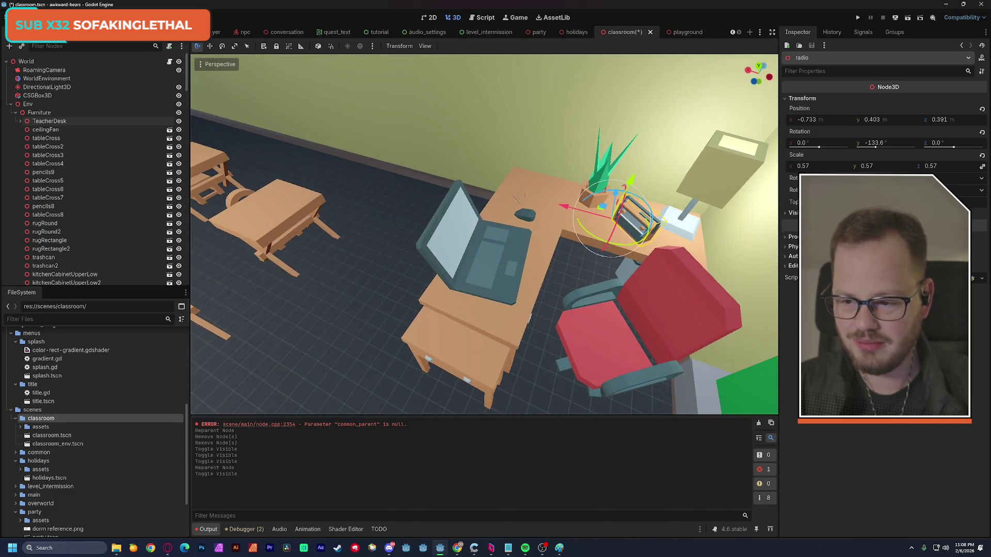
{"action": "key", "text": "w"}
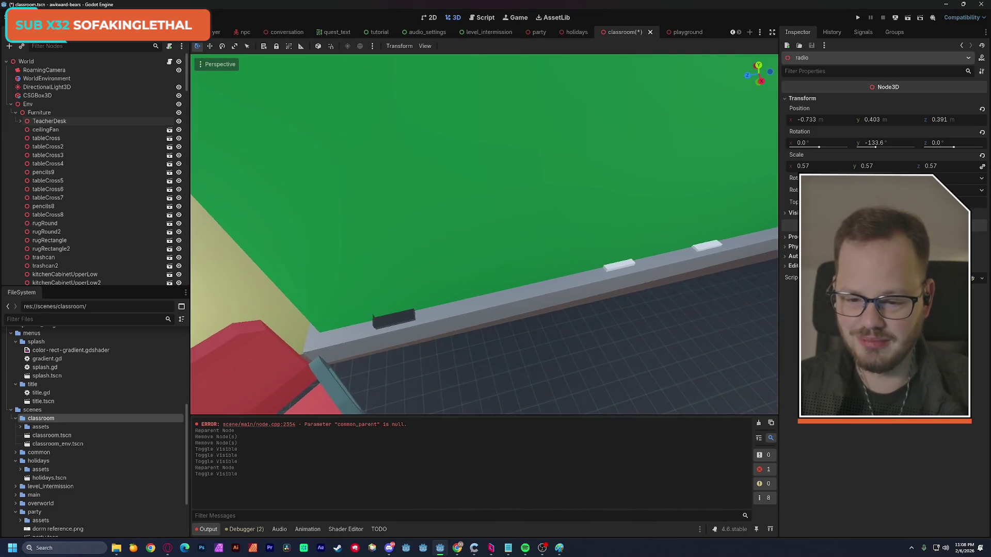
{"action": "key", "text": "a"}
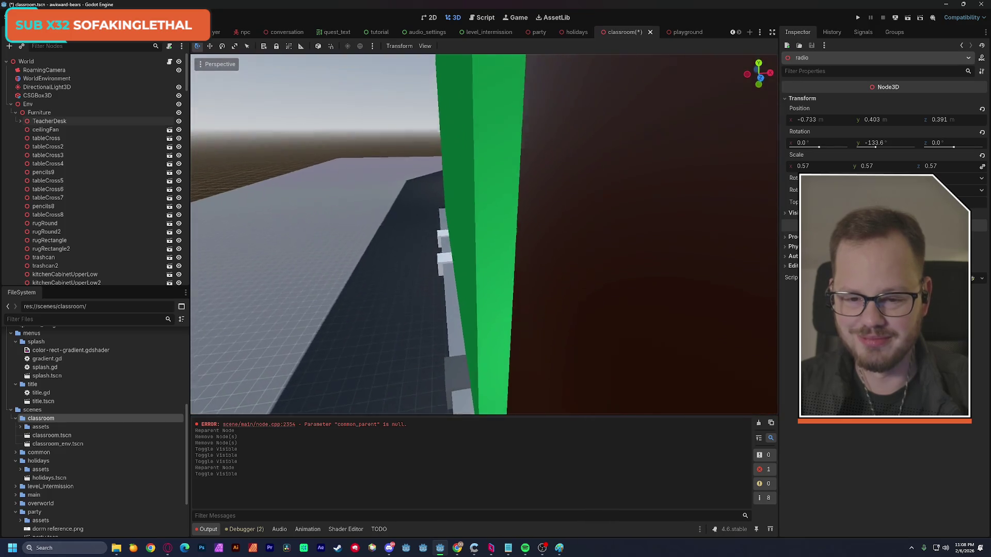
{"action": "key", "text": "s"}
{"action": "key", "text": "s"}
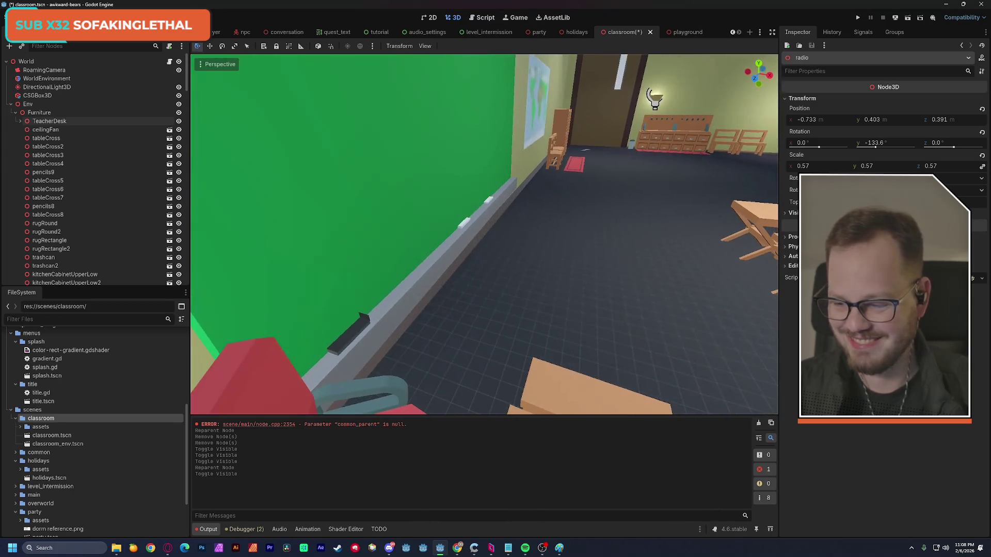
{"action": "key", "text": "a"}
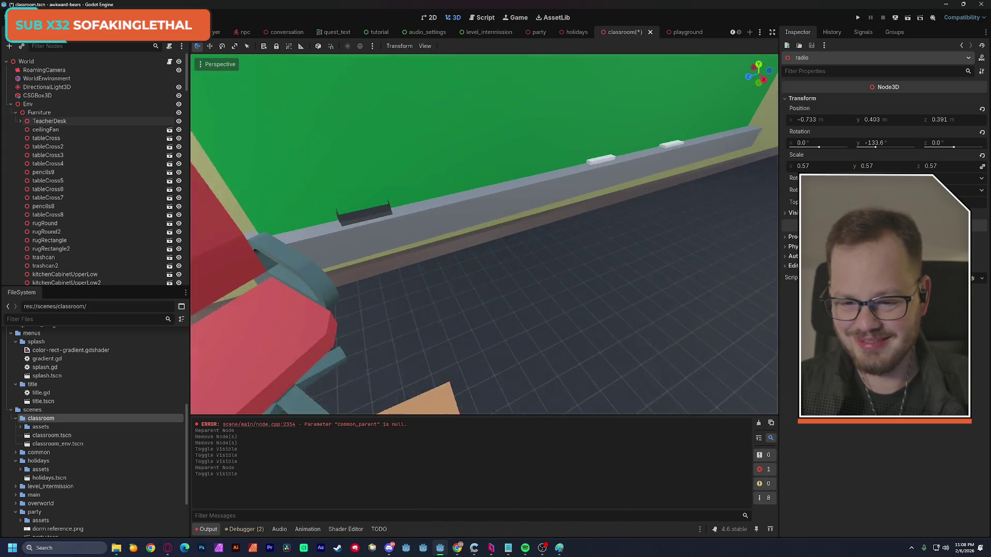
{"action": "key", "text": "ctrl+z"}
{"action": "key", "text": "ctrl+z"}
{"action": "key", "text": "ctrl+z"}
Redo the visibility change and slide MeshInstance3D4 along the chalkboard ledge
{"action": "key", "text": "ctrl+shift+z"}
{"action": "key", "text": "f"}
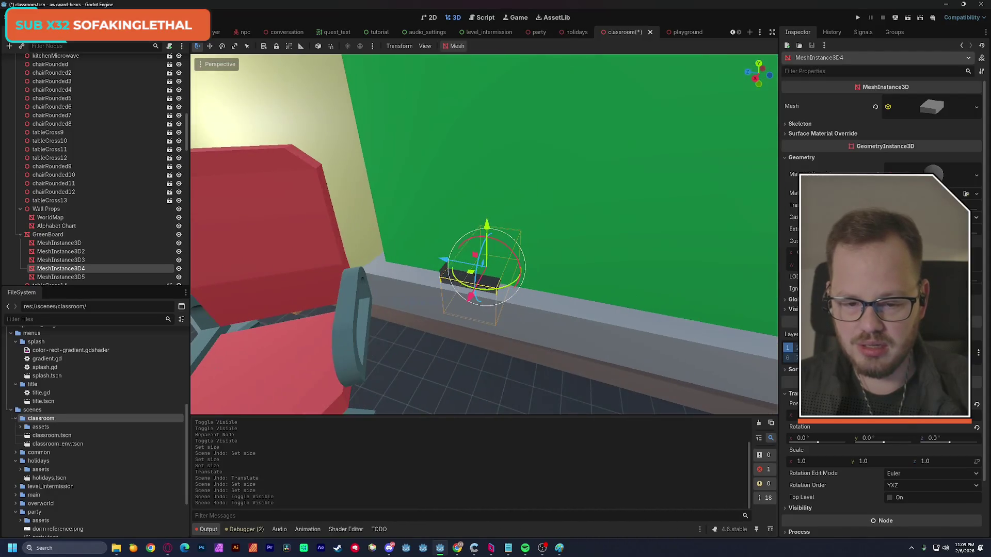
{"action": "left_click", "coordinate": [562, 385]}
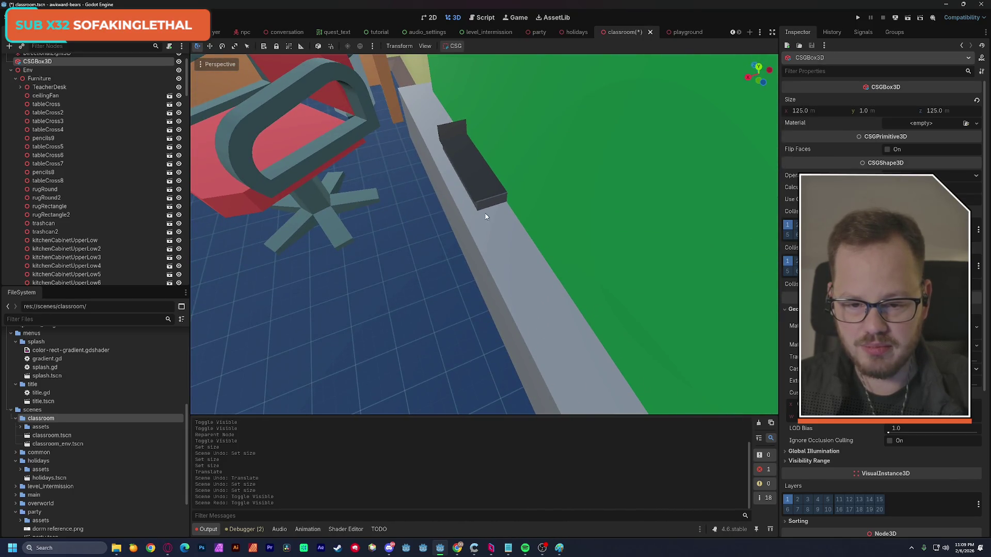
{"action": "left_click", "coordinate": [479, 198]}
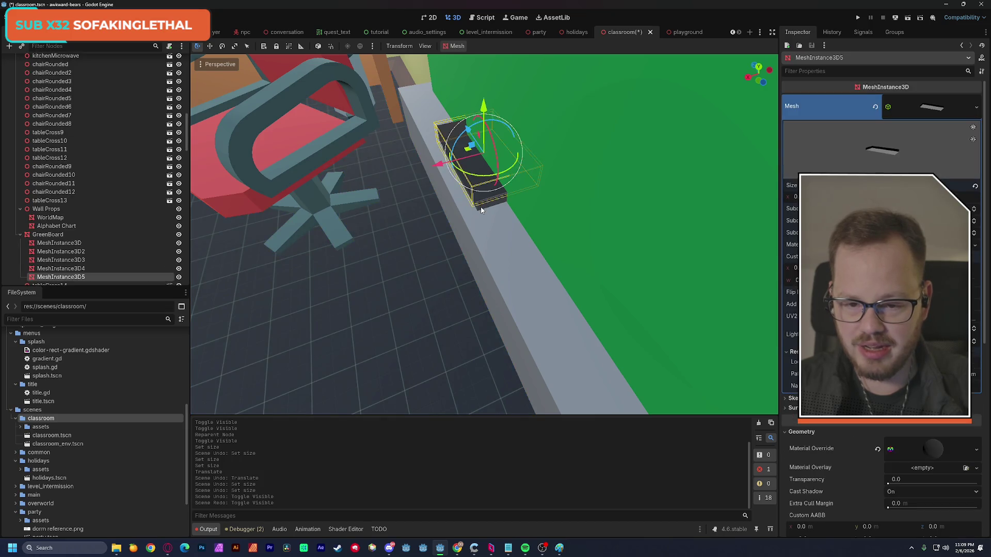
{"action": "left_click", "coordinate": [483, 209]}
{"action": "mouse_move", "coordinate": [526, 159]}
{"action": "left_mouse_down"}
{"action": "mouse_move", "coordinate": [578, 212]}
{"action": "mouse_move", "coordinate": [557, 304]}
{"action": "left_mouse_up"}
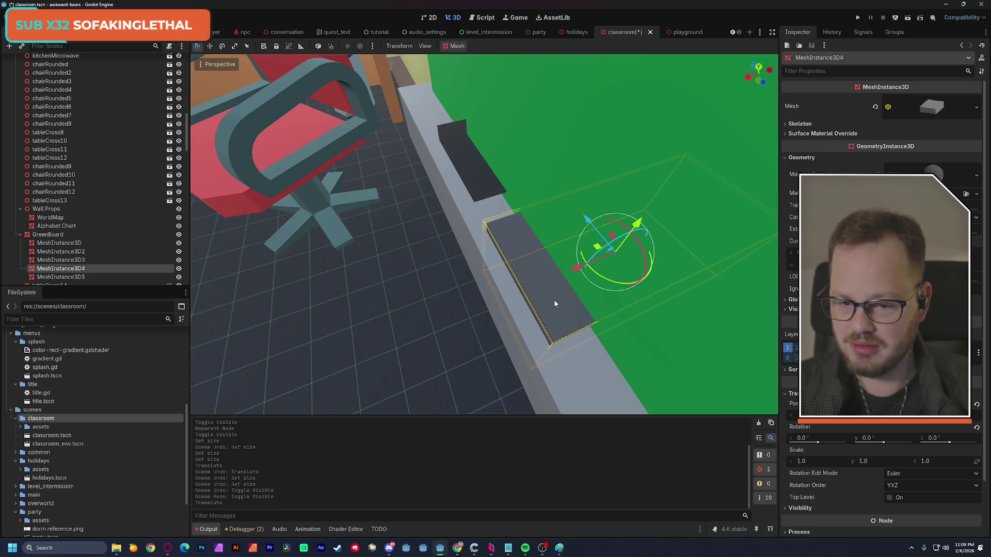
{"action": "key", "text": "w"}
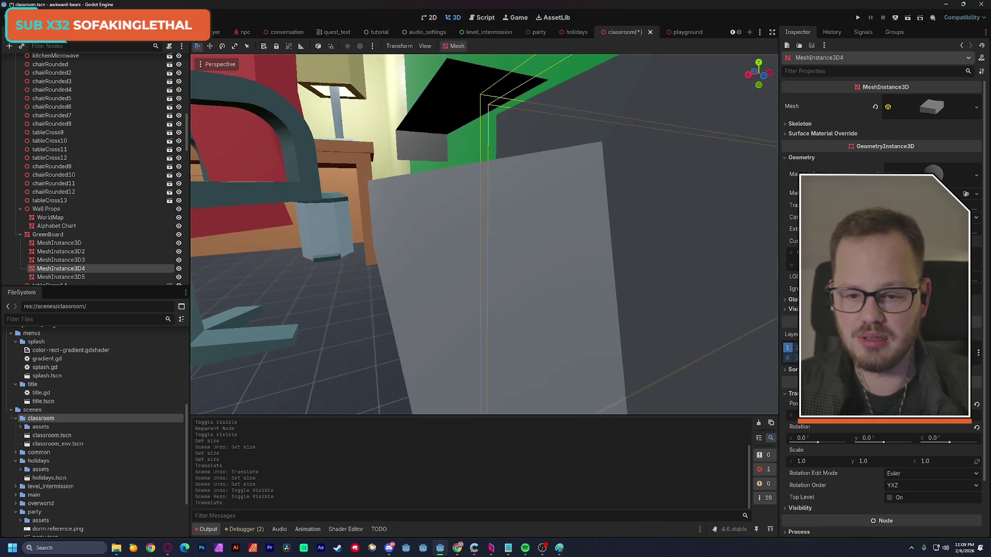
{"action": "key", "text": "s"}
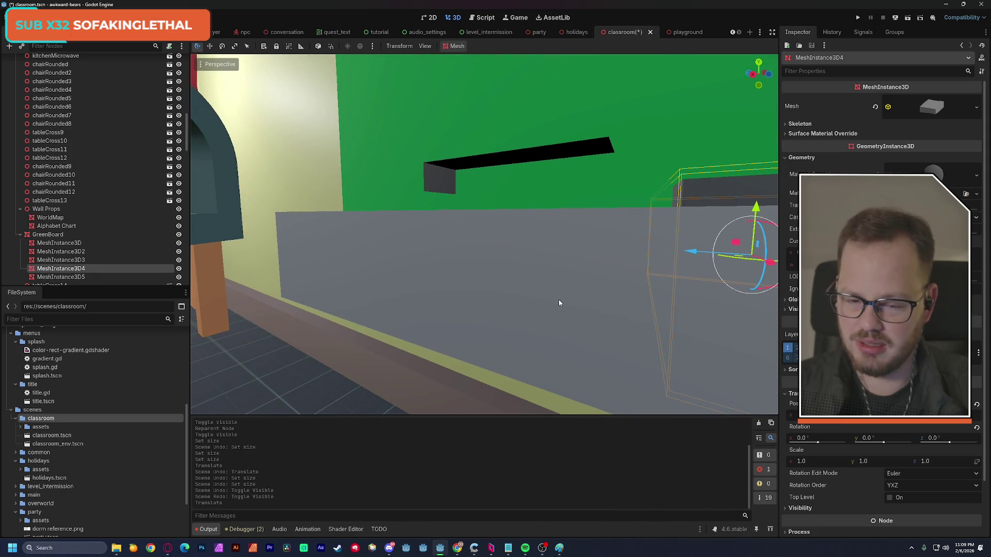
Undo and redo the recent moves, then lower the eraser slightly onto the ledge
{"action": "key", "text": "ctrl+z"}
{"action": "key", "text": "ctrl+z"}
{"action": "key", "text": "ctrl+z"}
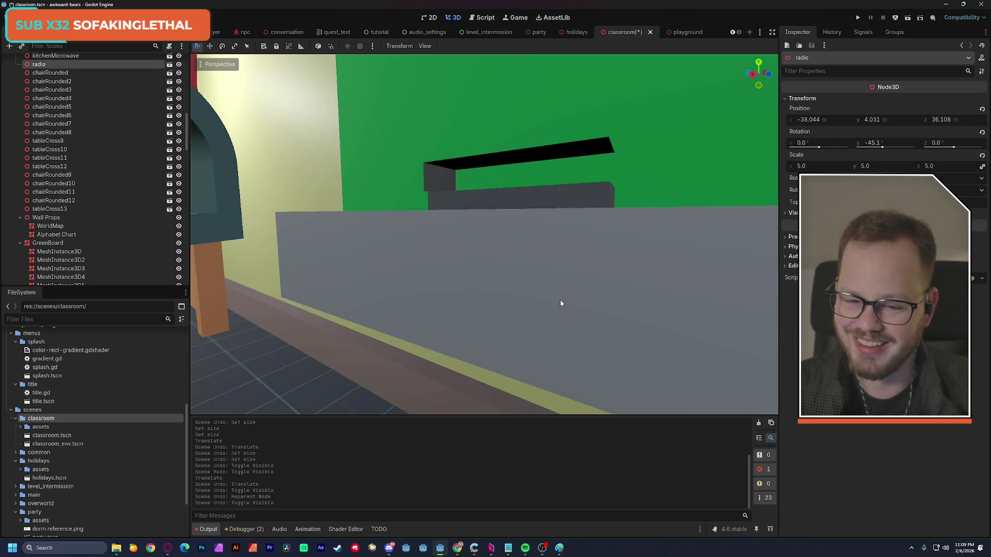
{"action": "key", "text": "ctrl+shift+z"}
{"action": "key", "text": "ctrl+shift+z"}
{"action": "key", "text": "ctrl+shift+z"}
{"action": "key", "text": "s"}
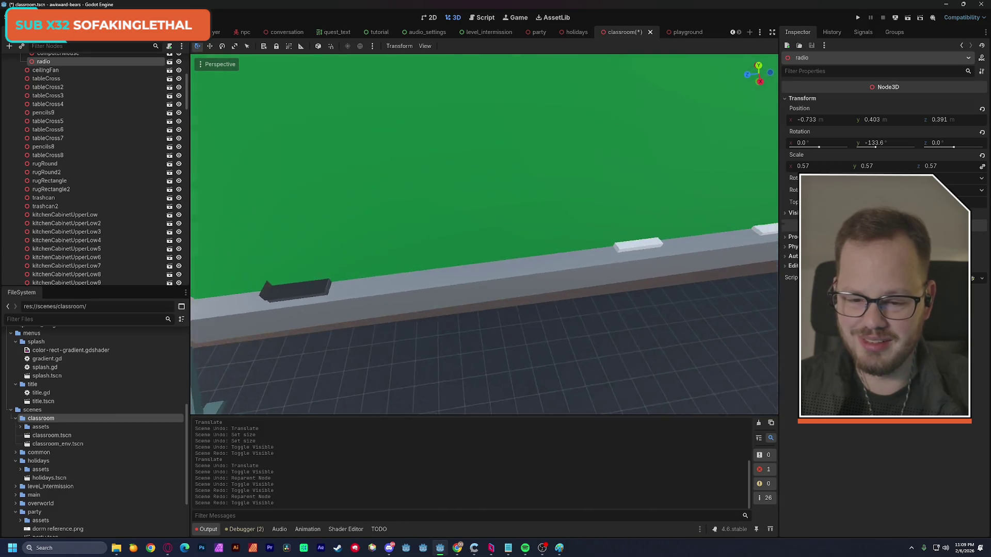
{"action": "key", "text": "s"}
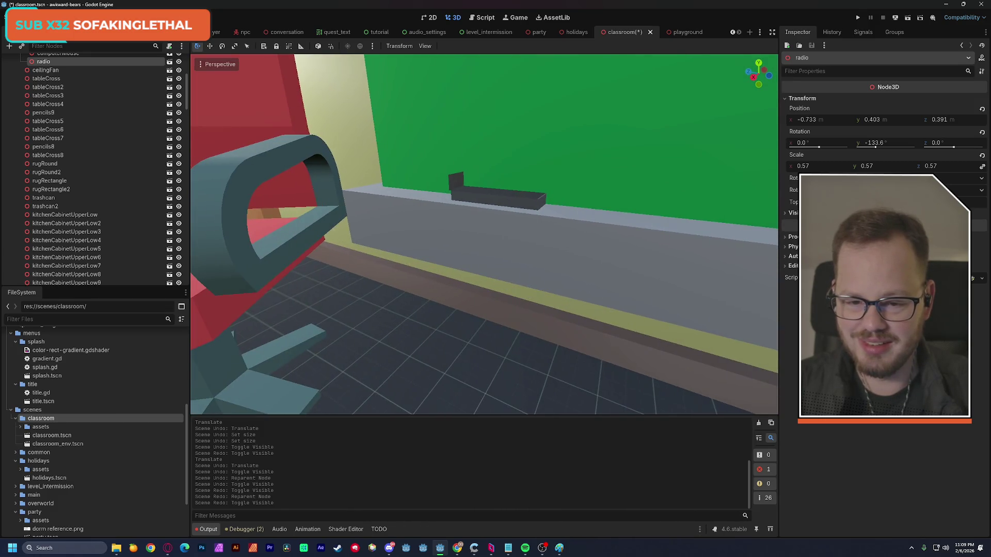
{"action": "key", "text": "w"}
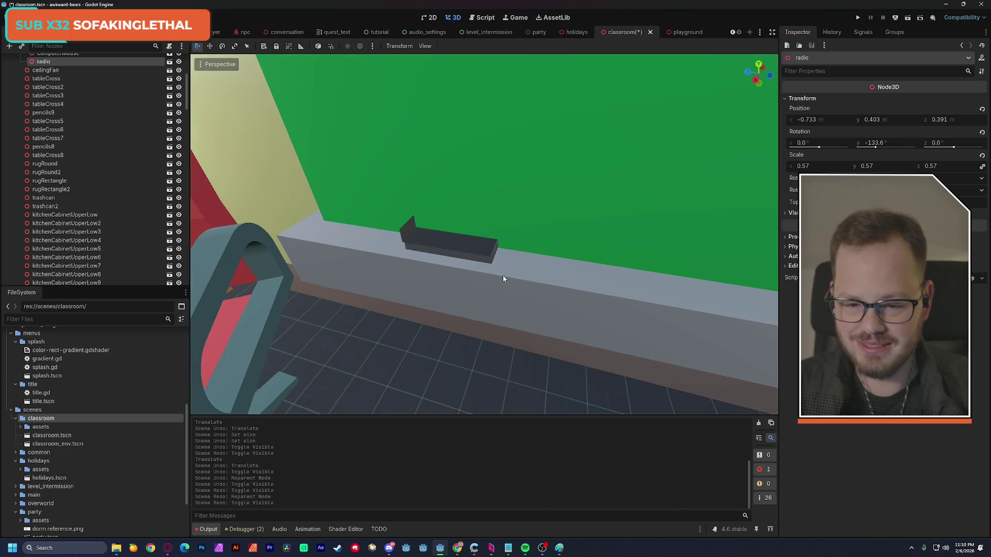
{"action": "left_click", "coordinate": [459, 249]}
{"action": "left_click_drag", "start_coordinate": [450, 195], "coordinate": [459, 190]}
Delete the extra eraser MeshInstance3D5 from the GreenBoard chalkboard ledge
{"action": "left_click", "coordinate": [436, 334]}
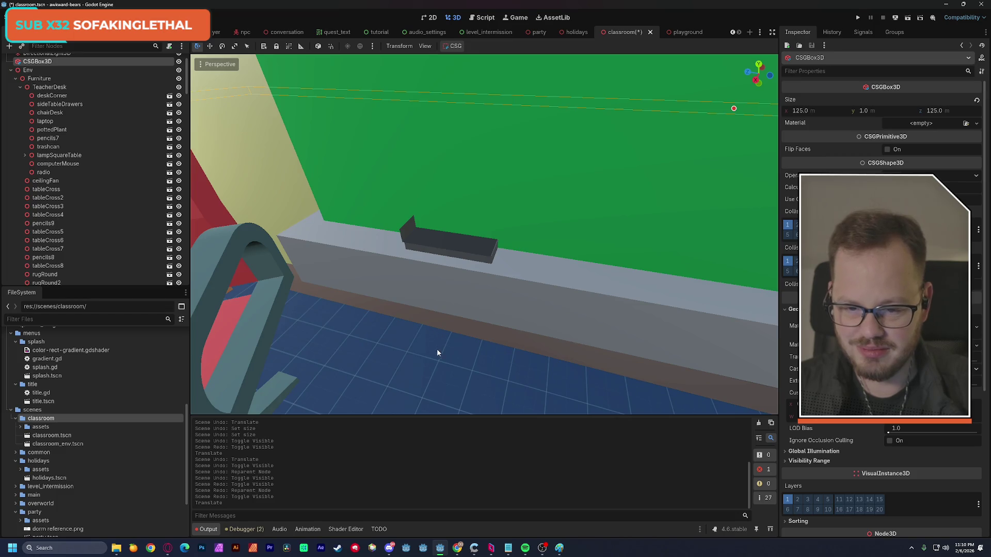
{"action": "left_click", "coordinate": [59, 155]}
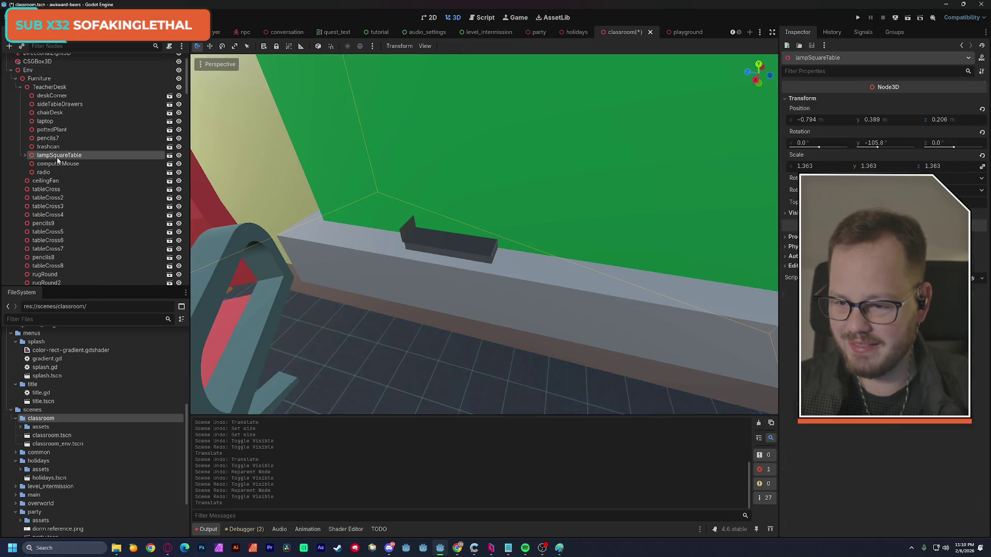
{"action": "key", "text": "f"}
{"action": "key", "text": "w"}
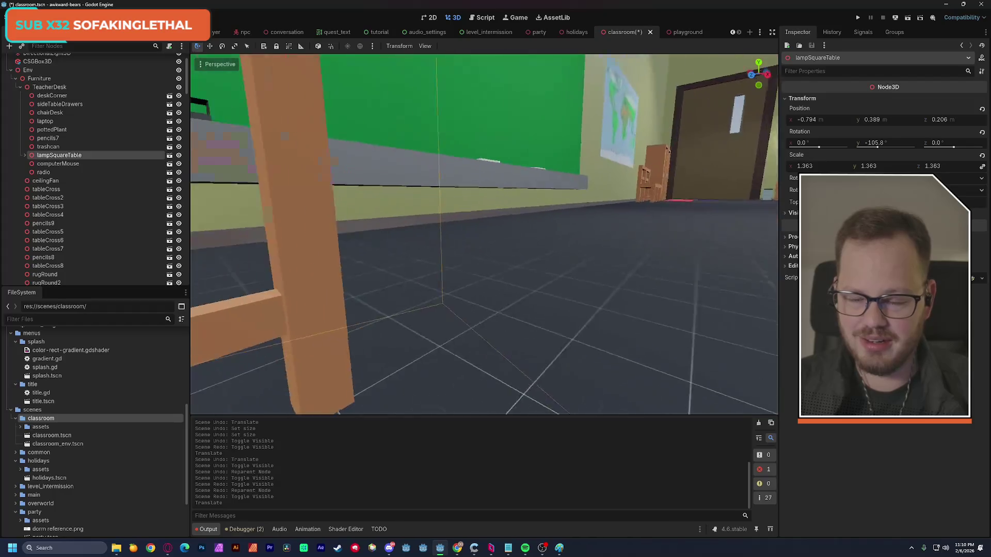
{"action": "left_click", "coordinate": [394, 265]}
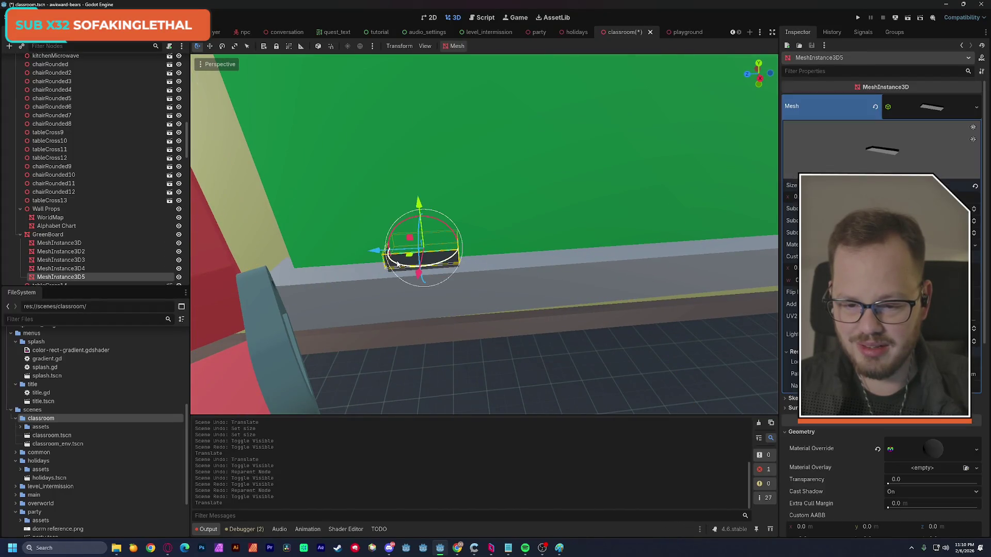
{"action": "key", "text": "Delete"}
{"action": "key", "text": "Return"}
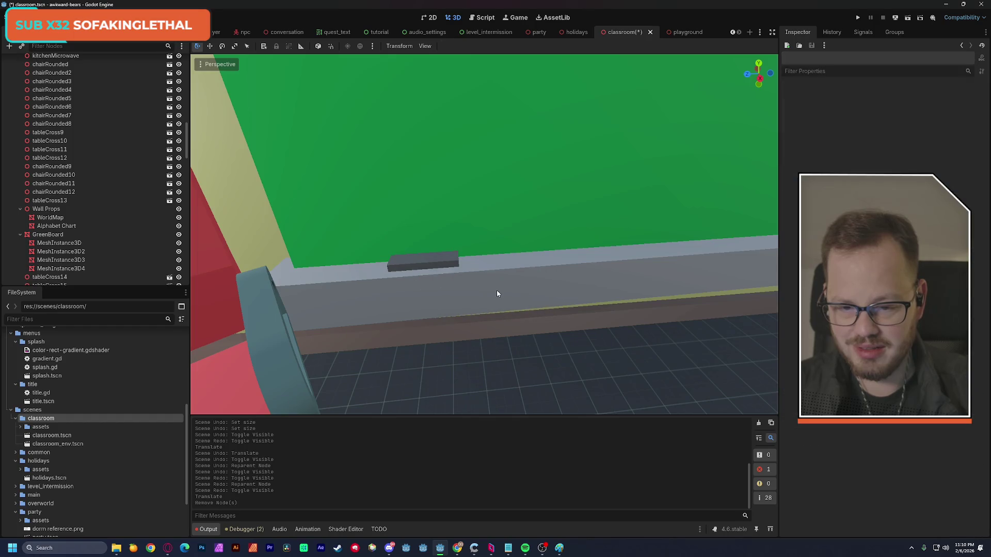
Select the Wall Props group and swing the view around the room
{"action": "mouse_move", "coordinate": [429, 263]}
{"action": "left_mouse_down"}
{"action": "mouse_move", "coordinate": [495, 252]}
{"action": "mouse_move", "coordinate": [521, 273]}
{"action": "mouse_move", "coordinate": [506, 260]}
{"action": "mouse_move", "coordinate": [464, 260]}
{"action": "left_mouse_up"}
{"action": "left_click", "coordinate": [37, 209]}
{"action": "left_click_drag", "start_coordinate": [360, 212], "coordinate": [415, 212]}
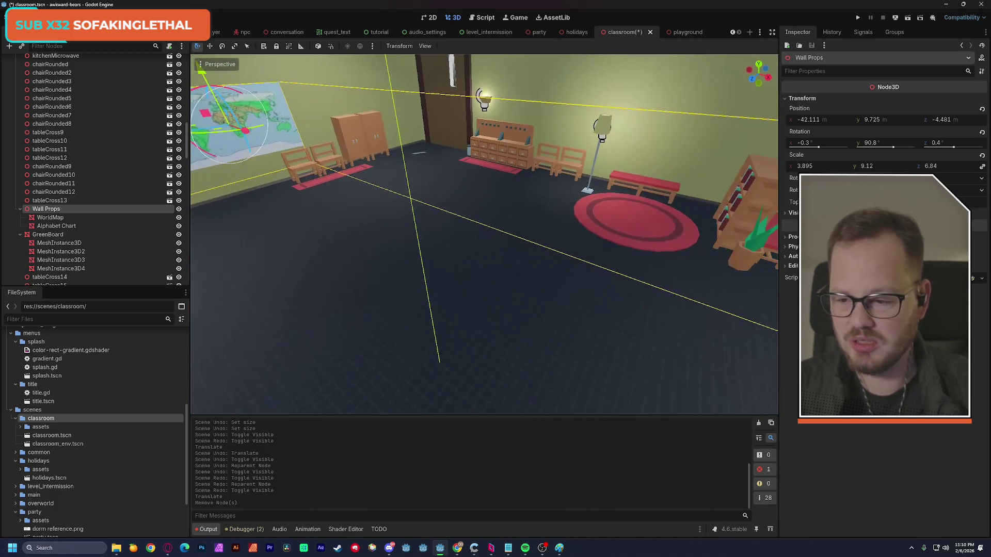
Collapse the Wall Props, TeacherDesk, Furniture and Outside Trees groups in the Scene dock
{"action": "left_click", "coordinate": [18, 208]}
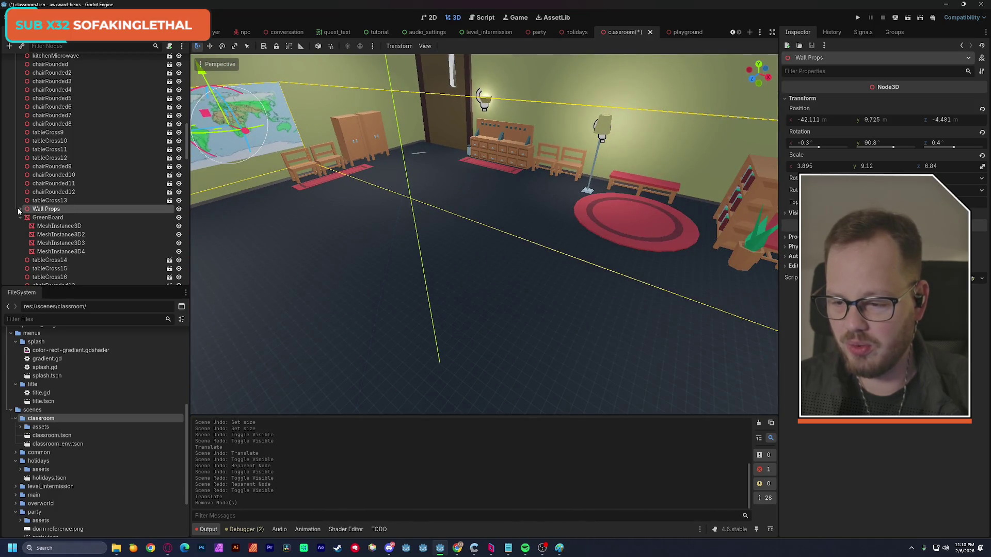
{"action": "scroll", "coordinate": [78, 220], "scroll_direction": "up", "scroll_amount": 1}
{"action": "scroll", "coordinate": [78, 220], "scroll_direction": "up", "scroll_amount": 10}
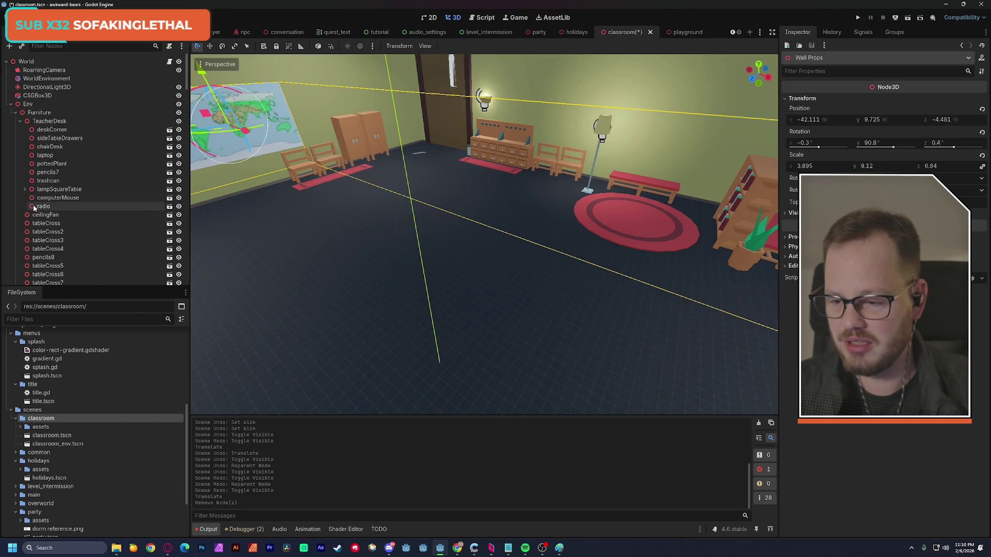
{"action": "left_click", "coordinate": [20, 122]}
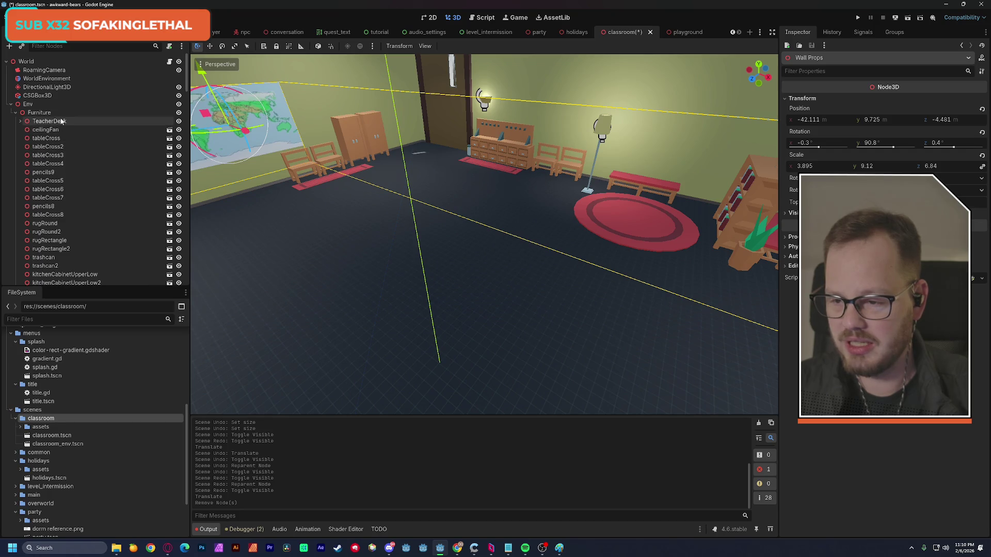
{"action": "left_click", "coordinate": [16, 112]}
{"action": "left_click", "coordinate": [15, 121]}
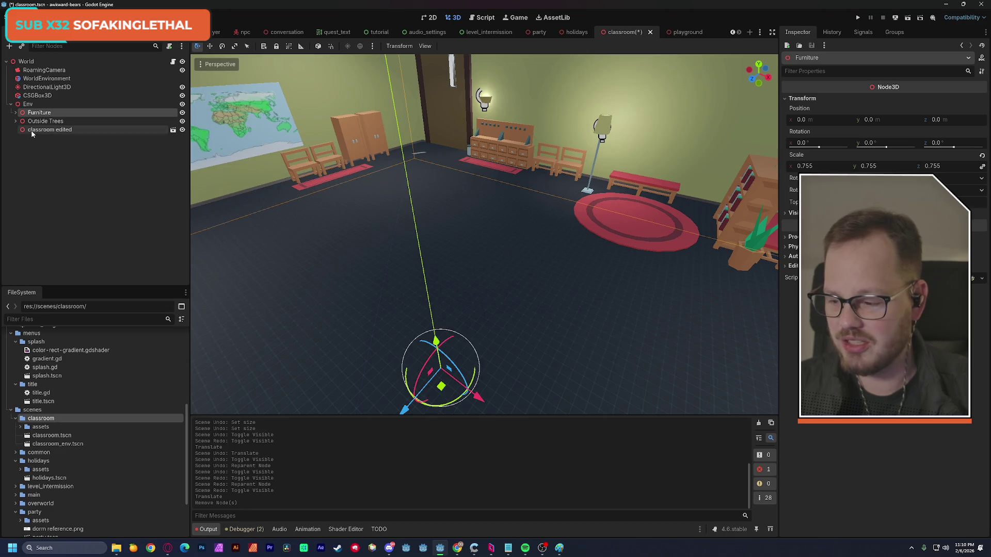
{"action": "mouse_move", "coordinate": [31, 130]}
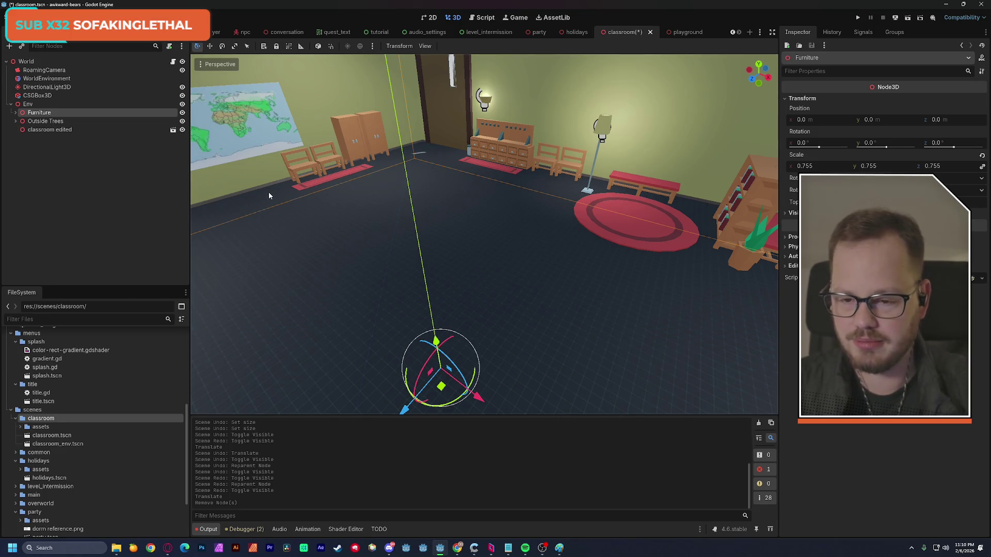
Fly around the room to review desks, red rug and shelves, then save classroom.tscn
{"action": "key", "text": "w"}
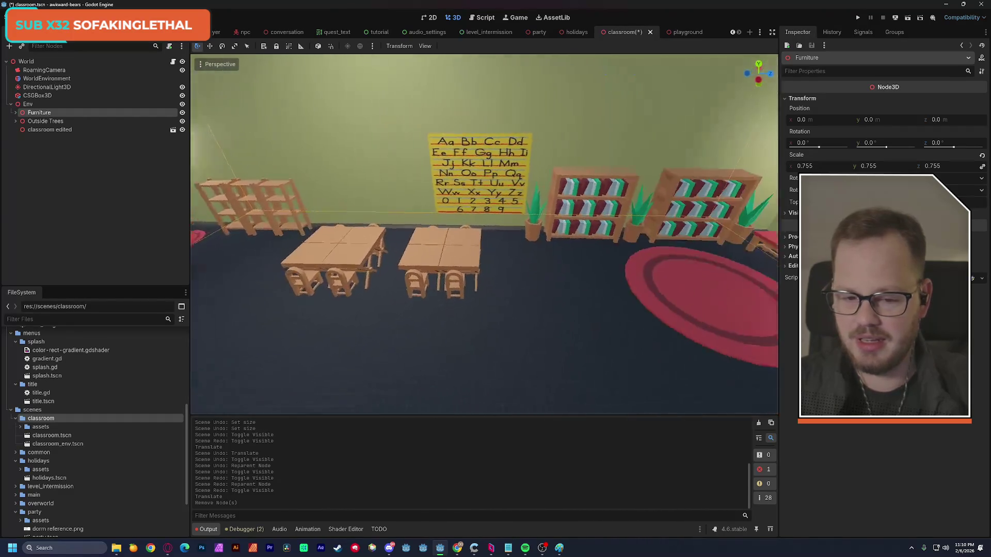
{"action": "key", "text": "d"}
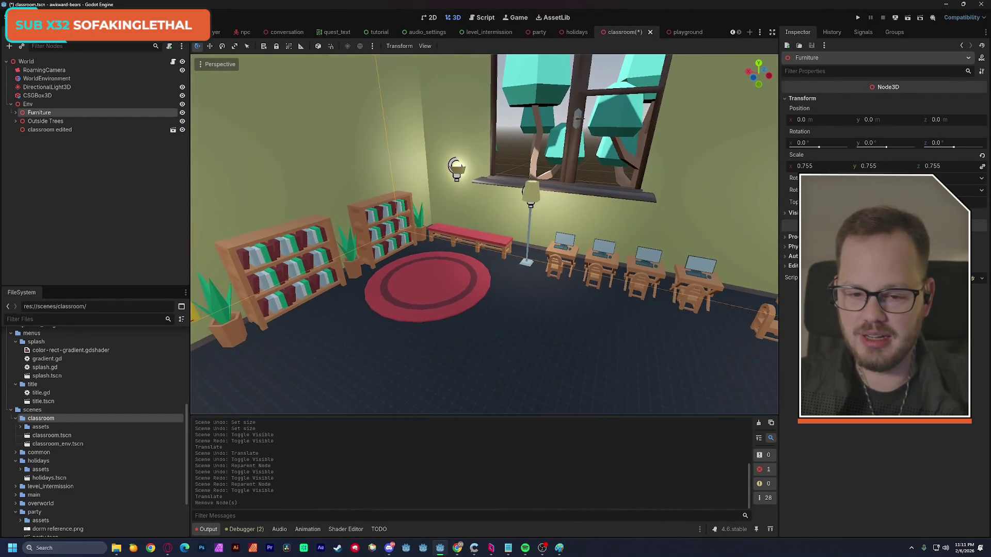
{"action": "key", "text": "w"}
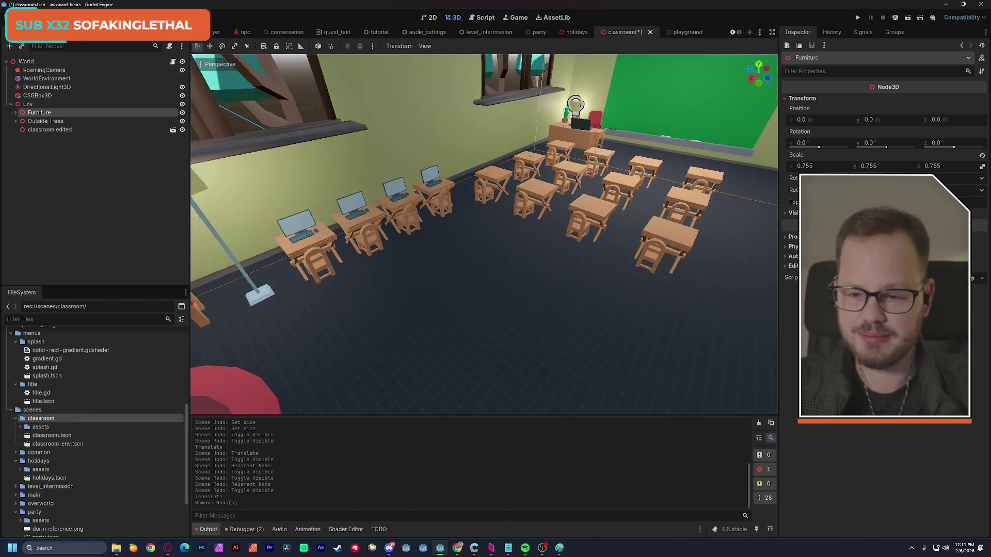
{"action": "key", "text": "s"}
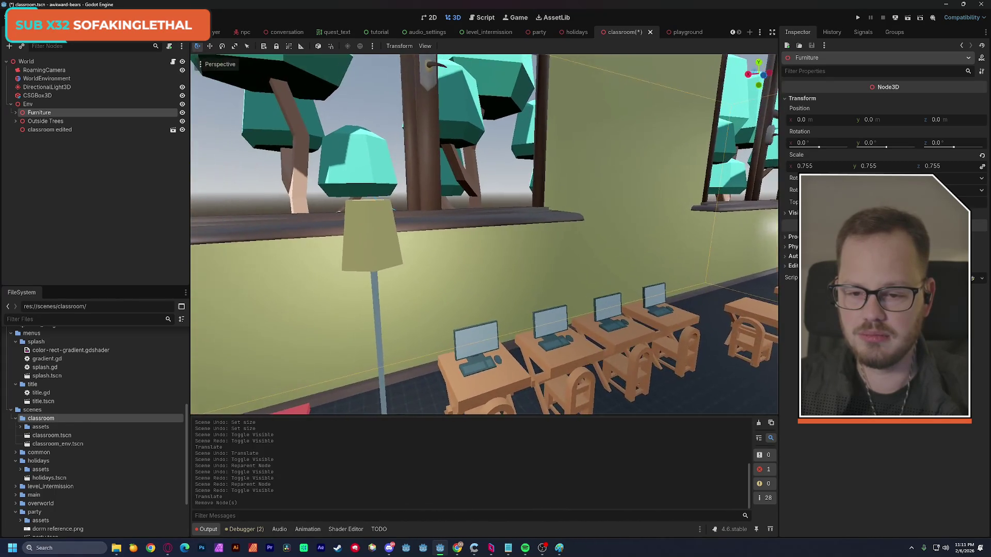
{"action": "key", "text": "w"}
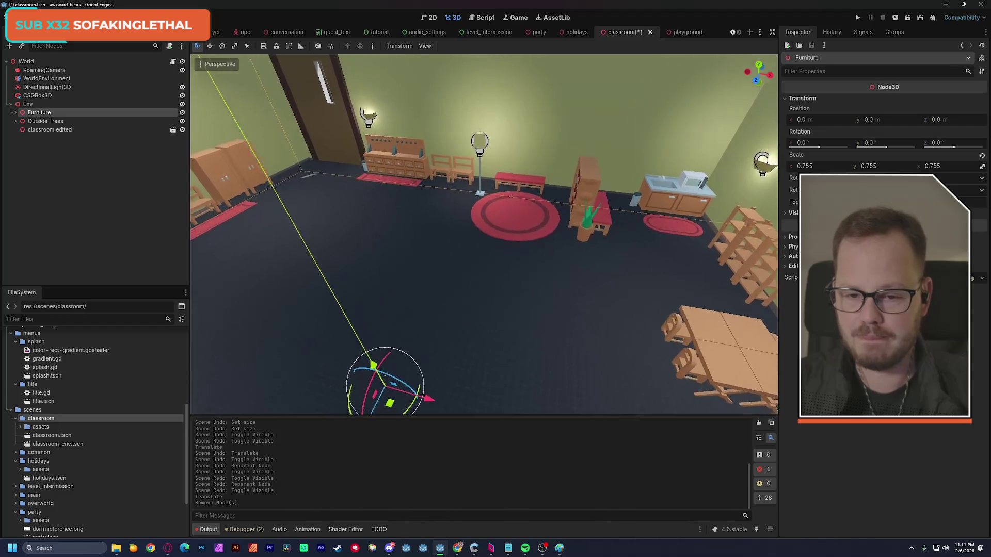
{"action": "key", "text": "s"}
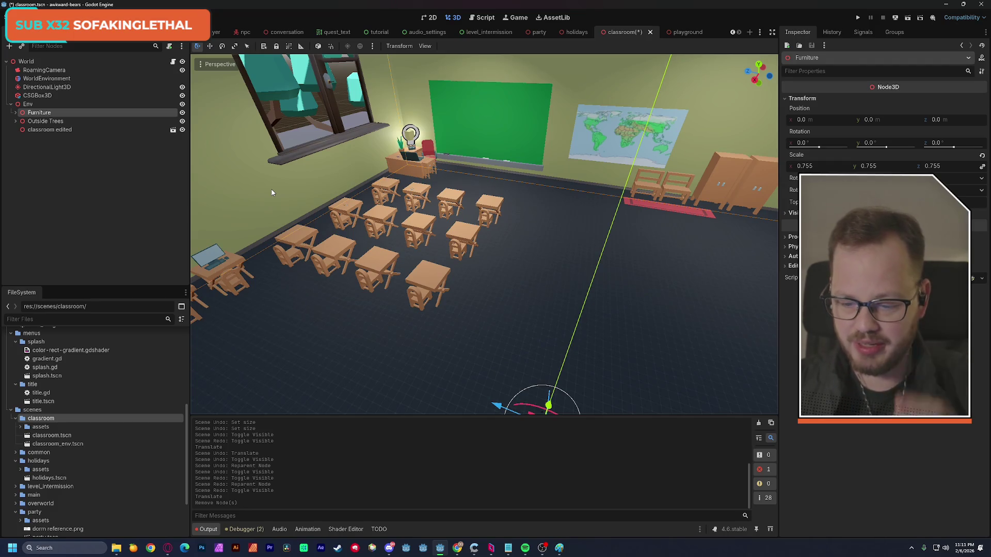
{"action": "key", "text": "d"}
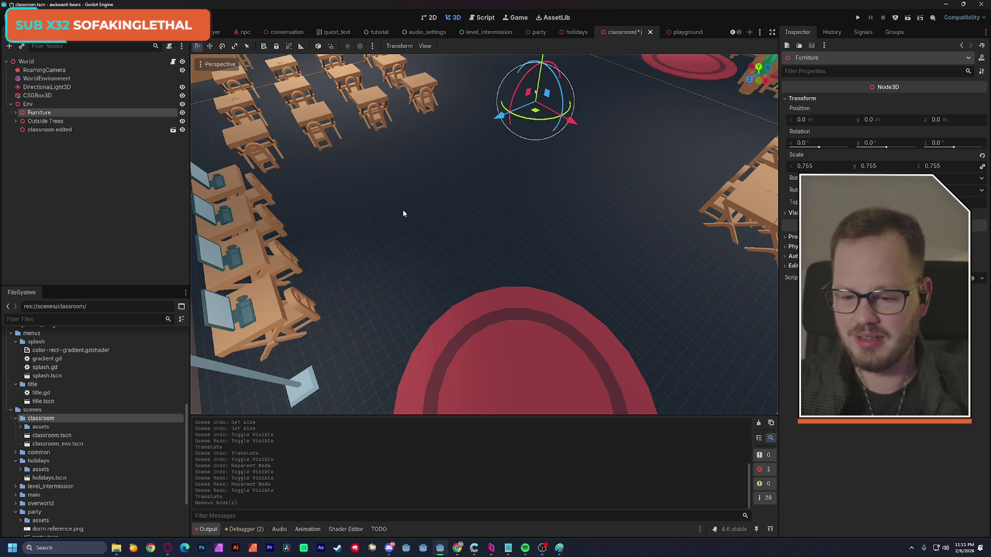
{"action": "key", "text": "ctrl+s"}
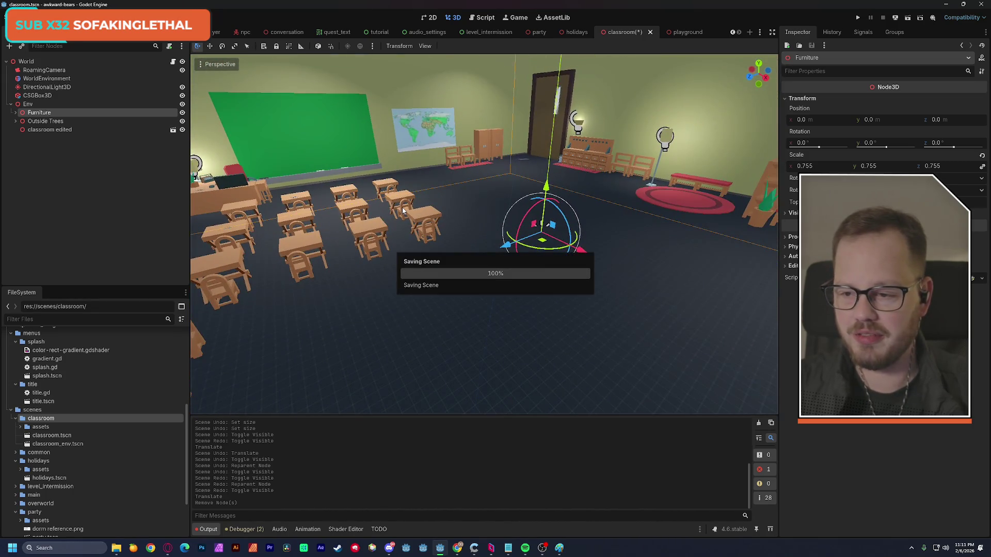
{"action": "left_click", "coordinate": [46, 71]}
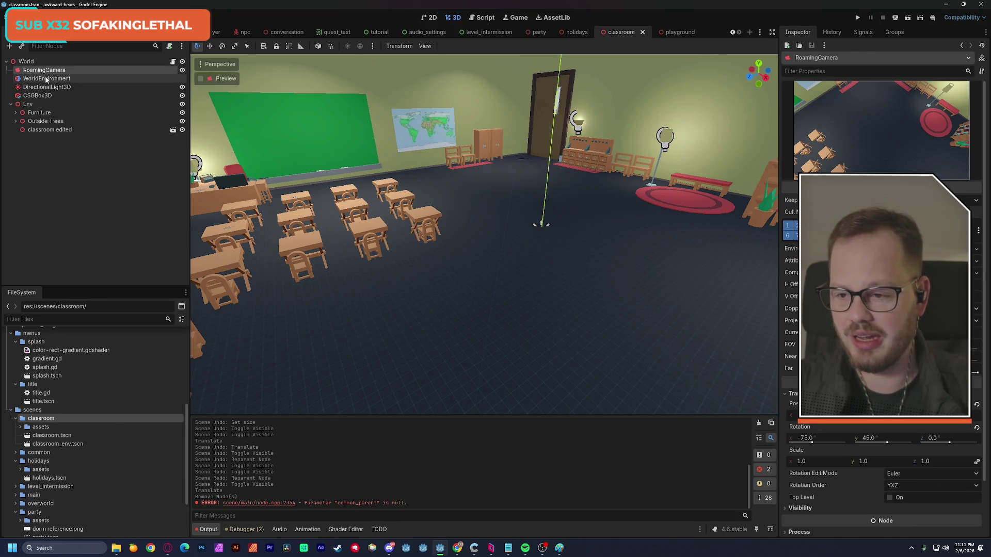
Reorder the scene tabs to playground, classroom, holidays, party
{"action": "left_click", "coordinate": [46, 79]}
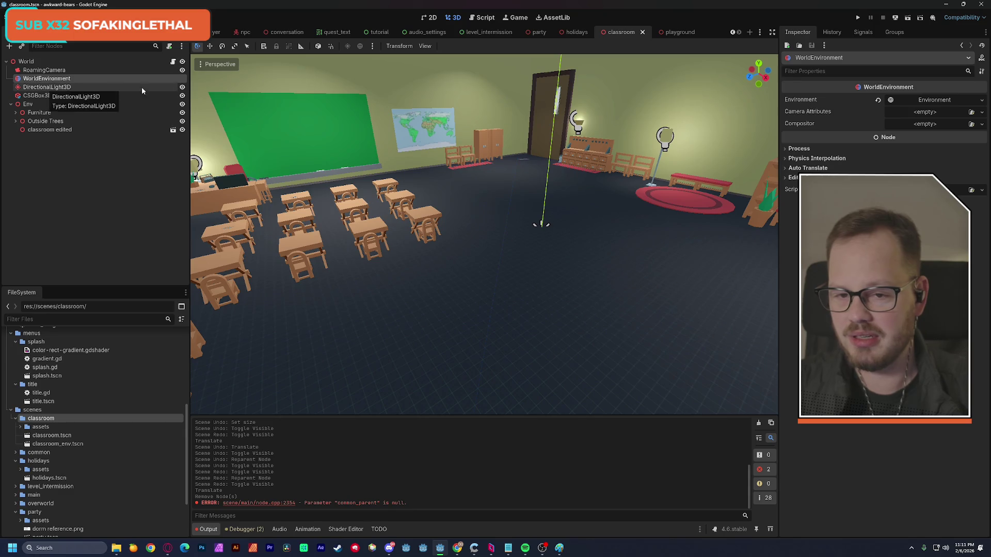
{"action": "left_click_drag", "start_coordinate": [608, 30], "coordinate": [556, 32]}
{"action": "left_click", "coordinate": [674, 32]}
{"action": "left_click_drag", "start_coordinate": [520, 38], "coordinate": [520, 32]}
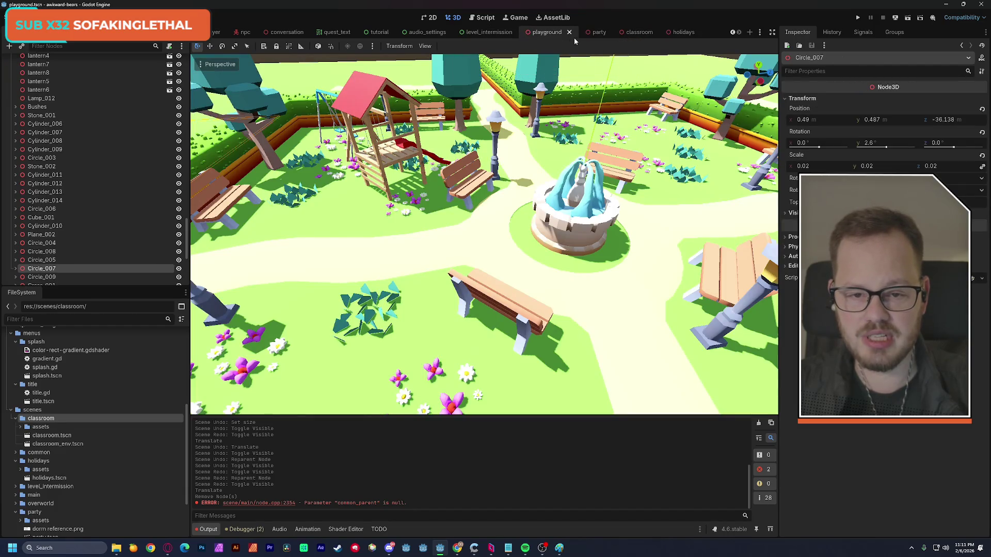
{"action": "left_click_drag", "start_coordinate": [627, 32], "coordinate": [584, 32]}
{"action": "left_click", "coordinate": [684, 32]}
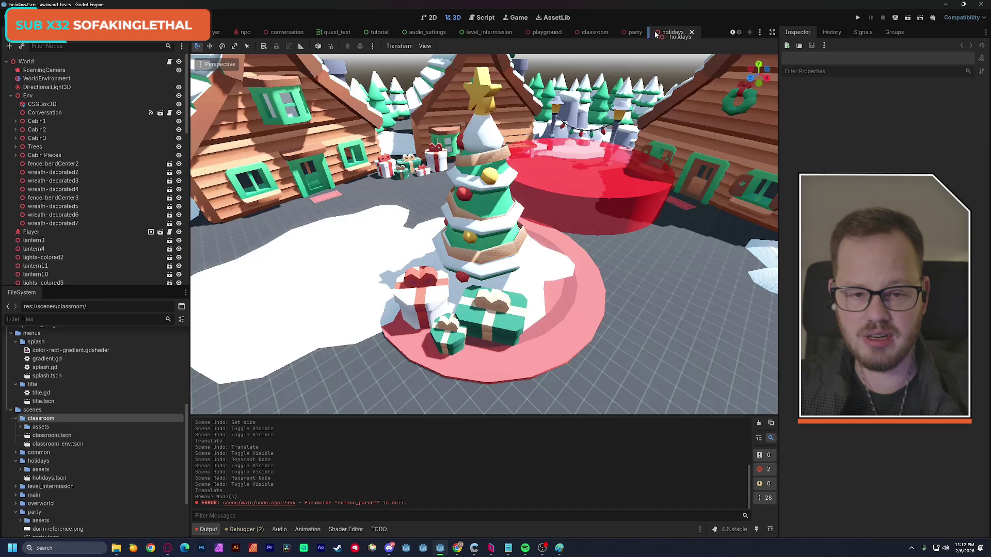
{"action": "left_click_drag", "start_coordinate": [684, 32], "coordinate": [637, 32]}
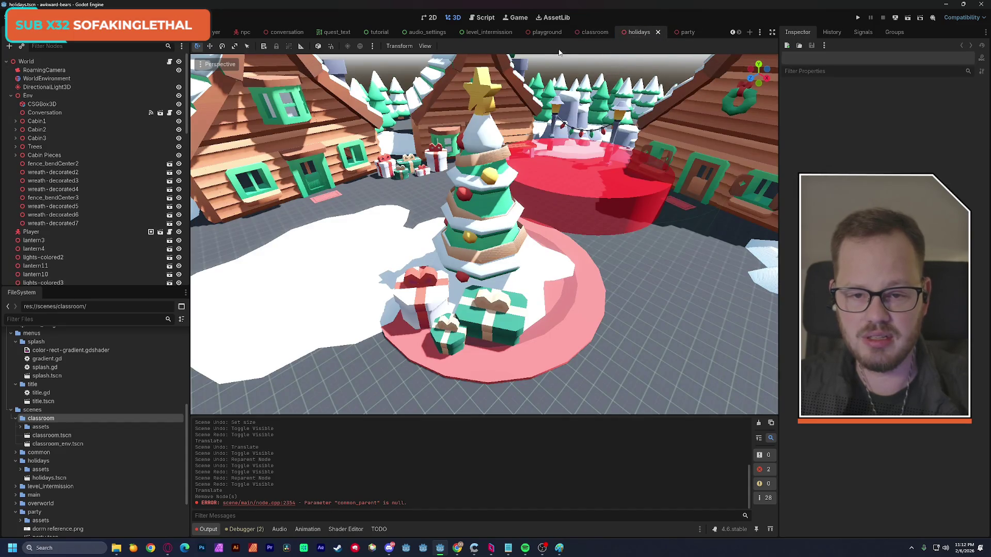
Compare top-level nodes between playground and classroom, collapsing the playground's Env node
{"action": "left_click", "coordinate": [542, 32]}
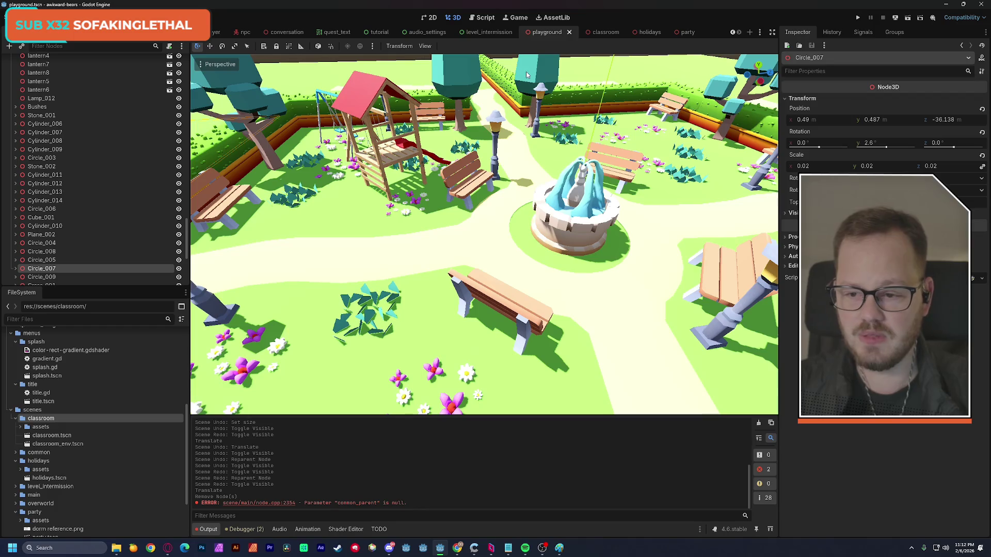
{"action": "scroll", "coordinate": [91, 175], "scroll_direction": "up", "scroll_amount": 10}
{"action": "scroll", "coordinate": [92, 176], "scroll_direction": "up", "scroll_amount": 15}
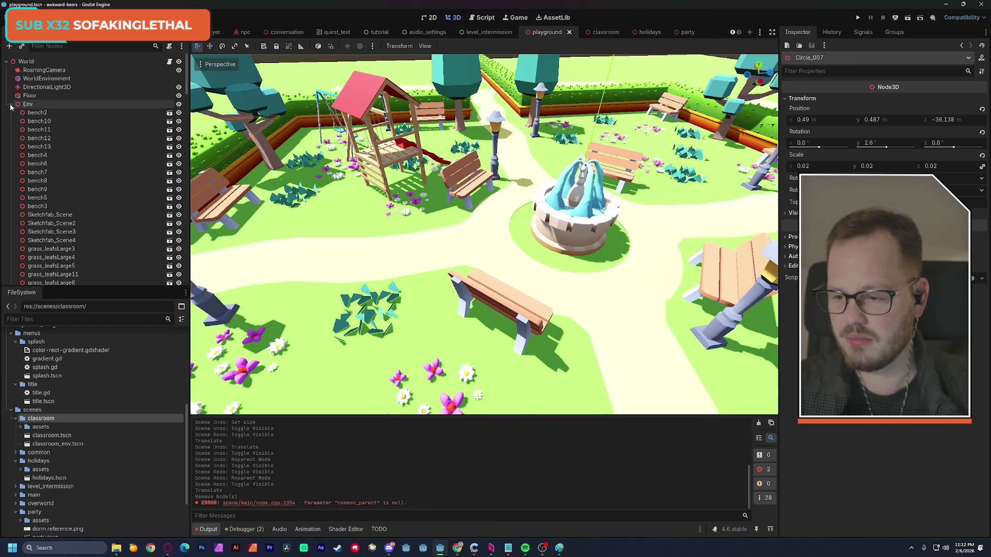
{"action": "left_click", "coordinate": [11, 104]}
{"action": "left_click", "coordinate": [602, 33]}
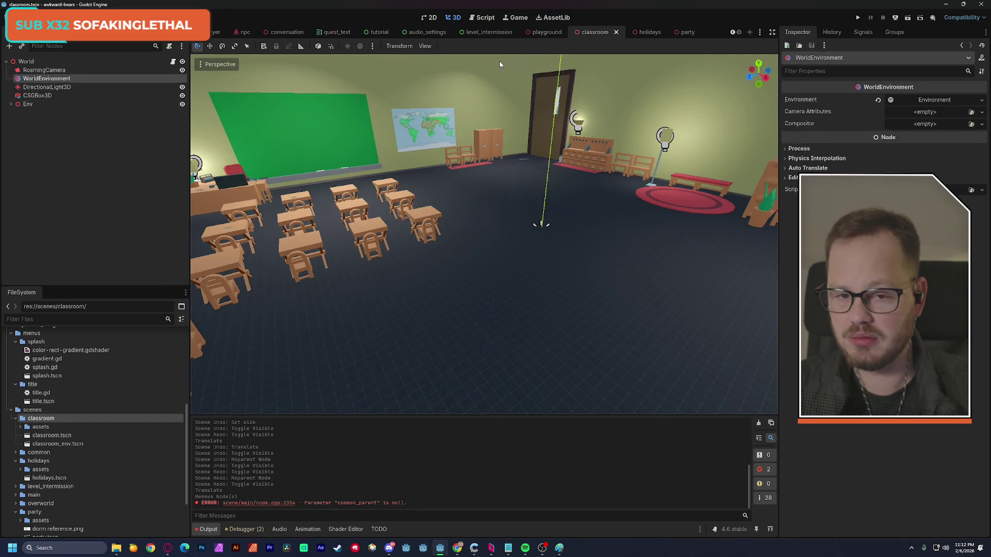
{"action": "left_click", "coordinate": [547, 32]}
{"action": "scroll", "coordinate": [77, 177], "scroll_direction": "up", "scroll_amount": 10}
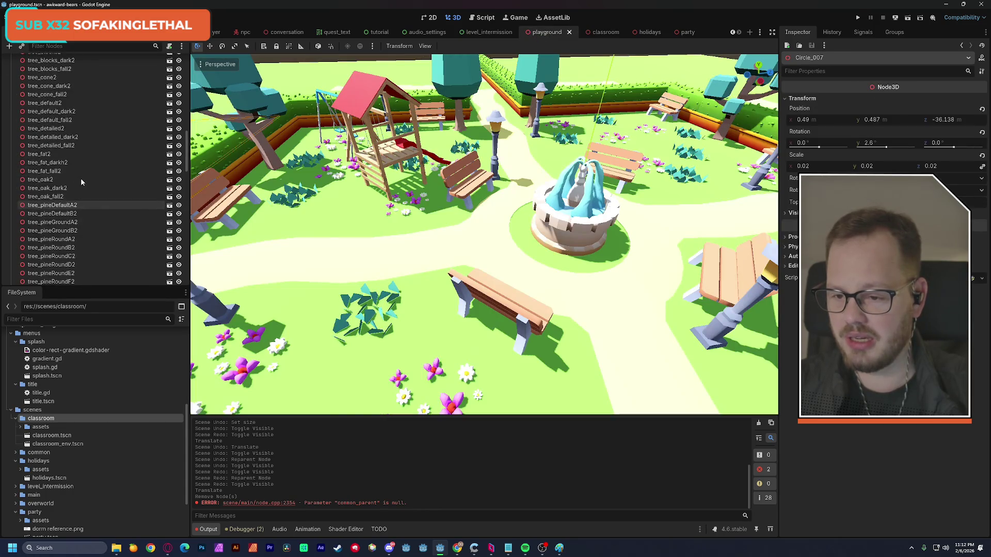
{"action": "left_click", "coordinate": [11, 105]}
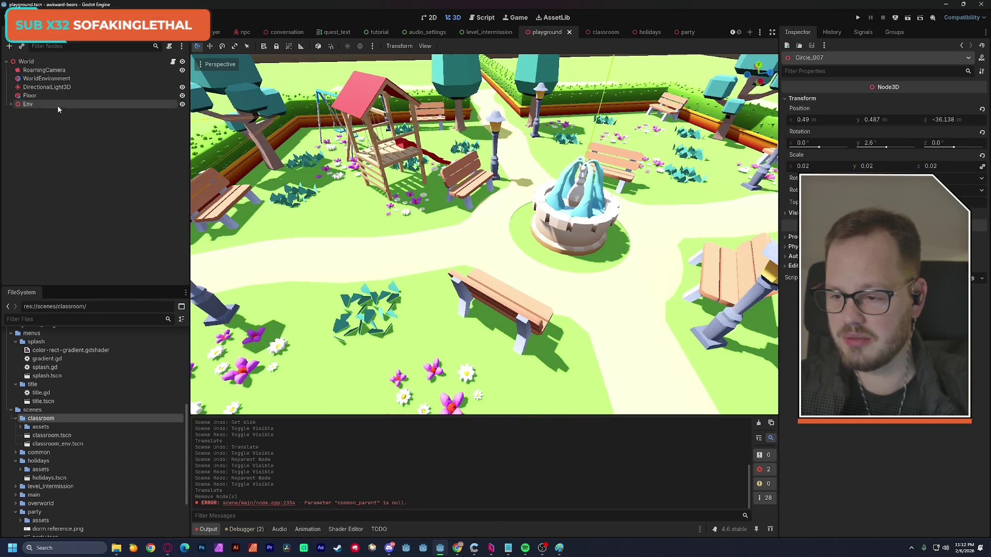
{"action": "left_click", "coordinate": [610, 32]}
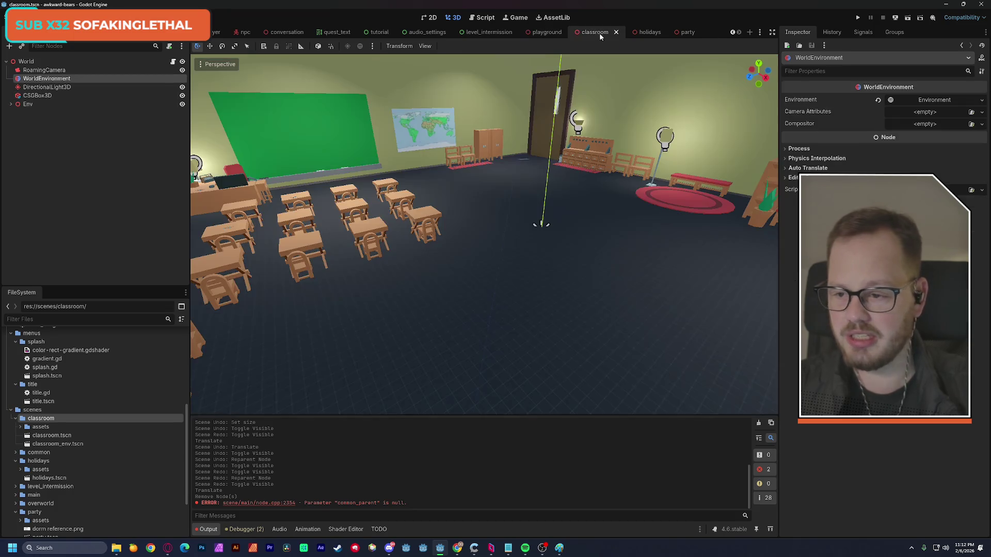
Rename the classroom's CSGBox3D to Floor and save the classroom scene
{"action": "left_click", "coordinate": [43, 97]}
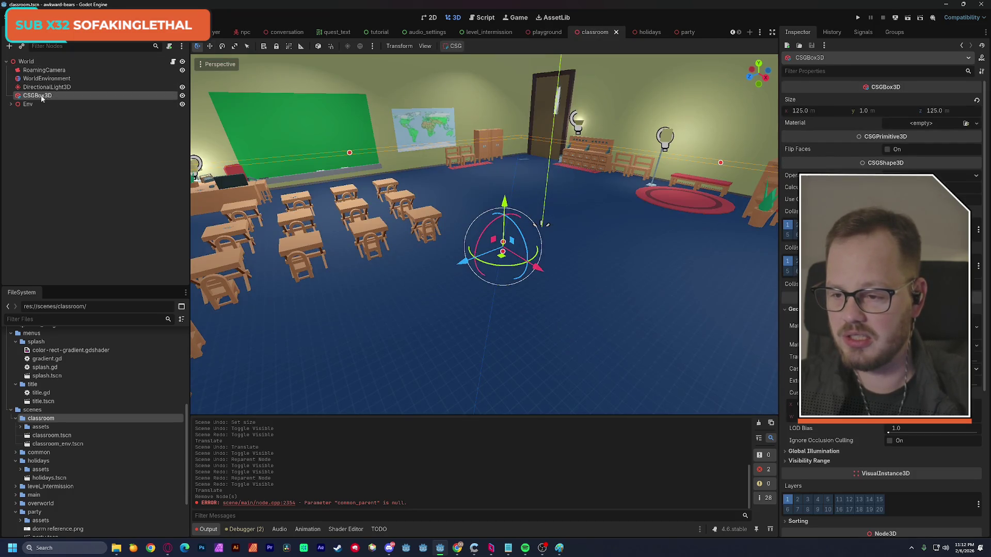
{"action": "double_click", "coordinate": [43, 96]}
{"action": "type", "text": "Floor"}
{"action": "key", "text": "Return"}
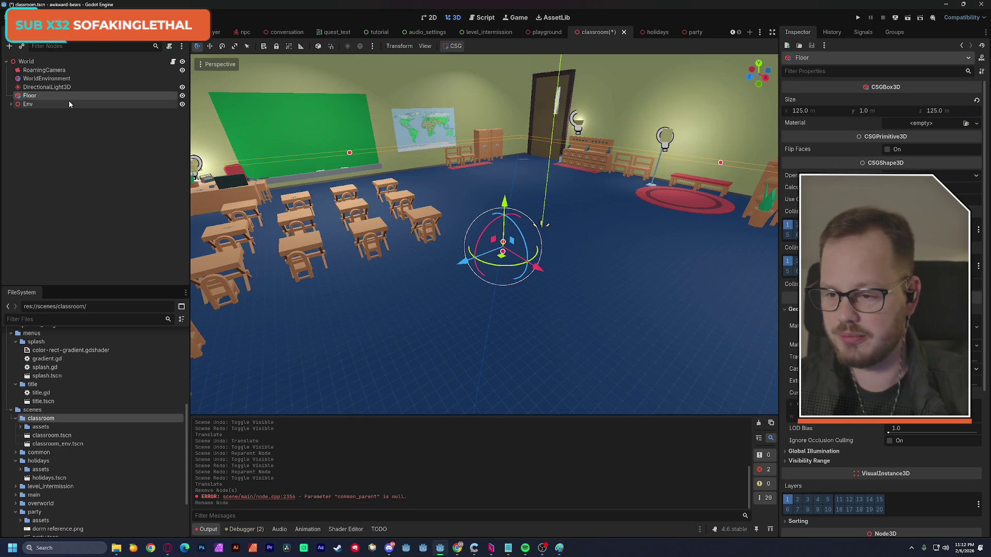
{"action": "key", "text": "ctrl+s"}
Check the playground's Floor node, save the playground scene, and return to classroom
{"action": "left_click", "coordinate": [555, 33]}
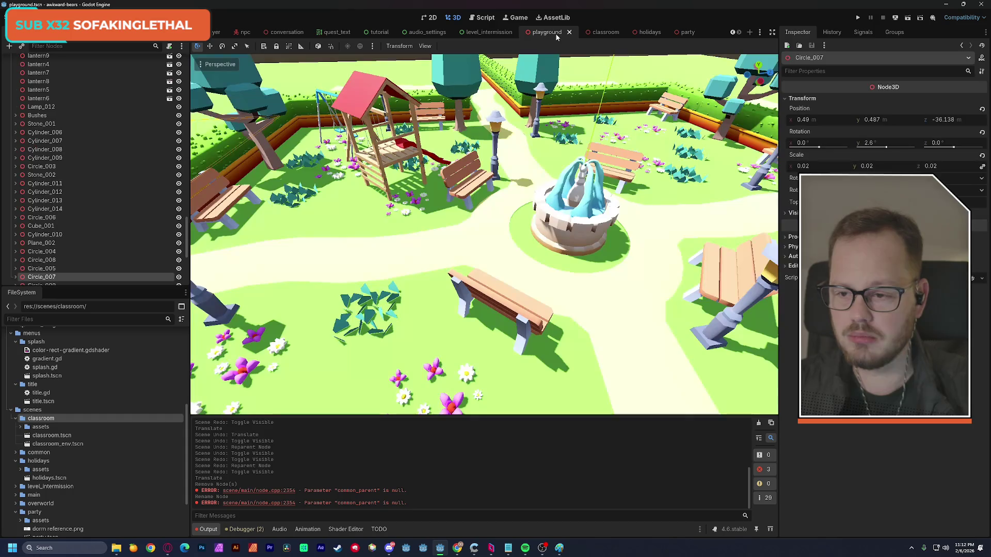
{"action": "left_click_drag", "start_coordinate": [186, 222], "coordinate": [186, 96]}
{"action": "left_click", "coordinate": [30, 105]}
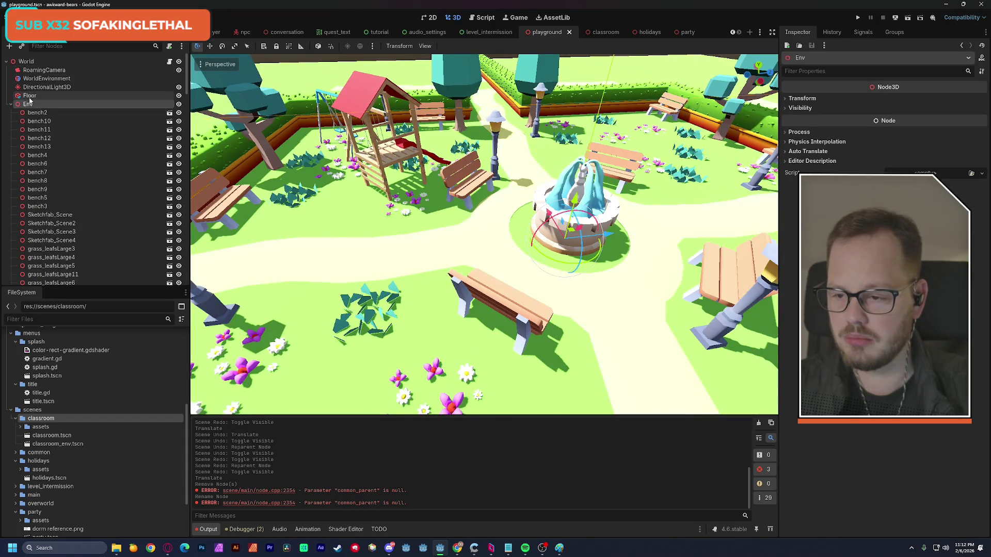
{"action": "left_click", "coordinate": [30, 96]}
{"action": "left_click", "coordinate": [11, 104]}
{"action": "left_click", "coordinate": [38, 142]}
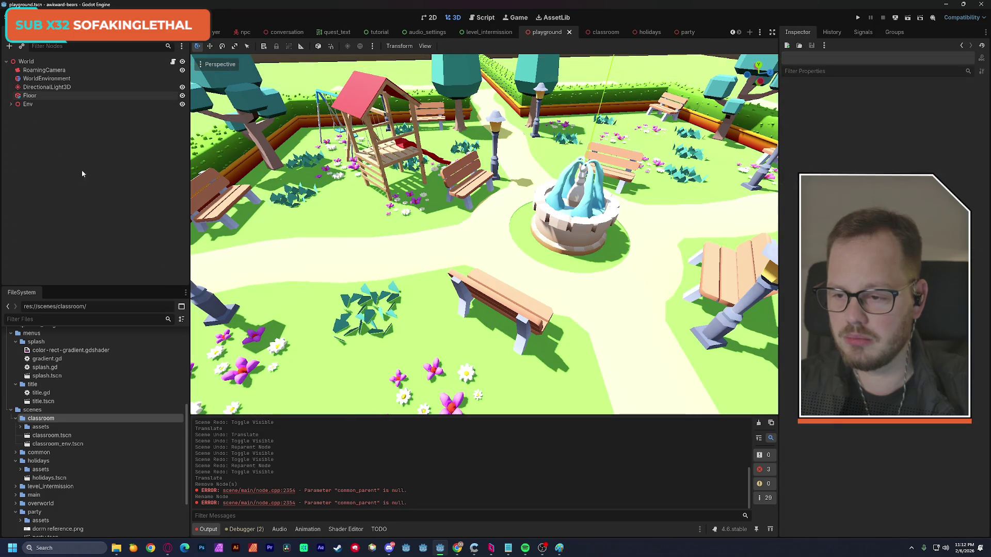
{"action": "key", "text": "ctrl+s"}
{"action": "left_click", "coordinate": [604, 33]}
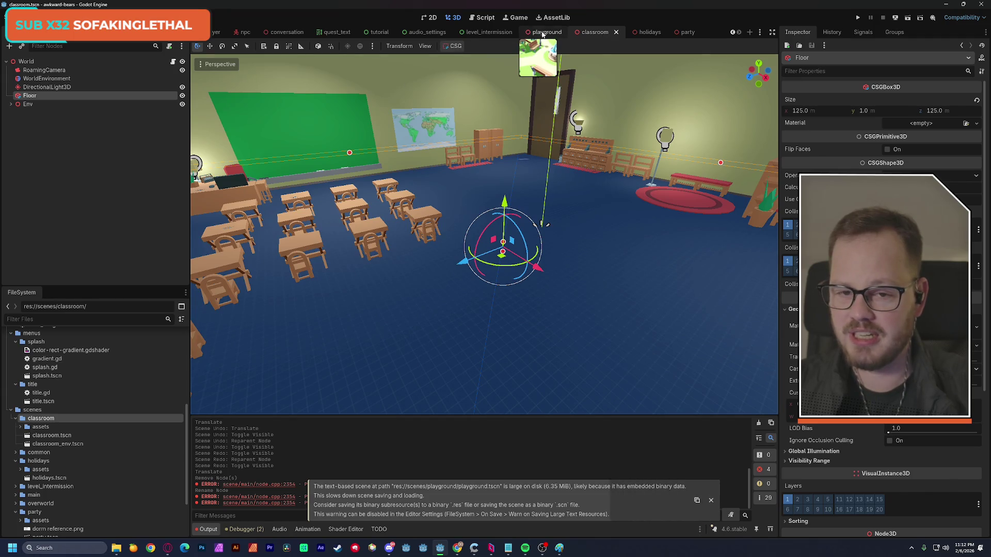
{"action": "left_click", "coordinate": [552, 33]}
{"action": "left_click", "coordinate": [604, 32]}
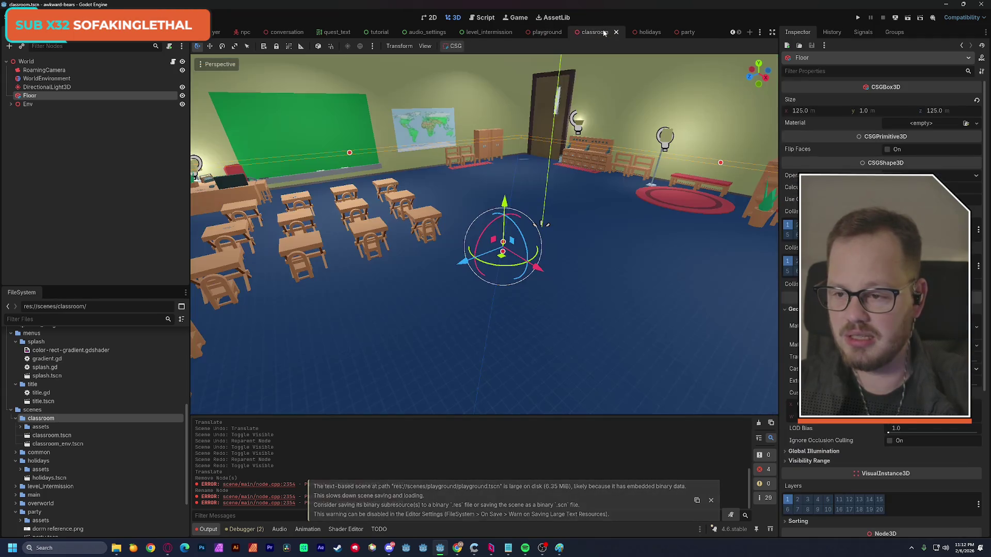
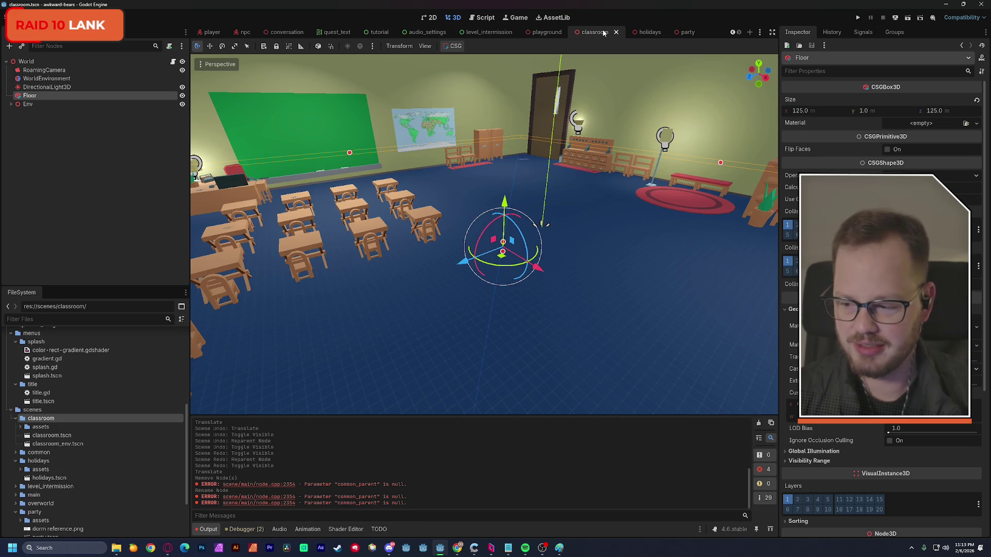
Look over the classroom floor, deselect Floor, clear the output log, and expand Env
{"action": "left_click_drag", "start_coordinate": [486, 233], "coordinate": [413, 207]}
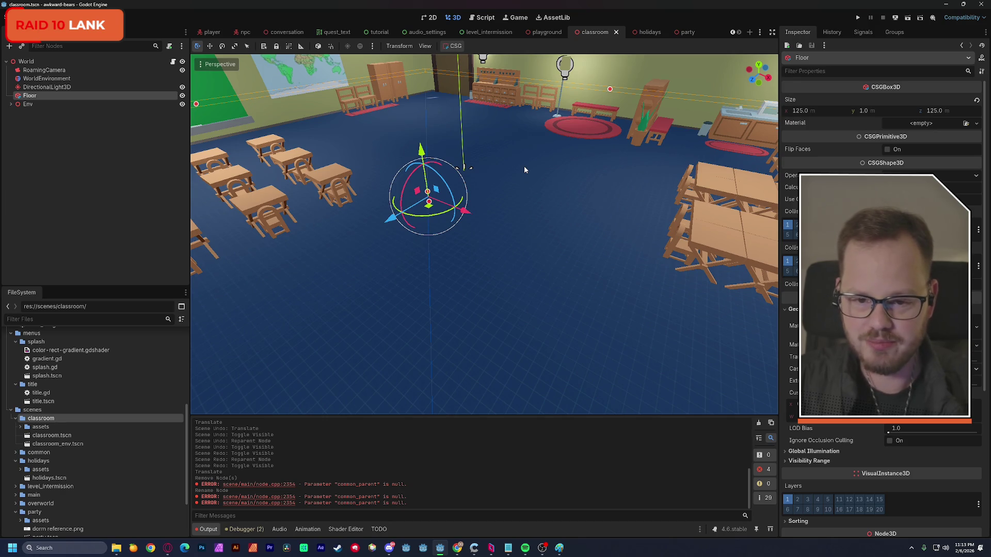
{"action": "mouse_move", "coordinate": [535, 164]}
{"action": "left_mouse_down"}
{"action": "mouse_move", "coordinate": [529, 129]}
{"action": "mouse_move", "coordinate": [503, 115]}
{"action": "left_mouse_up"}
{"action": "mouse_move", "coordinate": [614, 217]}
{"action": "left_mouse_down"}
{"action": "mouse_move", "coordinate": [483, 151]}
{"action": "mouse_move", "coordinate": [490, 154]}
{"action": "left_mouse_up"}
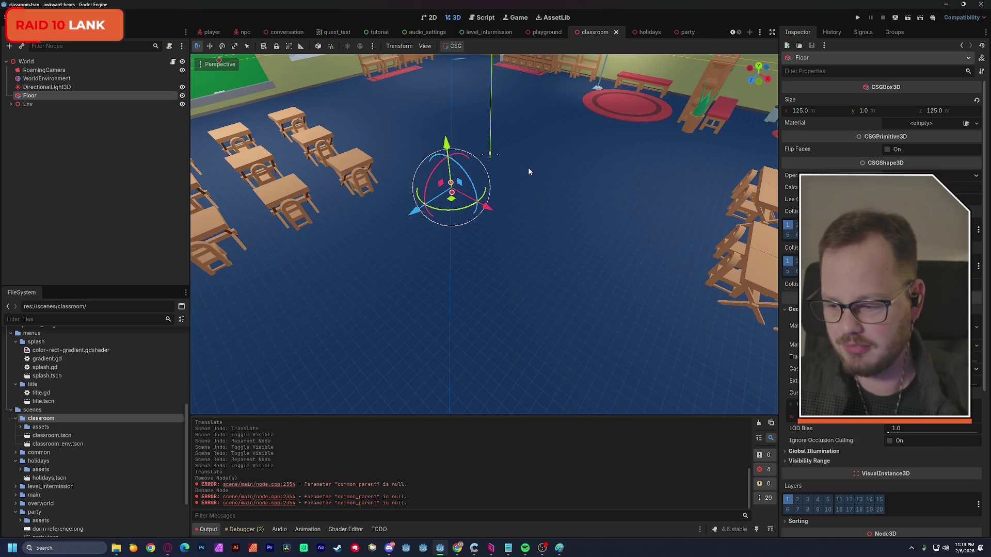
{"action": "left_click", "coordinate": [113, 195]}
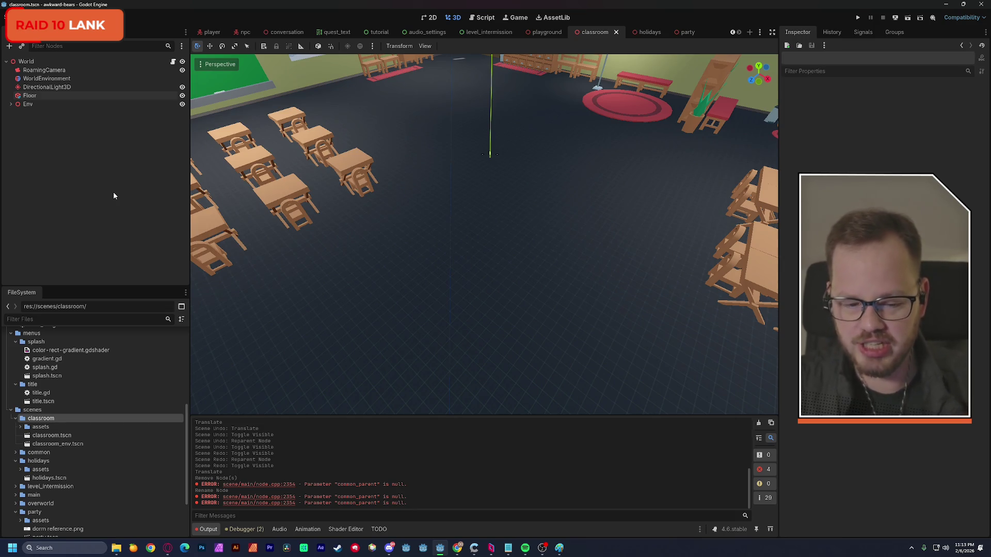
{"action": "left_click", "coordinate": [755, 423]}
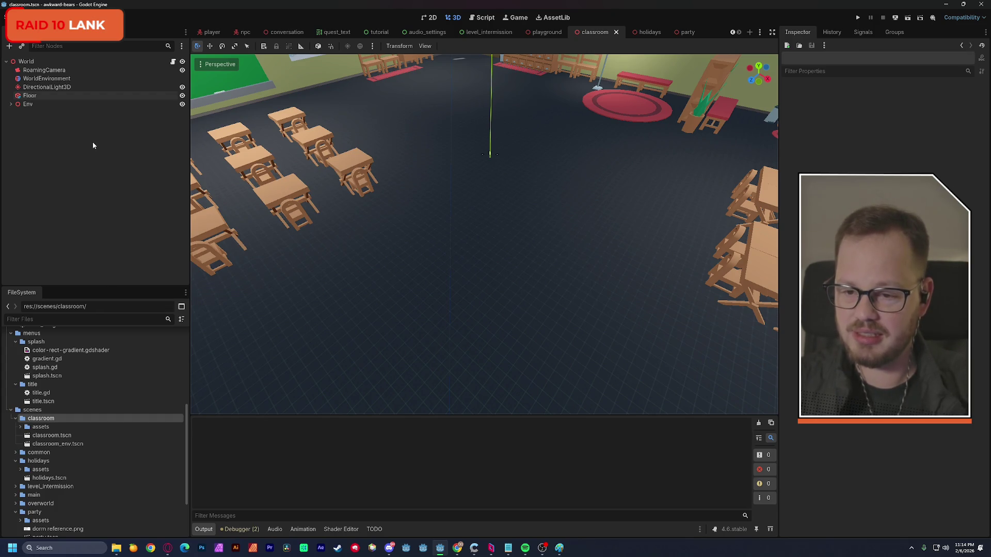
{"action": "left_click", "coordinate": [11, 104]}
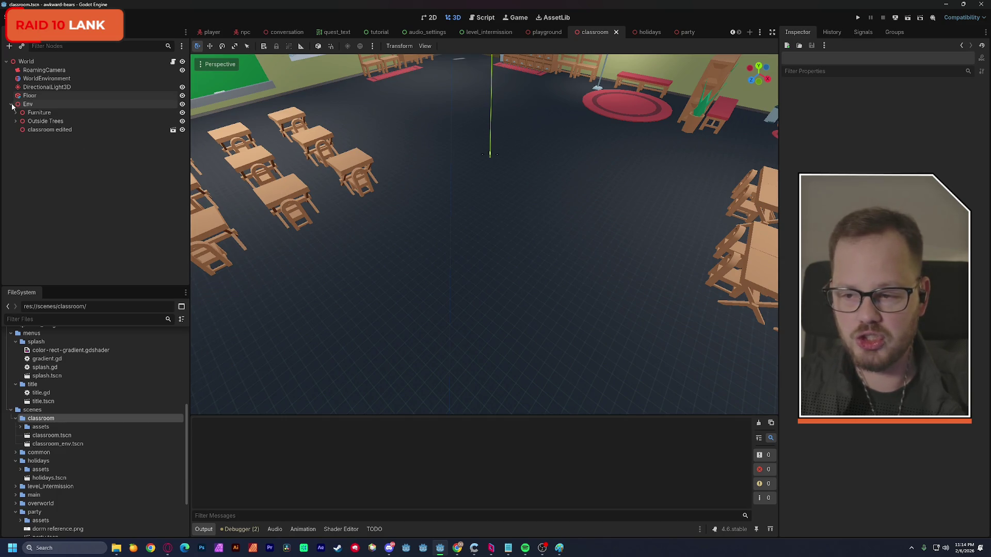
Filter by 'ligh', select all eleven light nodes, then clear the filter and expand Furniture
{"action": "left_click", "coordinate": [60, 46]}
{"action": "type", "text": "lig"}
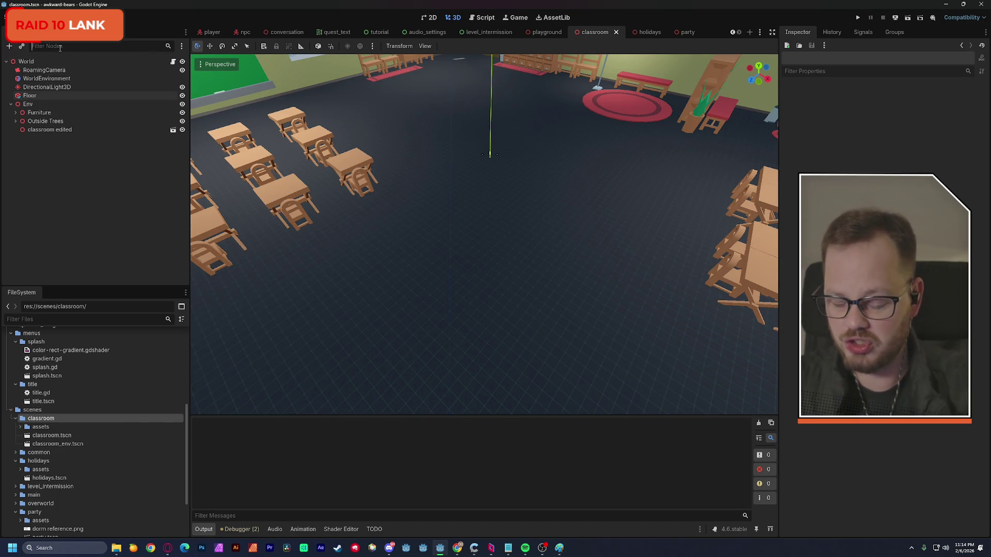
{"action": "type", "text": "h"}
{"action": "left_click", "coordinate": [35, 70]}
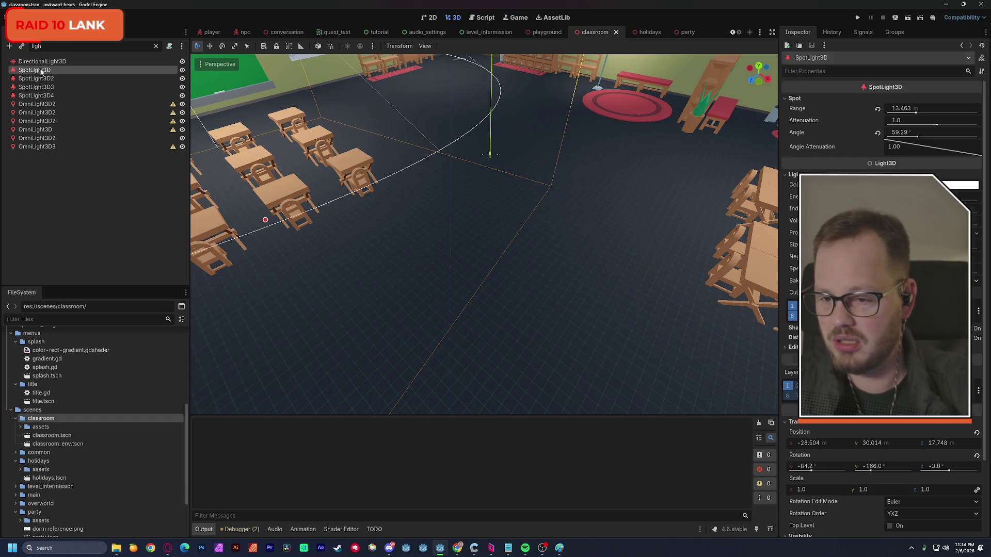
{"action": "left_click", "coordinate": [41, 147], "text": "shift"}
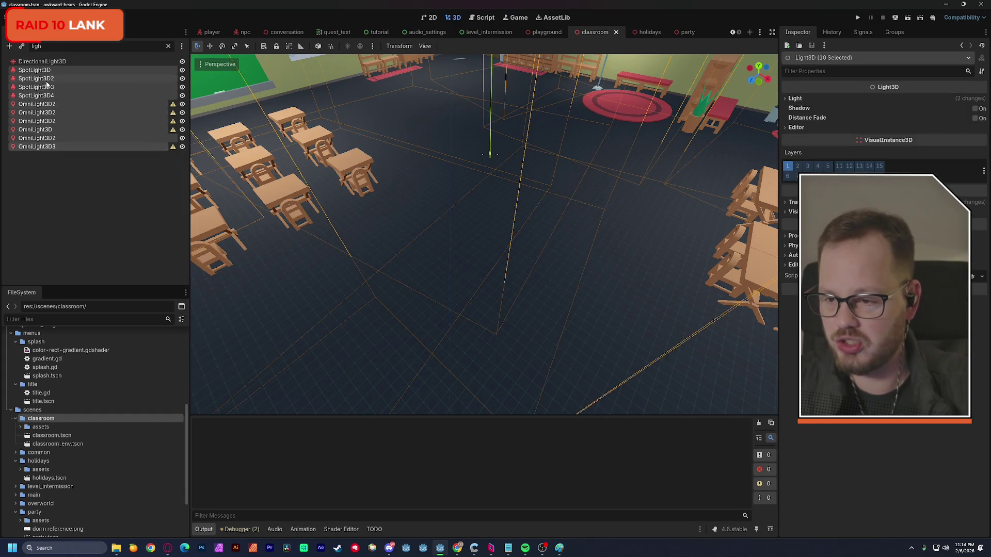
{"action": "left_click", "coordinate": [40, 62], "text": "shift"}
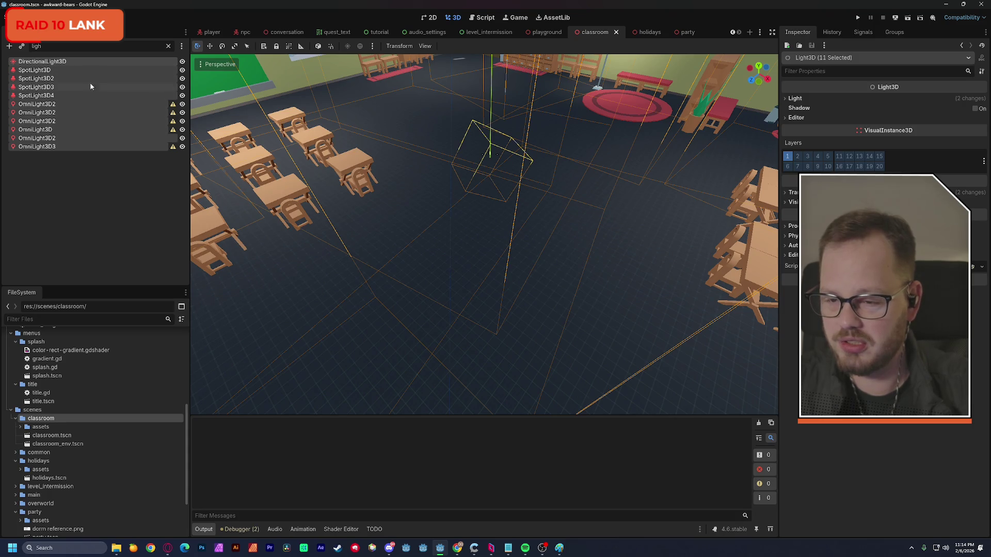
{"action": "left_click", "coordinate": [168, 47]}
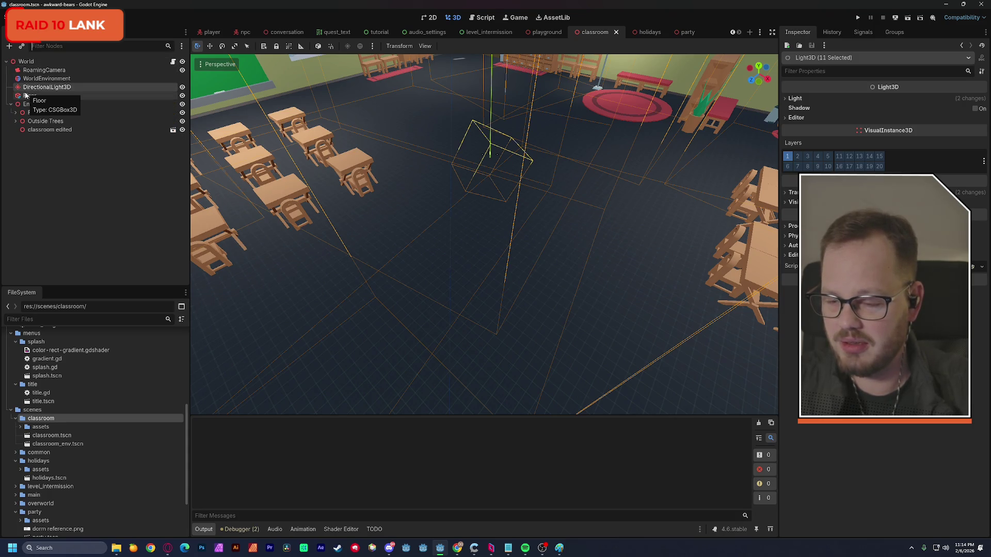
{"action": "left_click", "coordinate": [16, 113]}
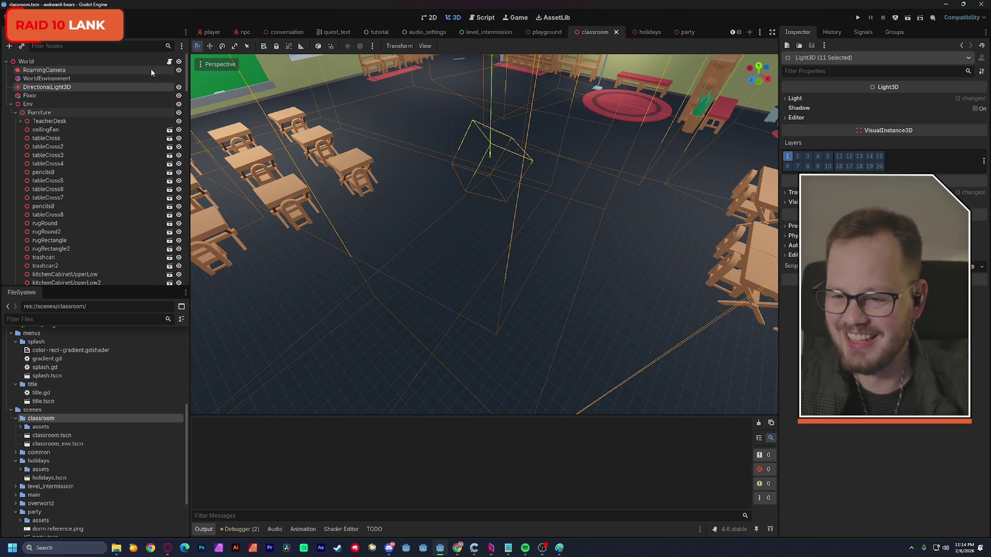
Add a Node3D named Lights and place it above DirectionalLight3D
{"action": "left_click", "coordinate": [9, 46]}
{"action": "double_click", "coordinate": [411, 277]}
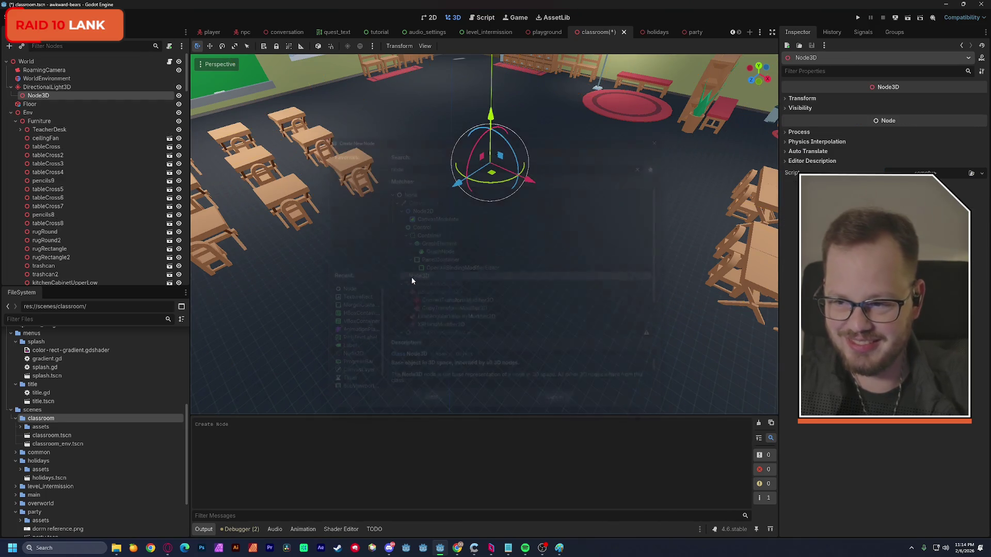
{"action": "left_click", "coordinate": [46, 96]}
{"action": "type", "text": "Lightsd"}
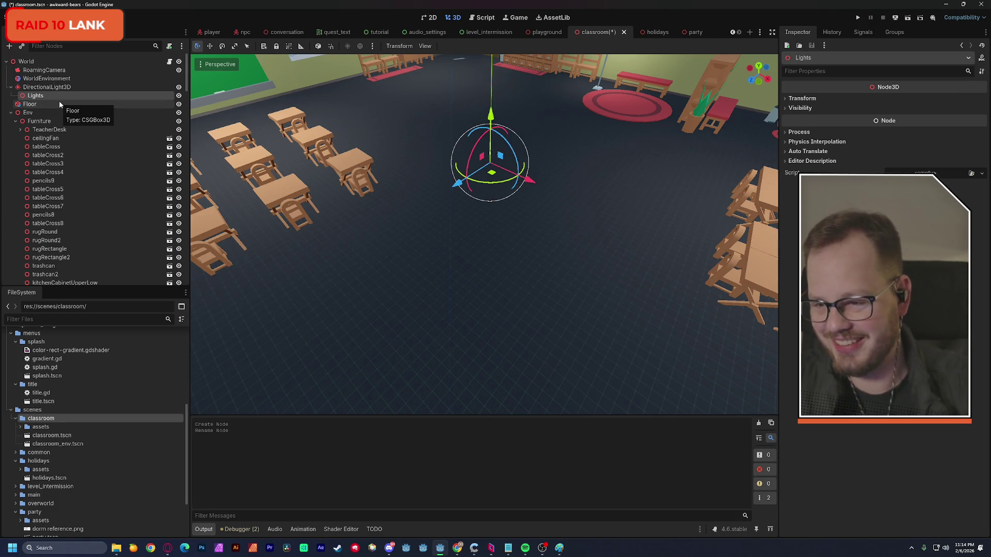
{"action": "left_click_drag", "start_coordinate": [34, 94], "coordinate": [45, 84]}
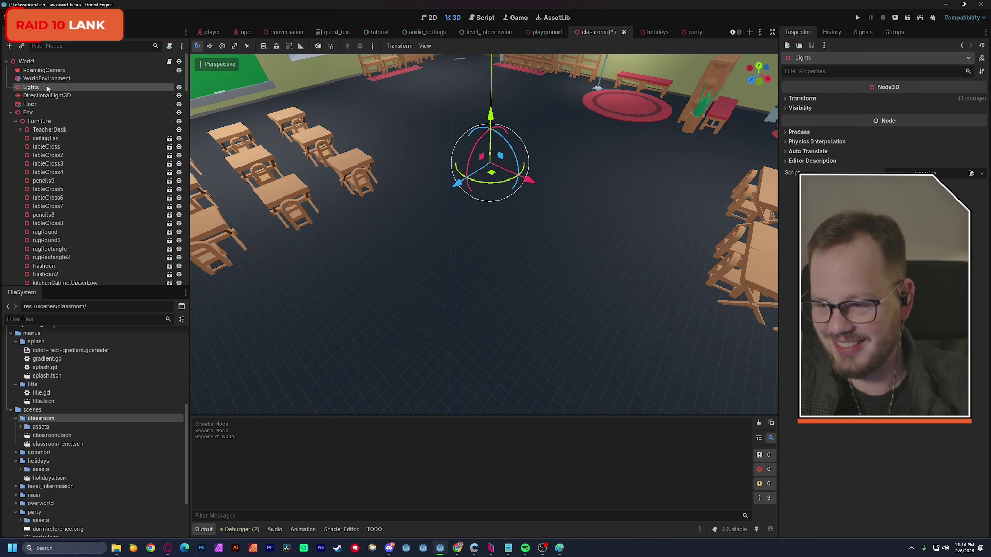
Filter for 'light', select the eleven light nodes, then keep only DirectionalLight3D and clear the filter
{"action": "type", "text": "light"}
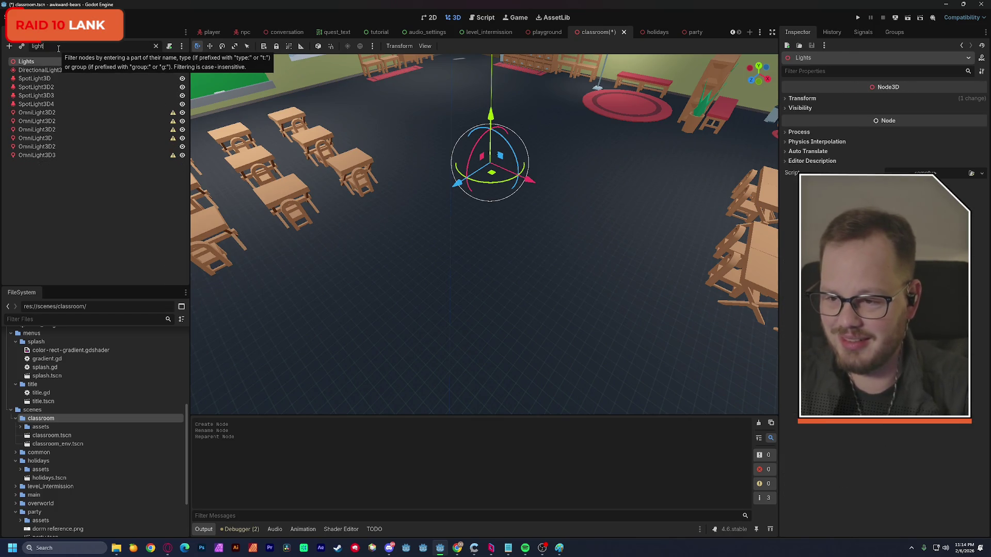
{"action": "left_click", "coordinate": [42, 70]}
{"action": "left_click", "coordinate": [37, 154], "text": "shift"}
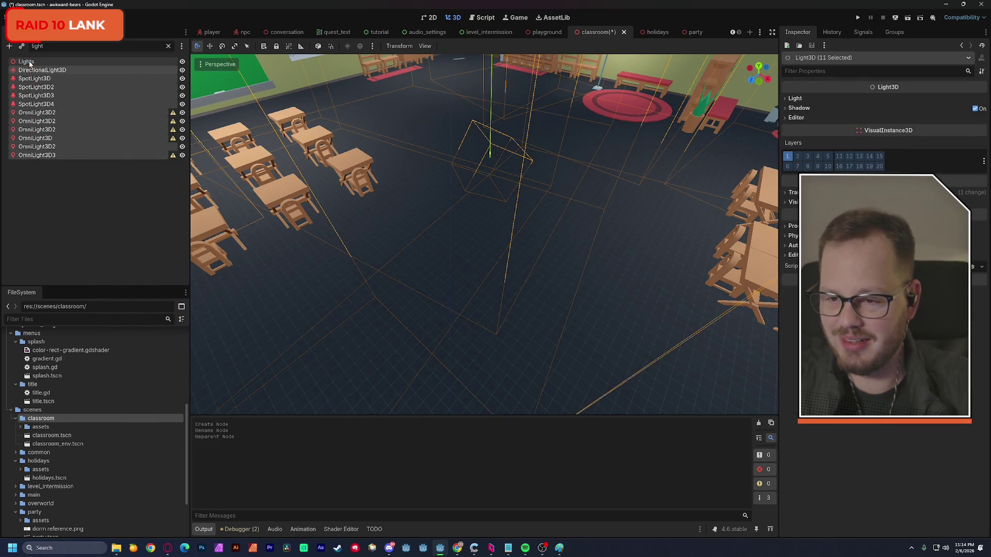
{"action": "left_click", "coordinate": [42, 198]}
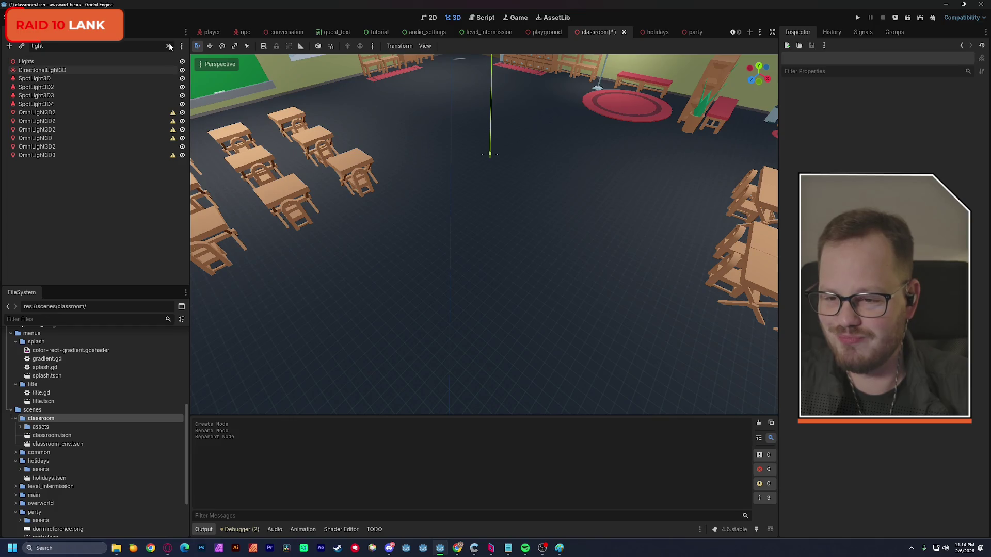
{"action": "left_click", "coordinate": [39, 78]}
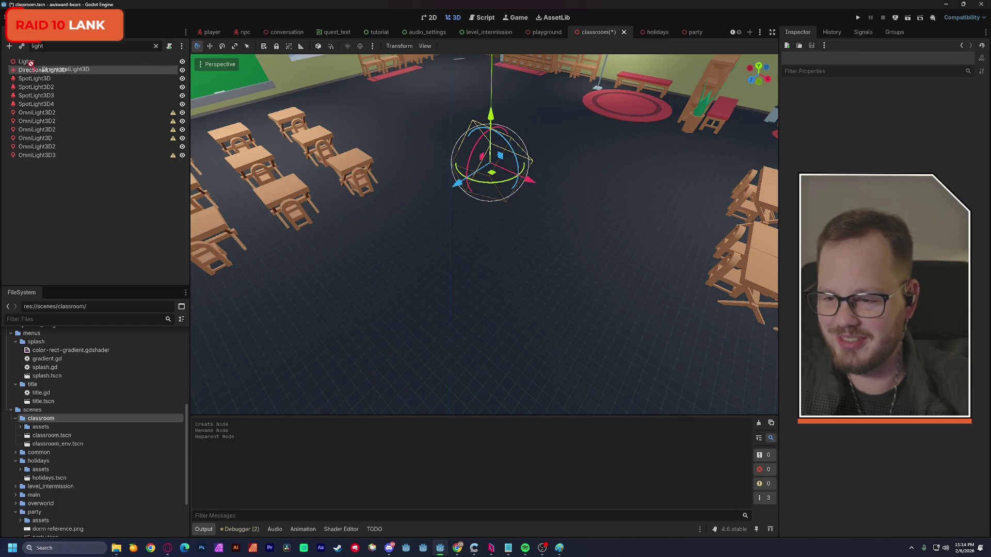
{"action": "left_click", "coordinate": [156, 46]}
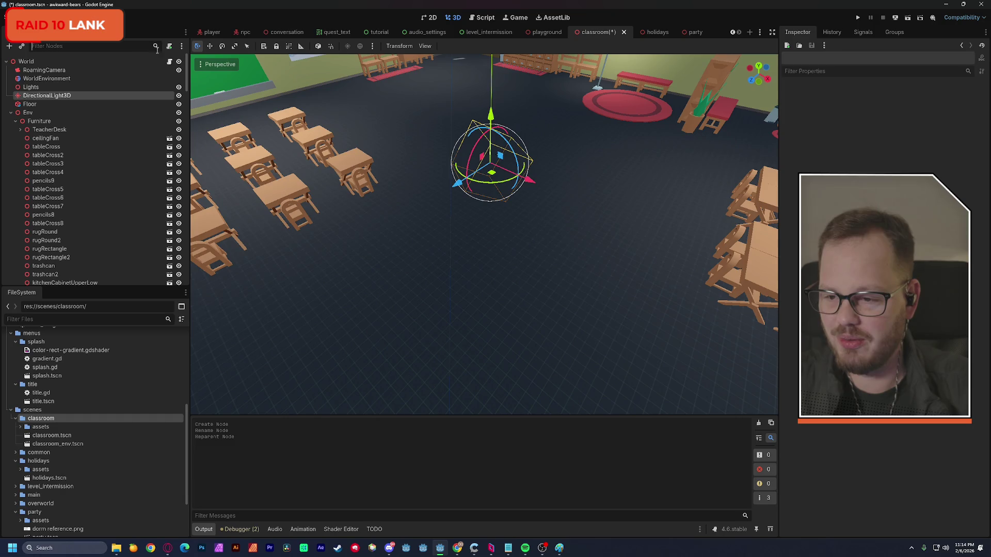
Scroll through the scene tree and collapse the Computer Lab and Books groups
{"action": "scroll", "coordinate": [107, 165], "scroll_direction": "down", "scroll_amount": 1}
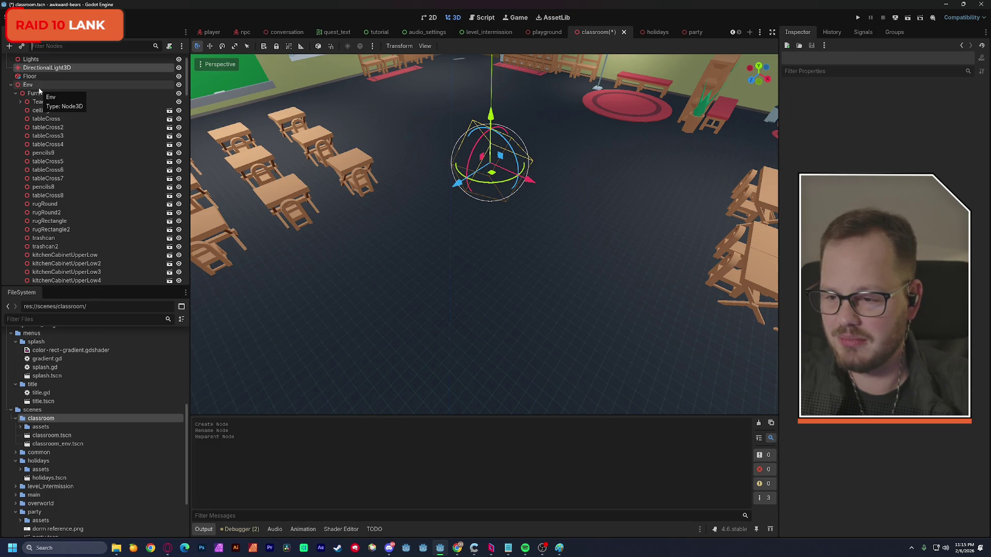
{"action": "left_click", "coordinate": [31, 59]}
{"action": "scroll", "coordinate": [365, 158], "scroll_direction": "down", "scroll_amount": 4}
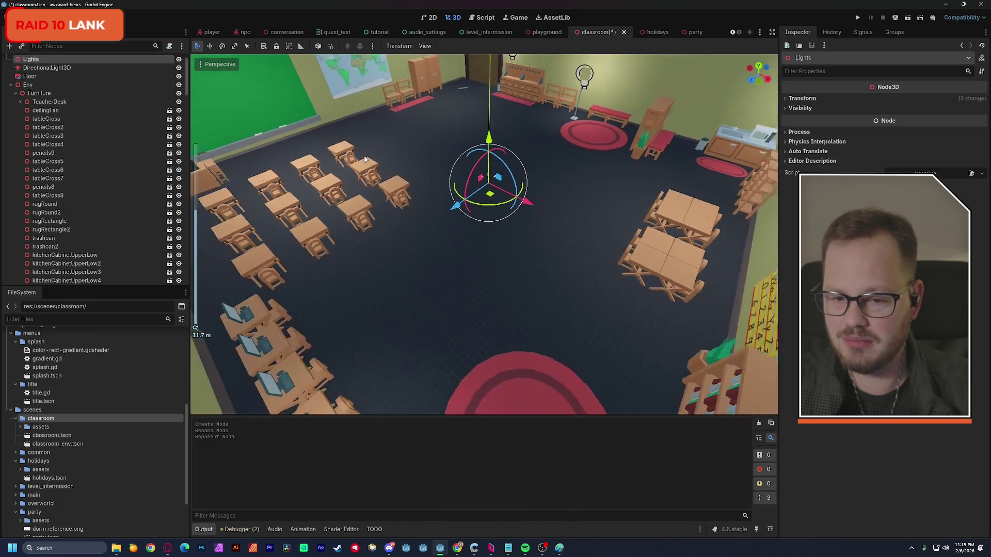
{"action": "scroll", "coordinate": [365, 158], "scroll_direction": "up", "scroll_amount": 2}
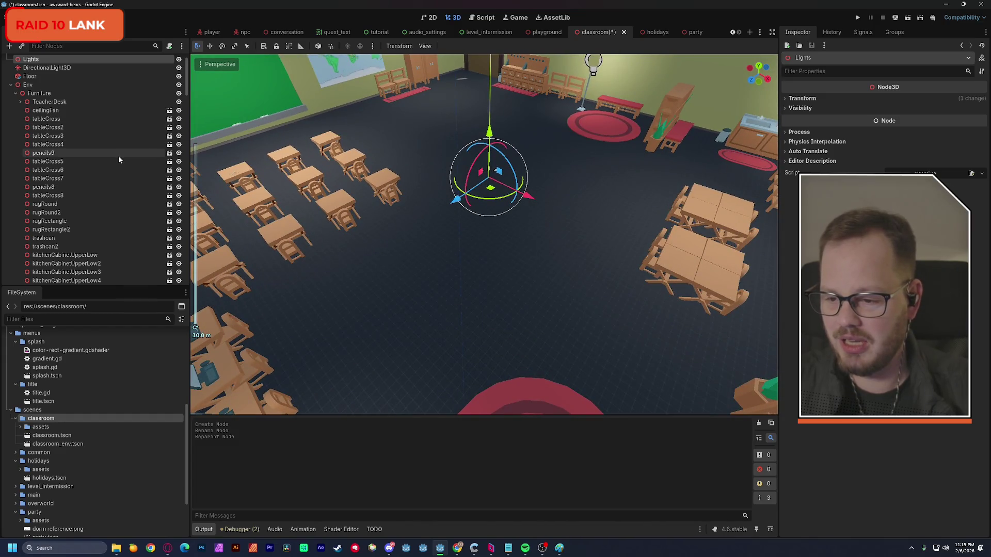
{"action": "scroll", "coordinate": [87, 130], "scroll_direction": "down", "scroll_amount": 5}
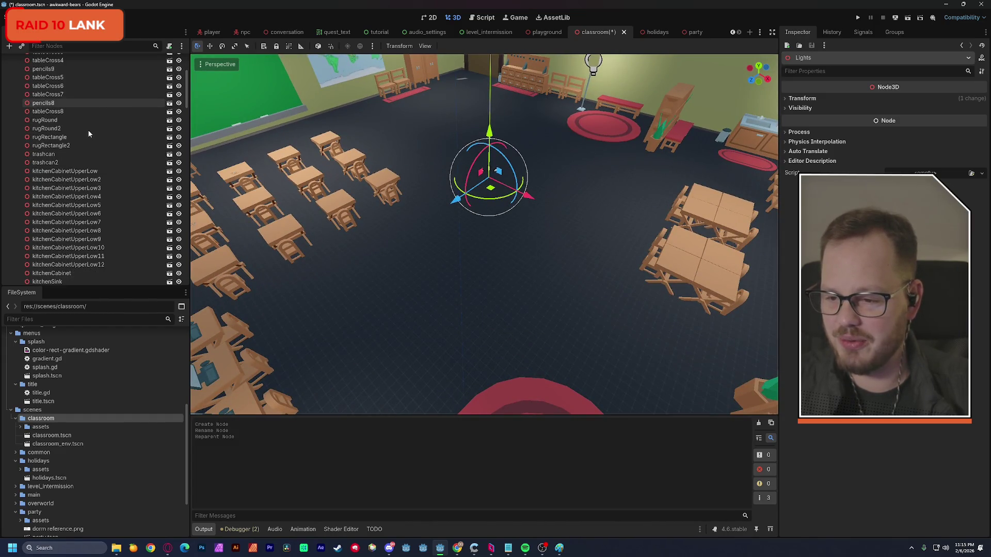
{"action": "scroll", "coordinate": [88, 134], "scroll_direction": "down", "scroll_amount": 10}
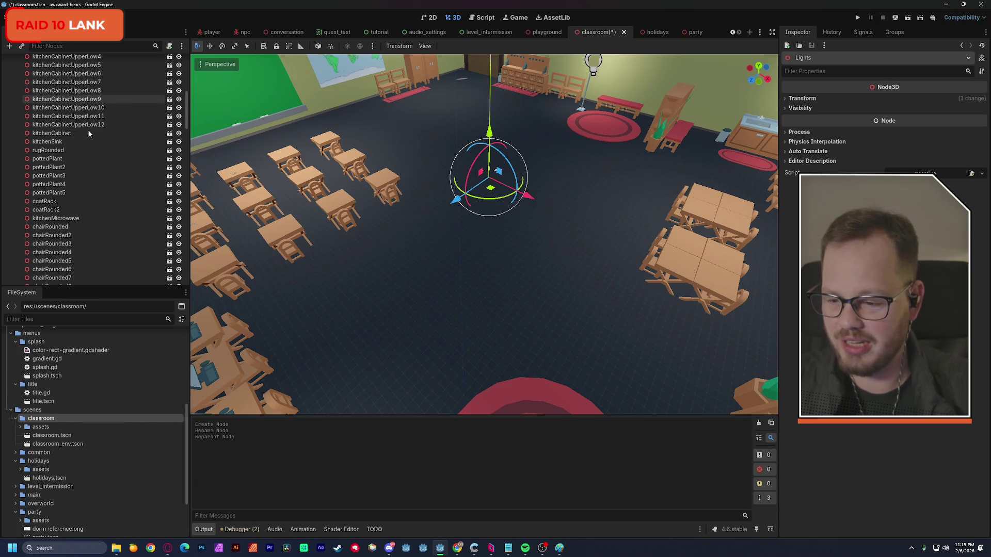
{"action": "scroll", "coordinate": [88, 134], "scroll_direction": "down", "scroll_amount": 5}
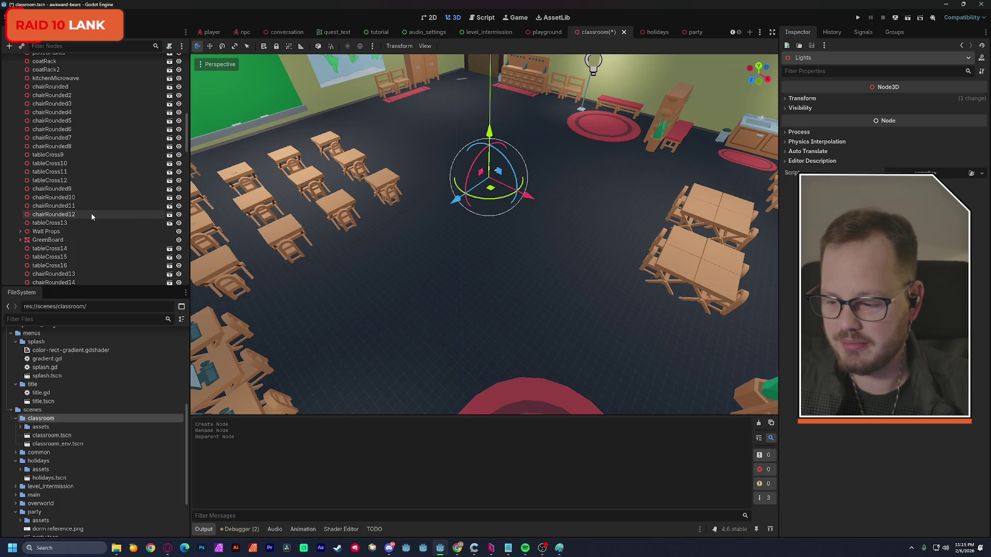
{"action": "scroll", "coordinate": [92, 216], "scroll_direction": "down", "scroll_amount": 2}
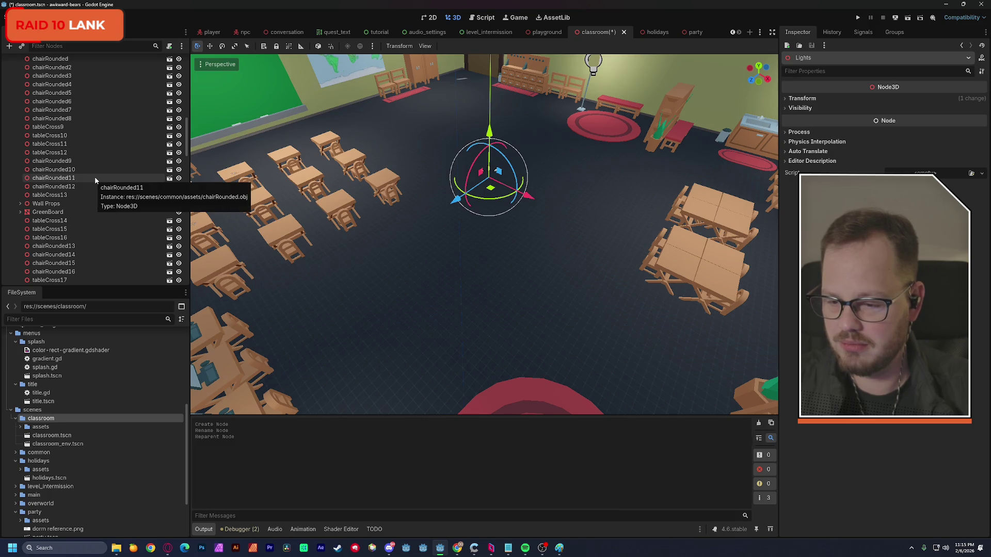
{"action": "scroll", "coordinate": [110, 185], "scroll_direction": "down", "scroll_amount": 2}
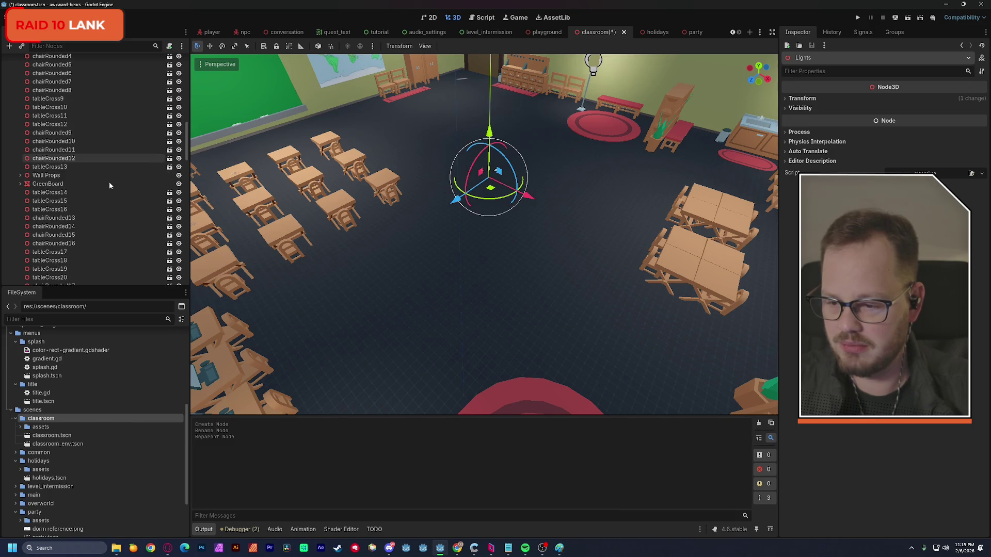
{"action": "scroll", "coordinate": [109, 184], "scroll_direction": "down", "scroll_amount": 6}
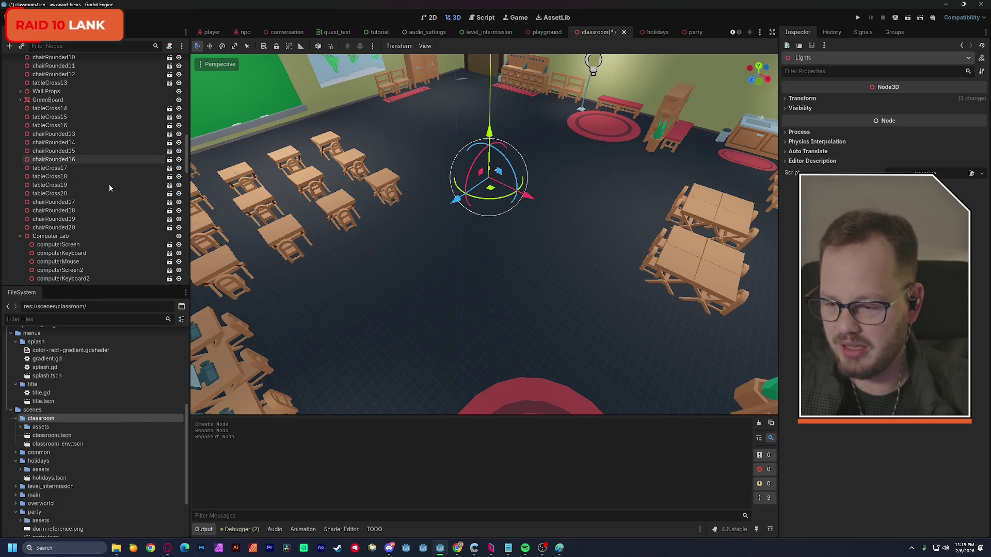
{"action": "scroll", "coordinate": [109, 184], "scroll_direction": "down", "scroll_amount": 2}
{"action": "left_click", "coordinate": [20, 208]}
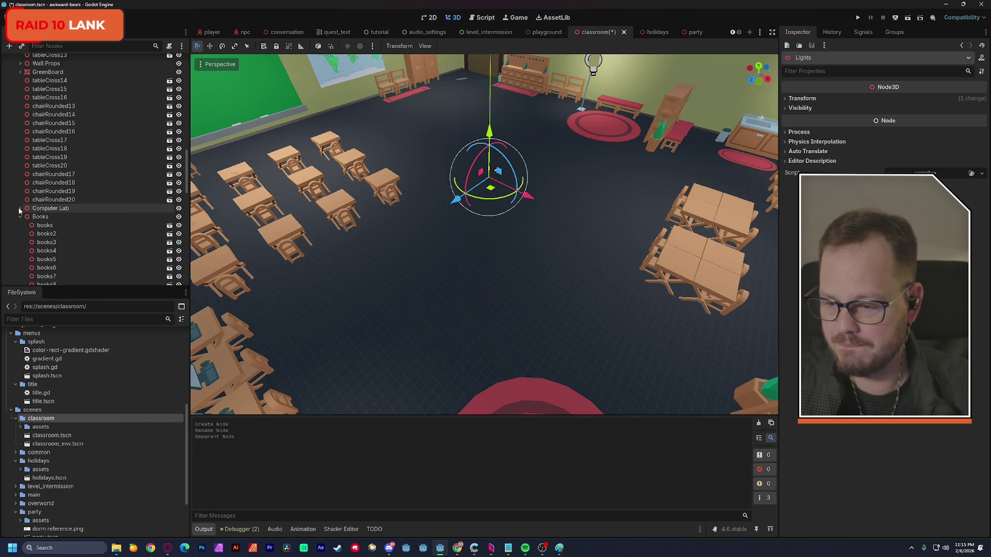
{"action": "left_click", "coordinate": [19, 216]}
Collapse the Furniture and Outside Trees groups and select the Lights node
{"action": "scroll", "coordinate": [77, 231], "scroll_direction": "down", "scroll_amount": 5}
{"action": "scroll", "coordinate": [78, 235], "scroll_direction": "down", "scroll_amount": 3}
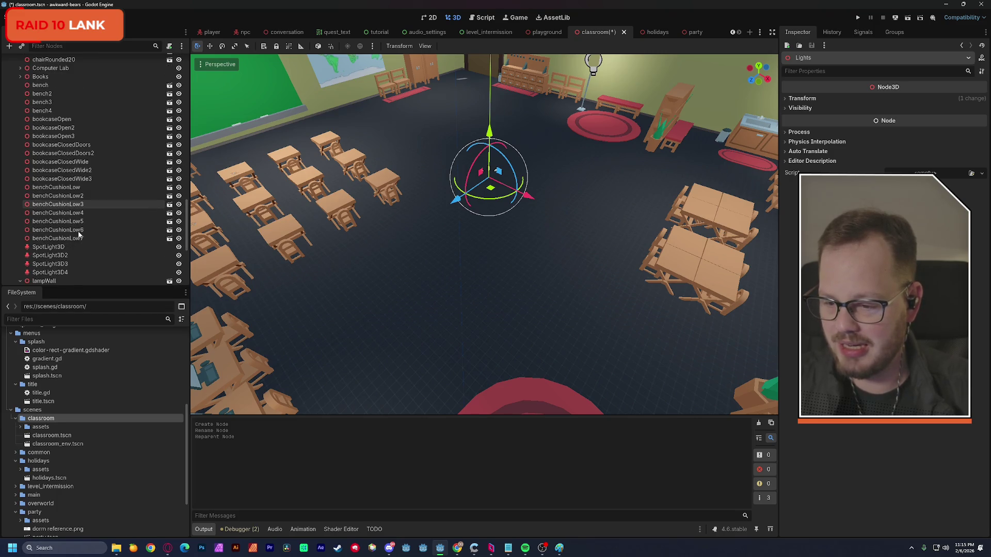
{"action": "left_click", "coordinate": [49, 247]}
{"action": "scroll", "coordinate": [65, 248], "scroll_direction": "down", "scroll_amount": 2}
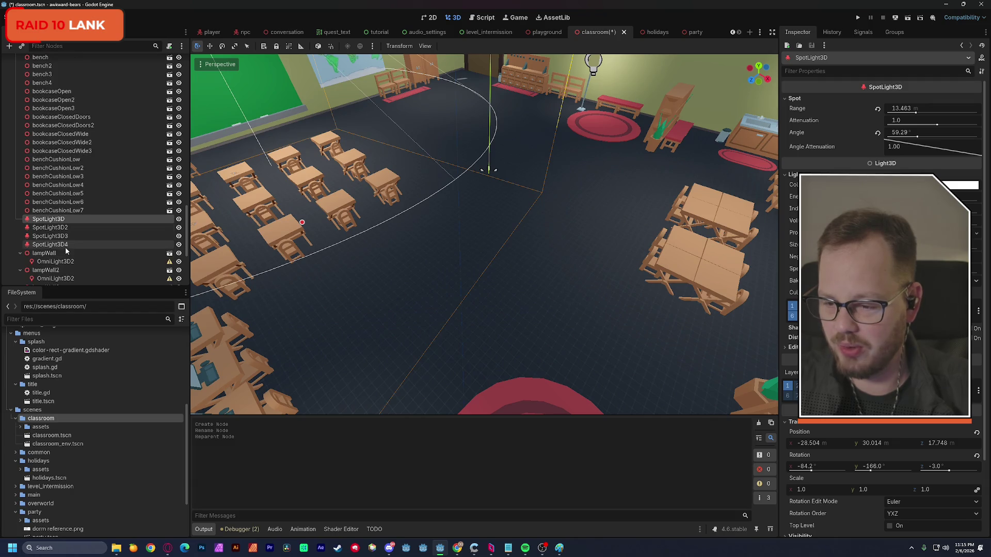
{"action": "scroll", "coordinate": [75, 245], "scroll_direction": "up", "scroll_amount": 15}
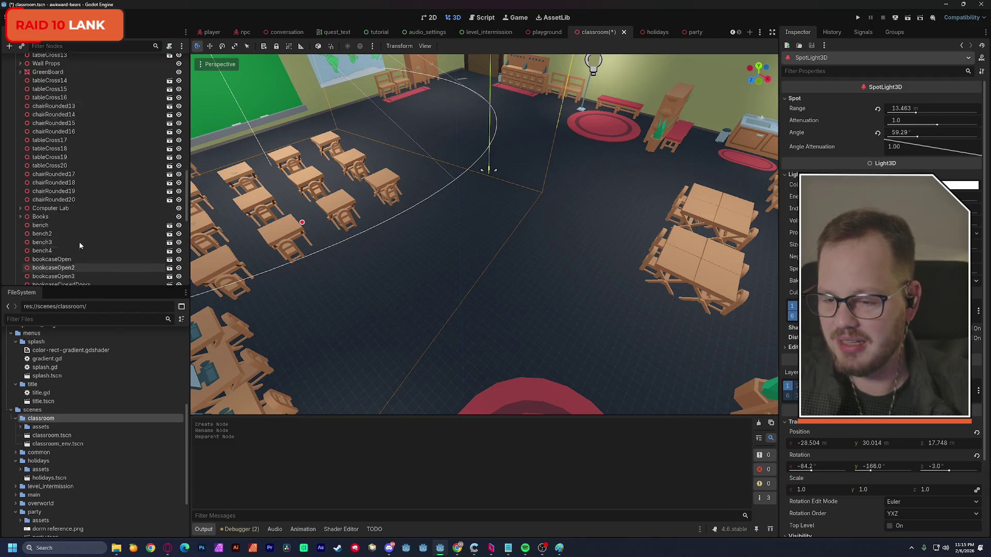
{"action": "left_click", "coordinate": [15, 121]}
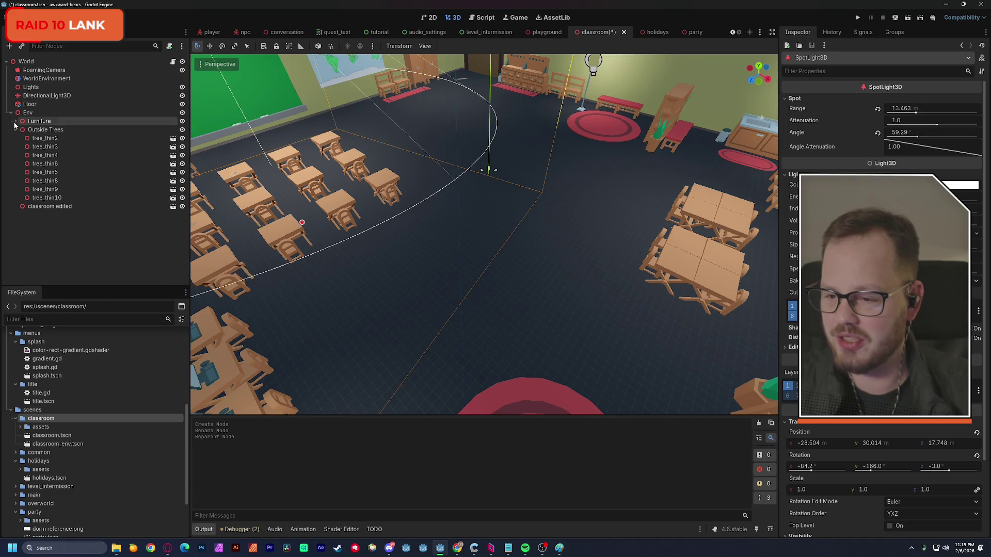
{"action": "left_click", "coordinate": [16, 130]}
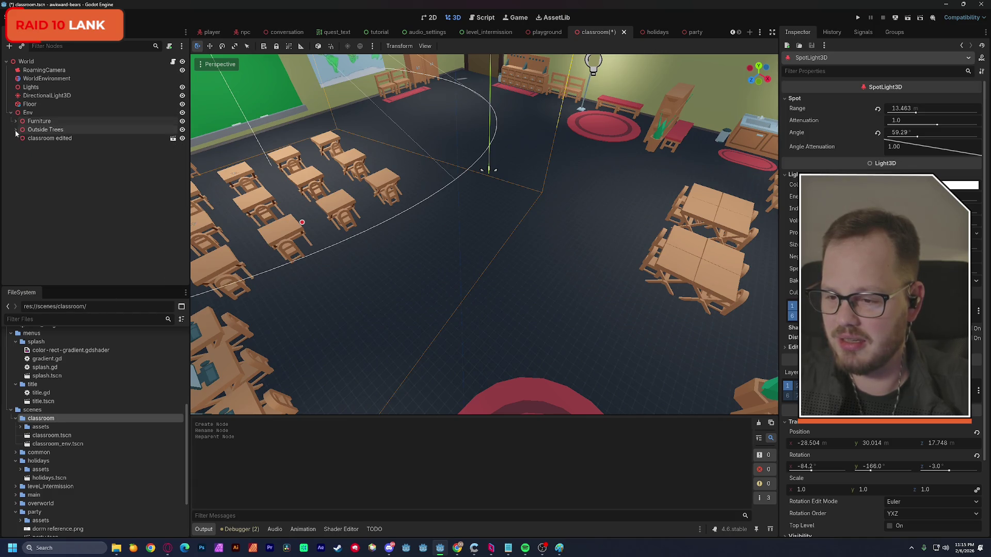
{"action": "left_click", "coordinate": [30, 164]}
{"action": "left_click", "coordinate": [31, 87]}
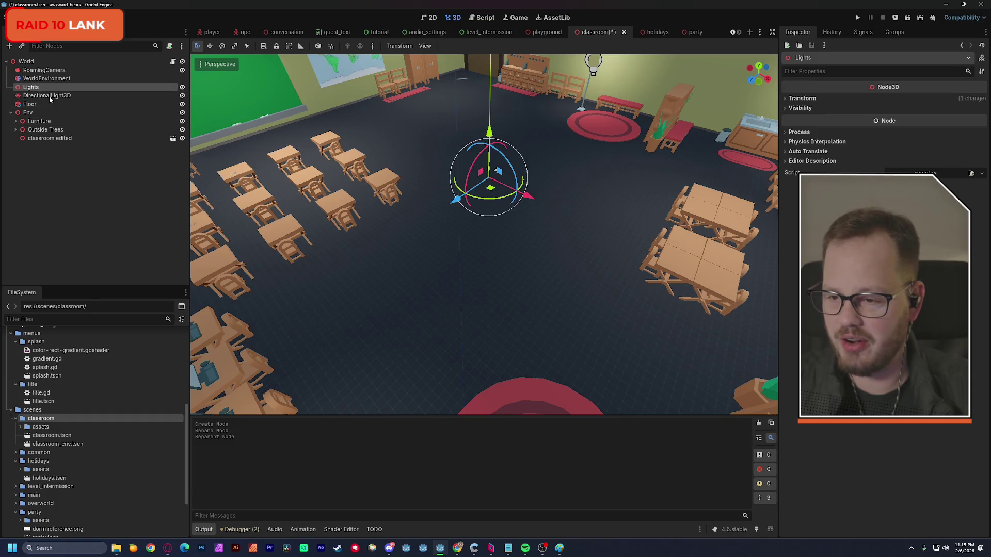
Delete the Lights node, save the classroom scene, and collapse Env
{"action": "key", "text": "Delete"}
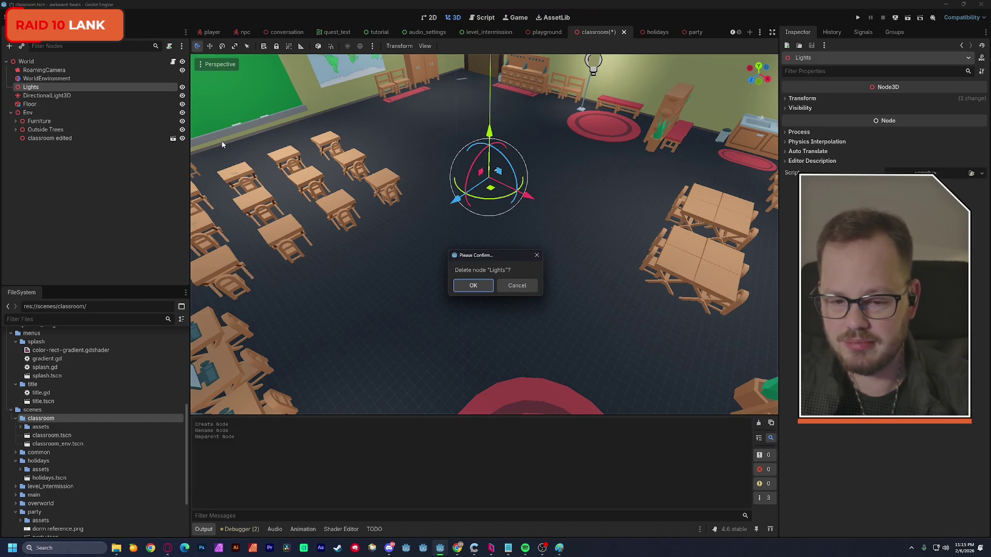
{"action": "key", "text": "Return"}
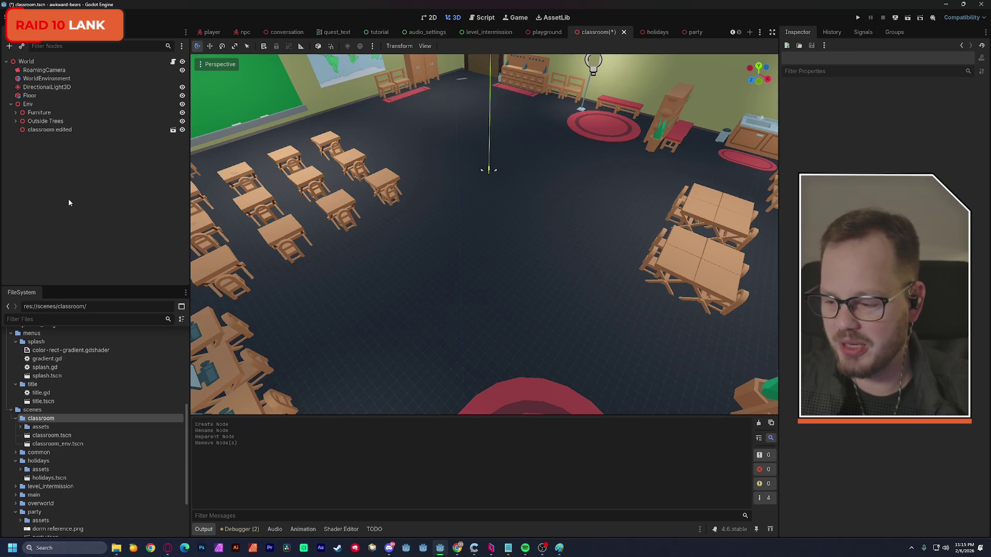
{"action": "key", "text": "ctrl+s"}
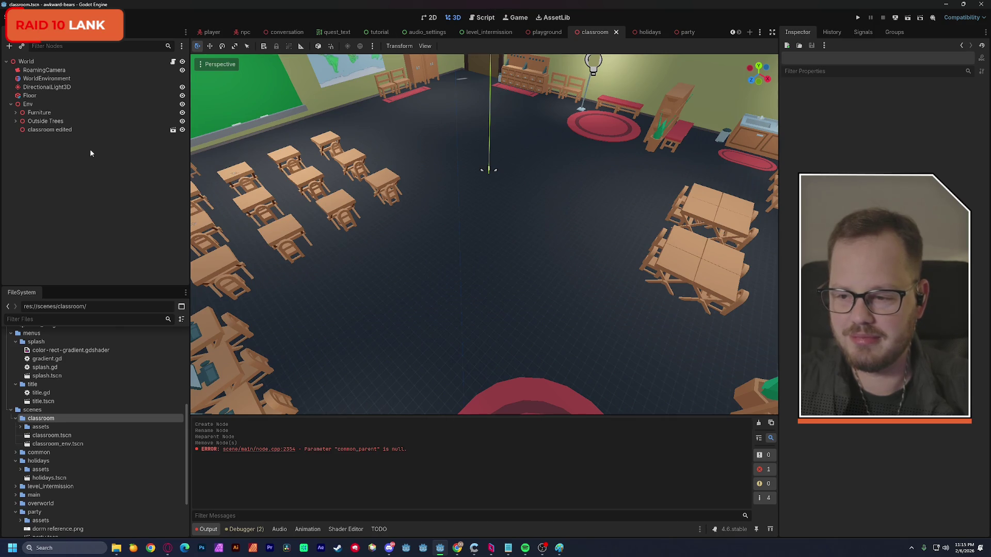
{"action": "left_click", "coordinate": [11, 105]}
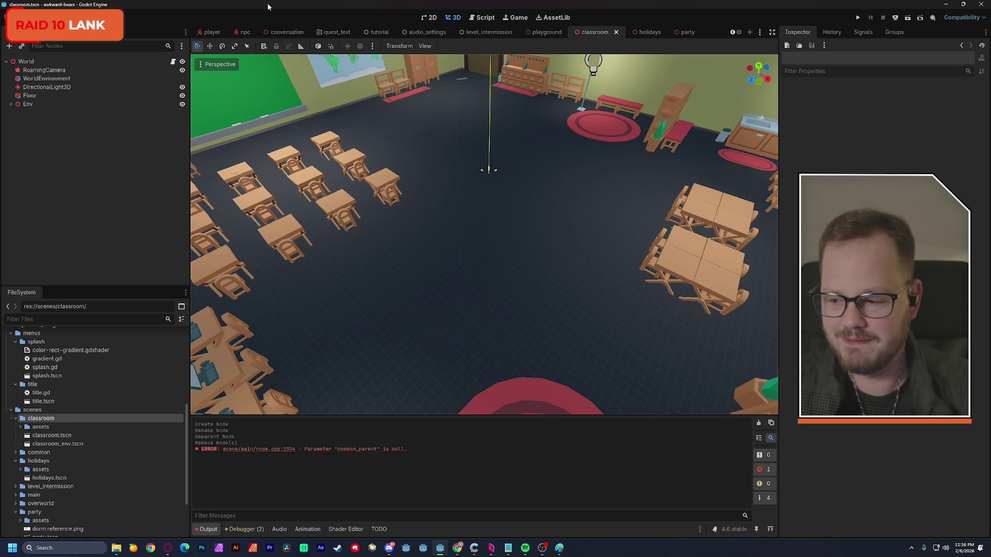
In the holidays scene, move the box node above Env and rename it Floor
{"action": "left_click", "coordinate": [759, 424]}
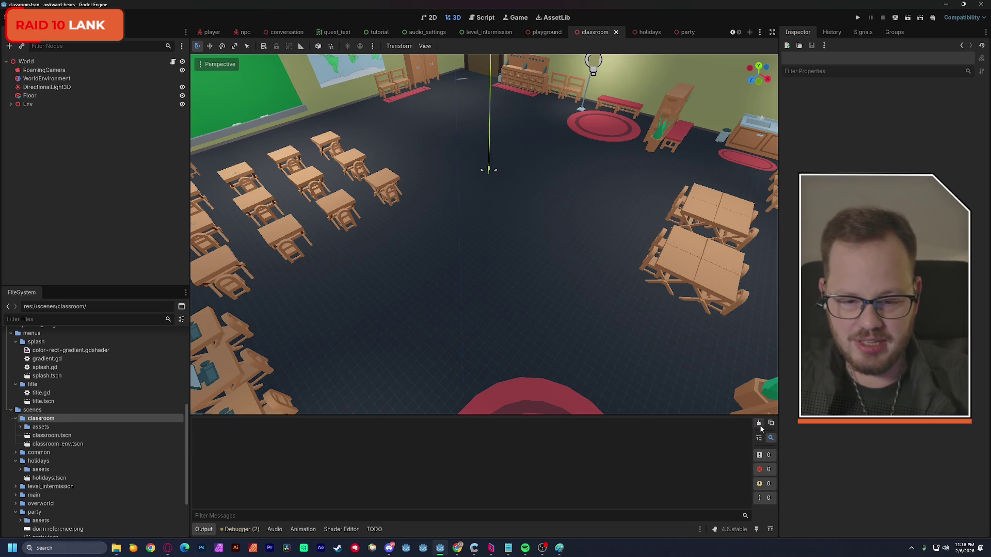
{"action": "left_click", "coordinate": [648, 35]}
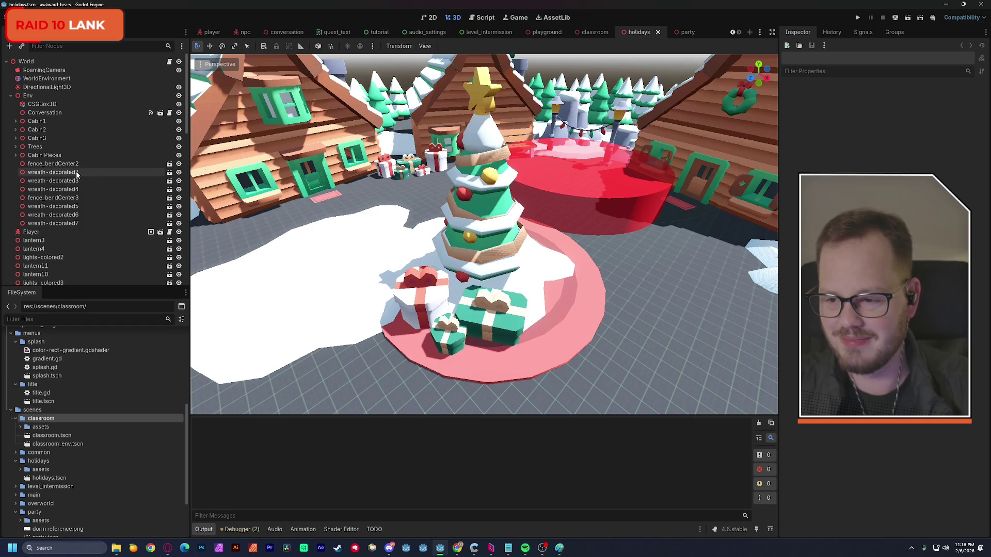
{"action": "left_click_drag", "start_coordinate": [42, 104], "coordinate": [46, 96]}
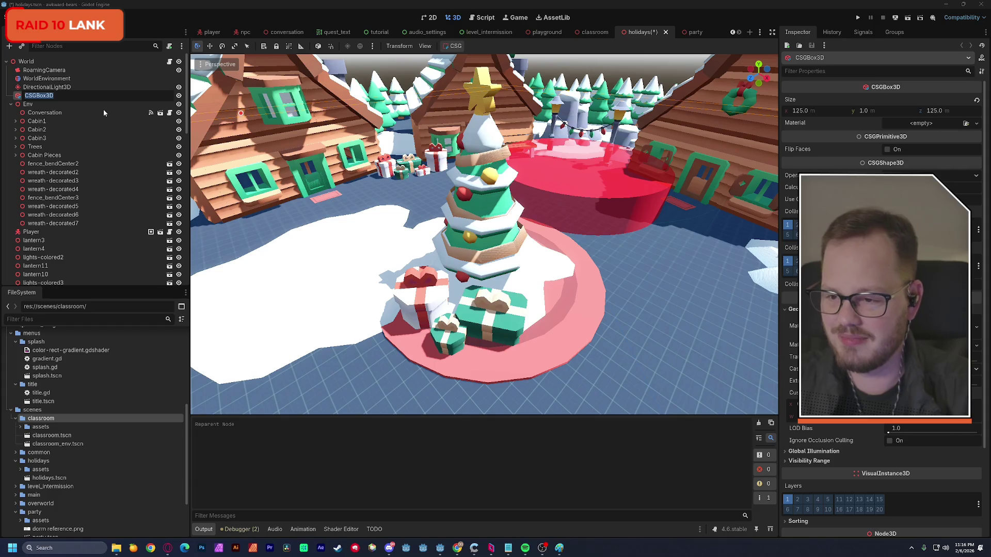
{"action": "type", "text": "Floor"}
{"action": "key", "text": "Return"}
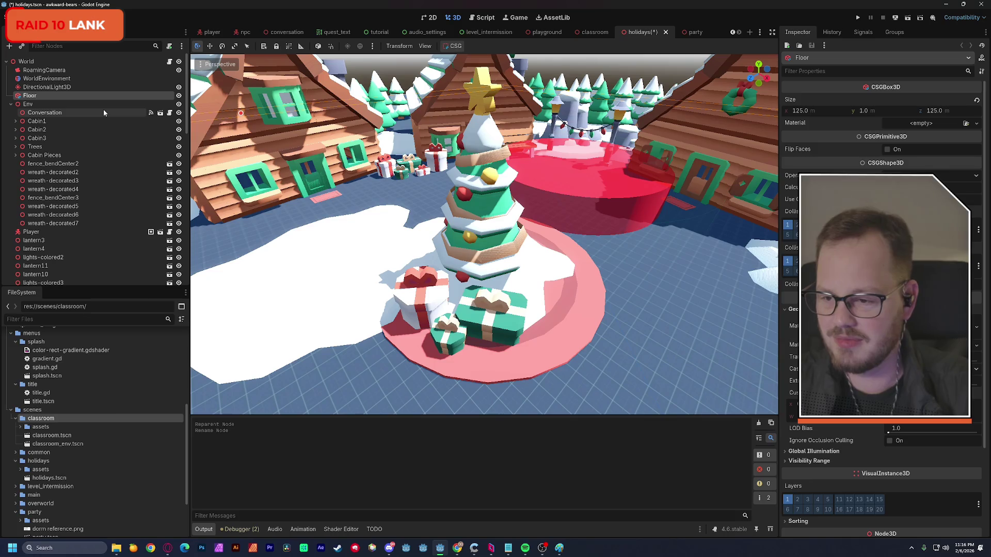
Delete the Player node
{"action": "left_click", "coordinate": [46, 232]}
{"action": "key", "text": "Delete"}
{"action": "left_click", "coordinate": [474, 286]}
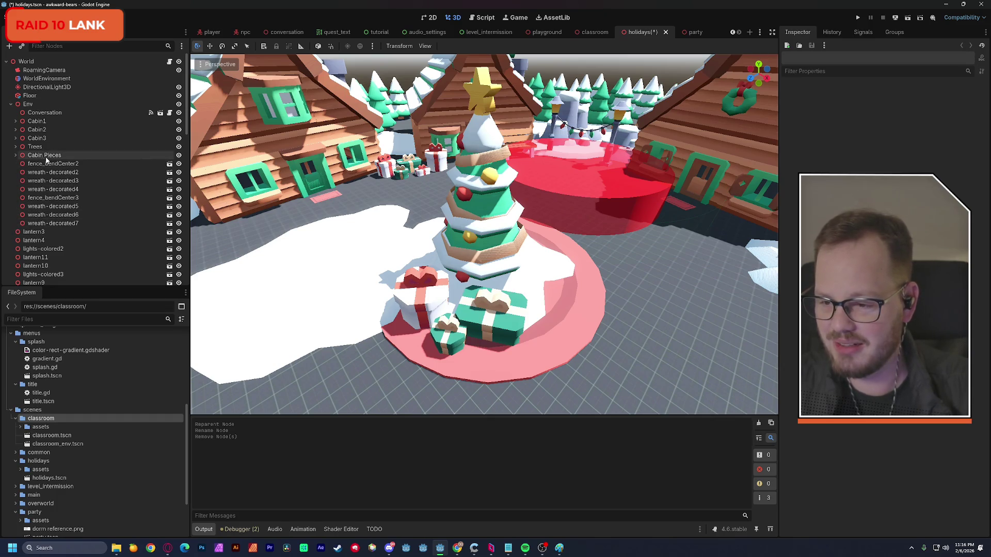
Inspect the Cabin Pieces and Trees groups' children, then collapse them again
{"action": "left_click", "coordinate": [16, 156]}
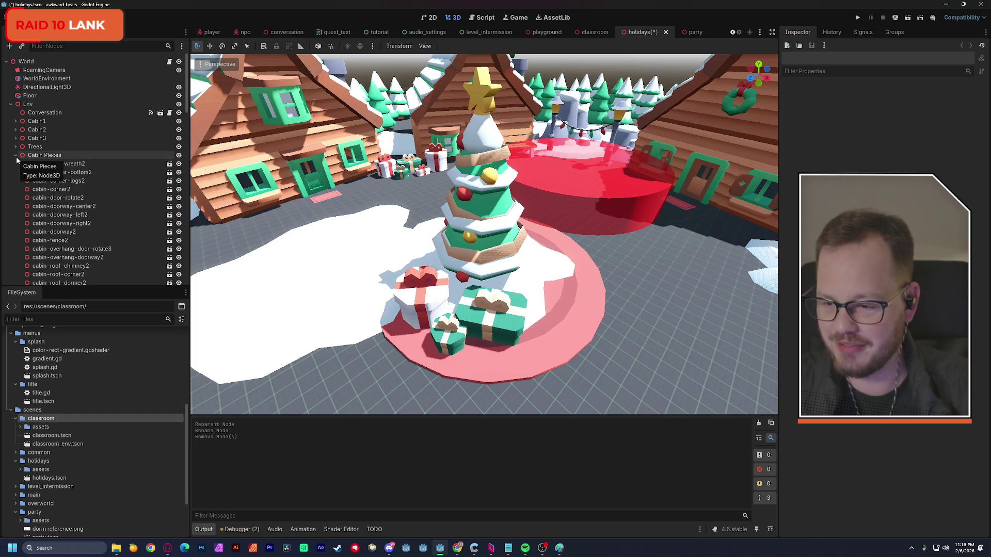
{"action": "left_click", "coordinate": [15, 147]}
{"action": "left_click", "coordinate": [15, 147]}
{"action": "left_click", "coordinate": [15, 147]}
{"action": "left_click", "coordinate": [15, 147]}
{"action": "left_click", "coordinate": [16, 156]}
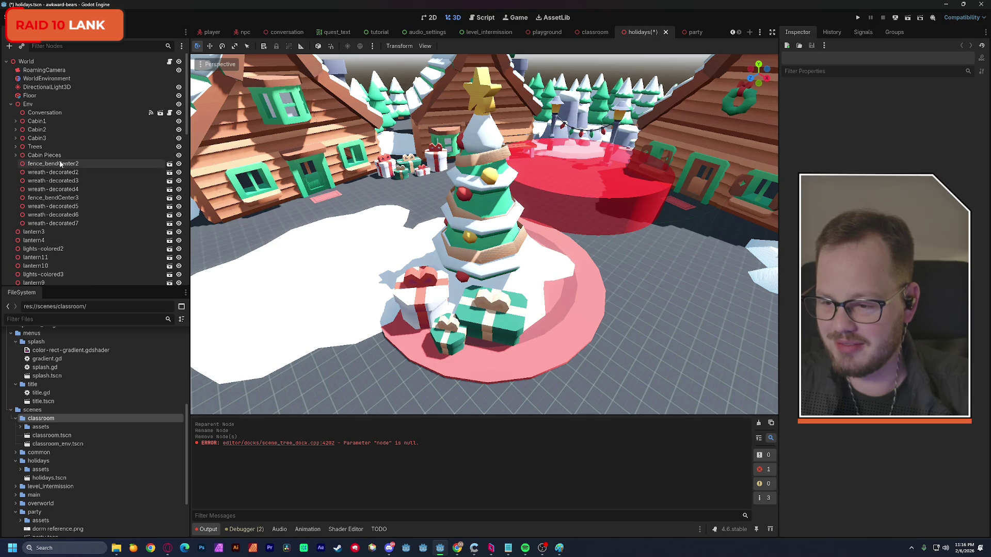
Select the loose nodes from lantern3 down through the snow nodes
{"action": "left_click", "coordinate": [41, 233]}
{"action": "scroll", "coordinate": [63, 234], "scroll_direction": "down", "scroll_amount": 3}
{"action": "scroll", "coordinate": [63, 235], "scroll_direction": "down", "scroll_amount": 15}
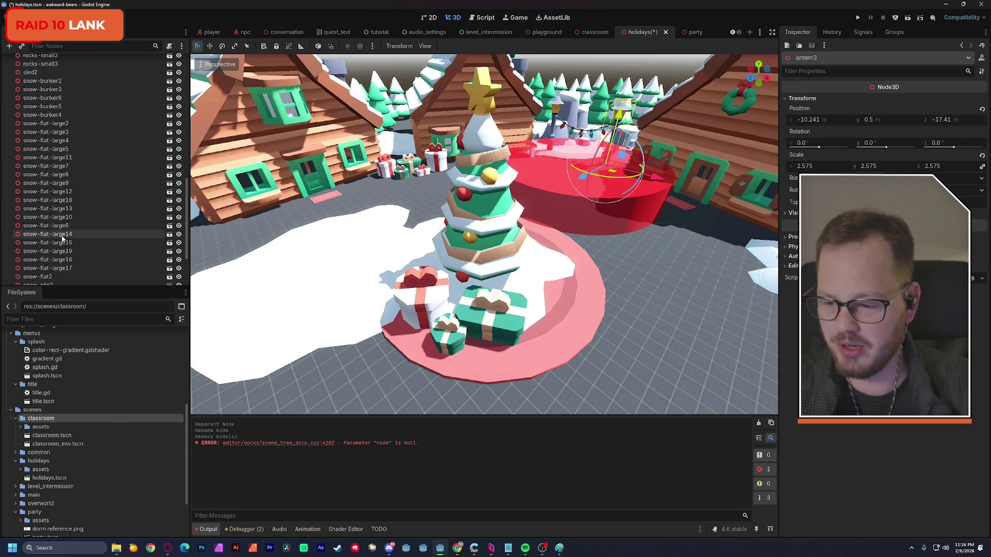
{"action": "left_click", "coordinate": [44, 273], "text": "shift"}
{"action": "scroll", "coordinate": [65, 250], "scroll_direction": "up", "scroll_amount": 2}
{"action": "scroll", "coordinate": [64, 246], "scroll_direction": "up", "scroll_amount": 16}
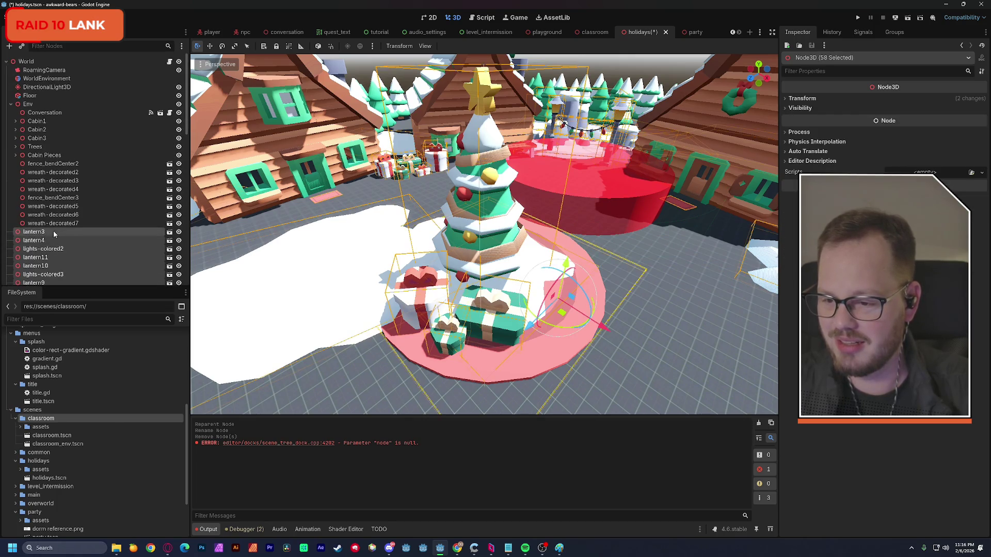
Move the 58 lantern, lights and snow nodes into Env and toggle Env's visibility to check
{"action": "left_click_drag", "start_coordinate": [29, 235], "coordinate": [31, 104]}
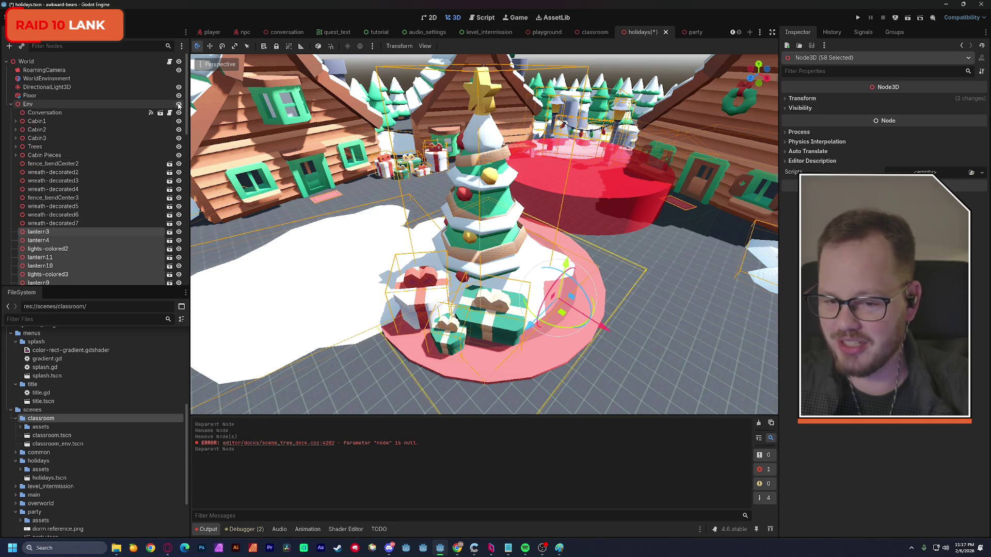
{"action": "left_click", "coordinate": [179, 104]}
{"action": "scroll", "coordinate": [452, 201], "scroll_direction": "down", "scroll_amount": 5}
{"action": "scroll", "coordinate": [452, 202], "scroll_direction": "up", "scroll_amount": 10}
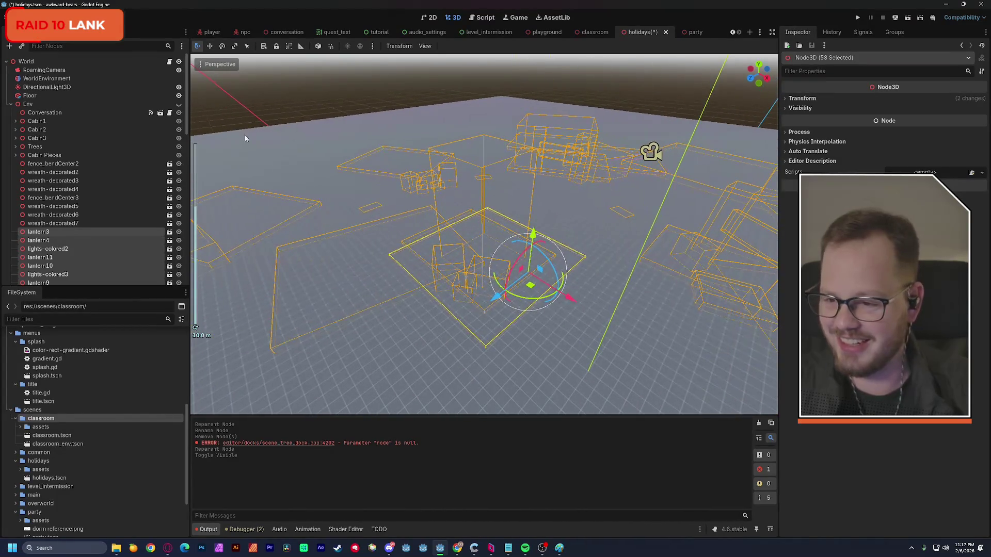
{"action": "left_click", "coordinate": [179, 104]}
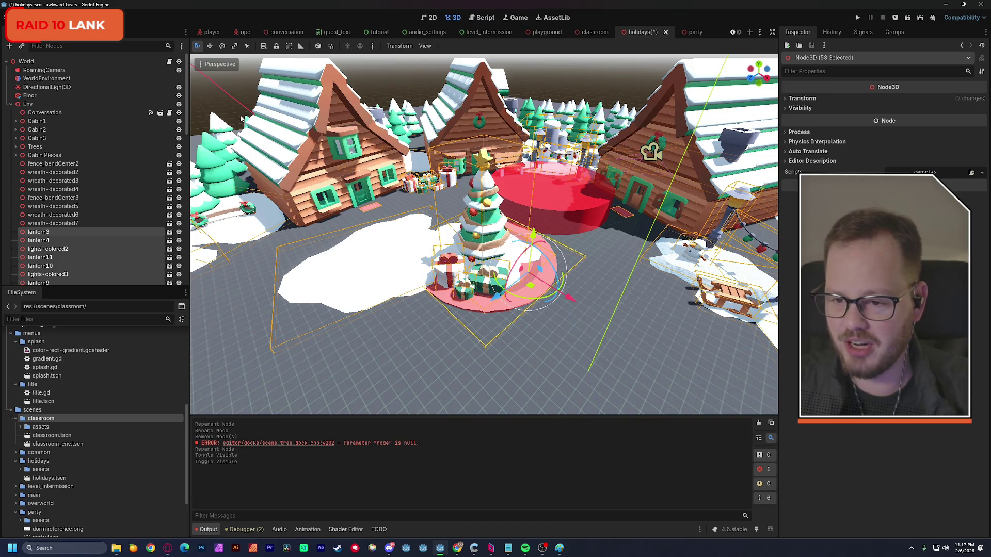
{"action": "scroll", "coordinate": [474, 233], "scroll_direction": "up", "scroll_amount": 3}
Deselect, save the holidays scene, and select the Conversation node
{"action": "left_click", "coordinate": [309, 82]}
{"action": "key", "text": "ctrl+s"}
{"action": "left_click_drag", "start_coordinate": [308, 81], "coordinate": [366, 100]}
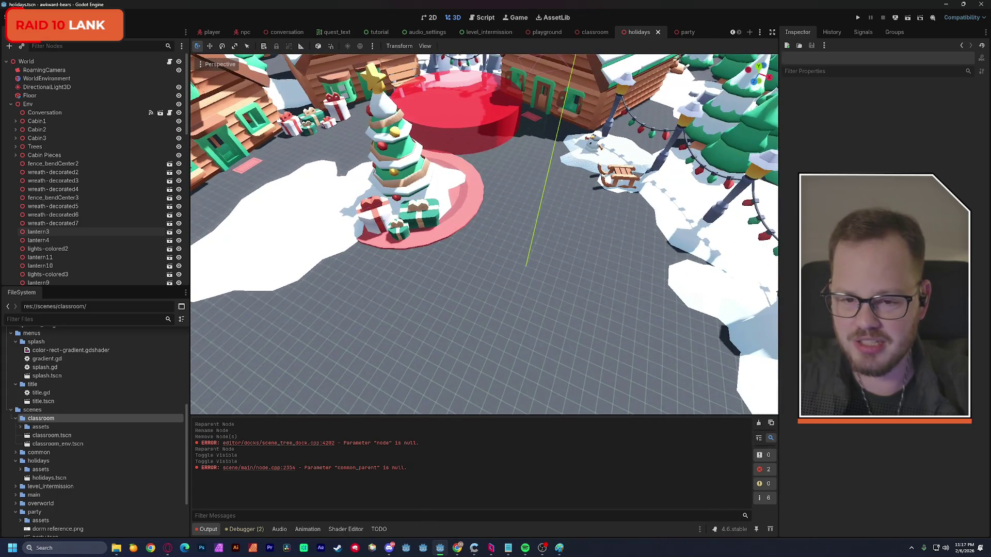
{"action": "left_click", "coordinate": [64, 113]}
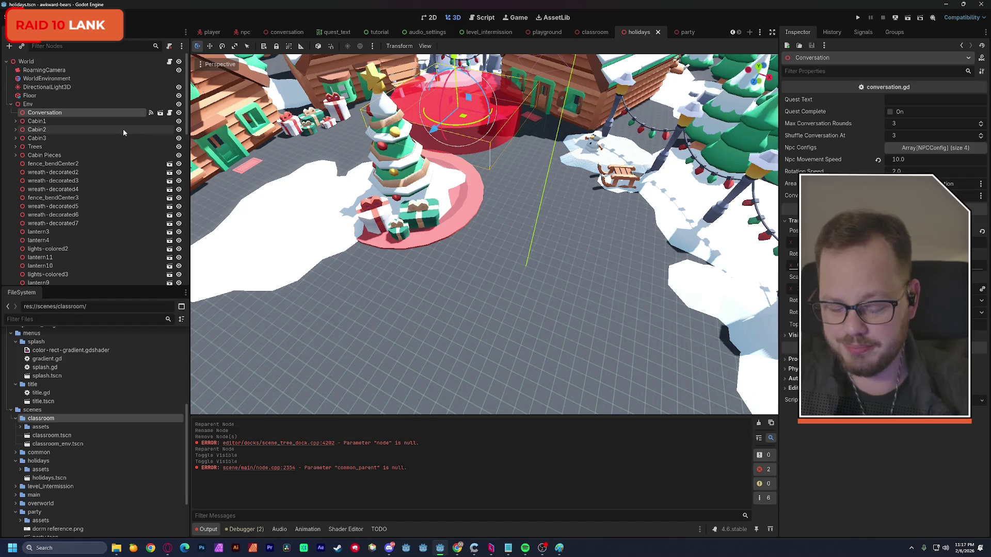
Delete the Conversation node and confirm
{"action": "key", "text": "Delete"}
{"action": "key", "text": "Return"}
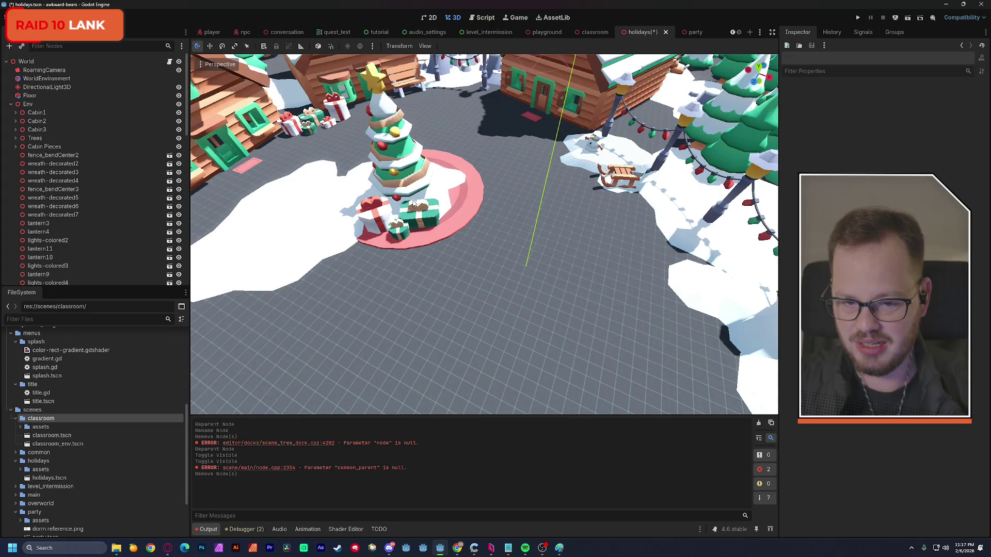
{"action": "scroll", "coordinate": [646, 103], "scroll_direction": "down", "scroll_amount": 5}
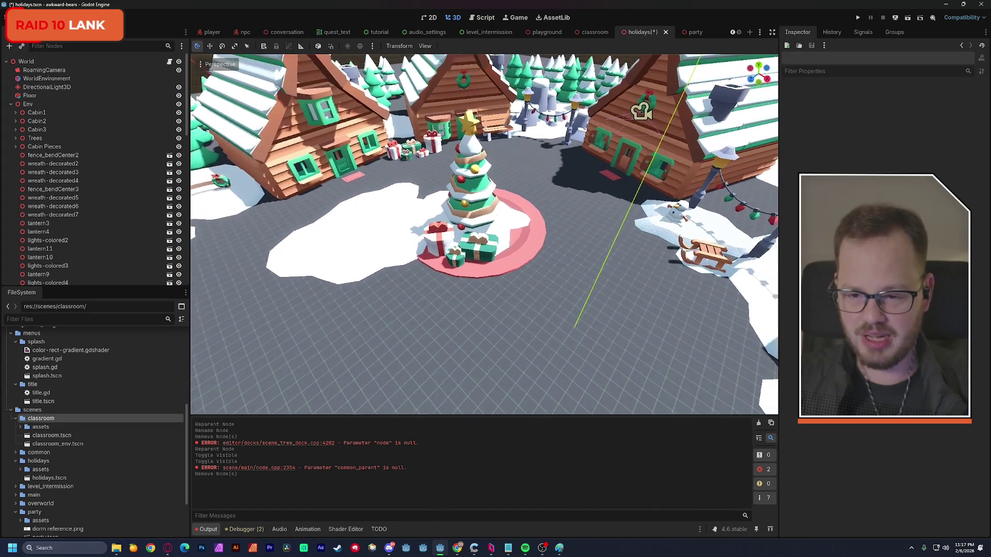
Collapse Env and move the view toward the tree, cabins and houses
{"action": "left_click_drag", "start_coordinate": [485, 232], "coordinate": [406, 232]}
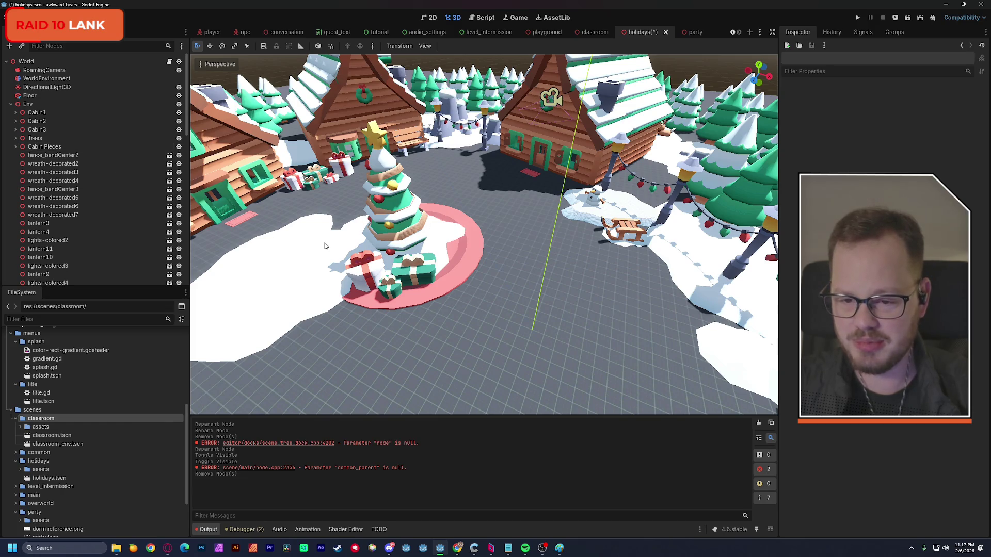
{"action": "left_click", "coordinate": [11, 105]}
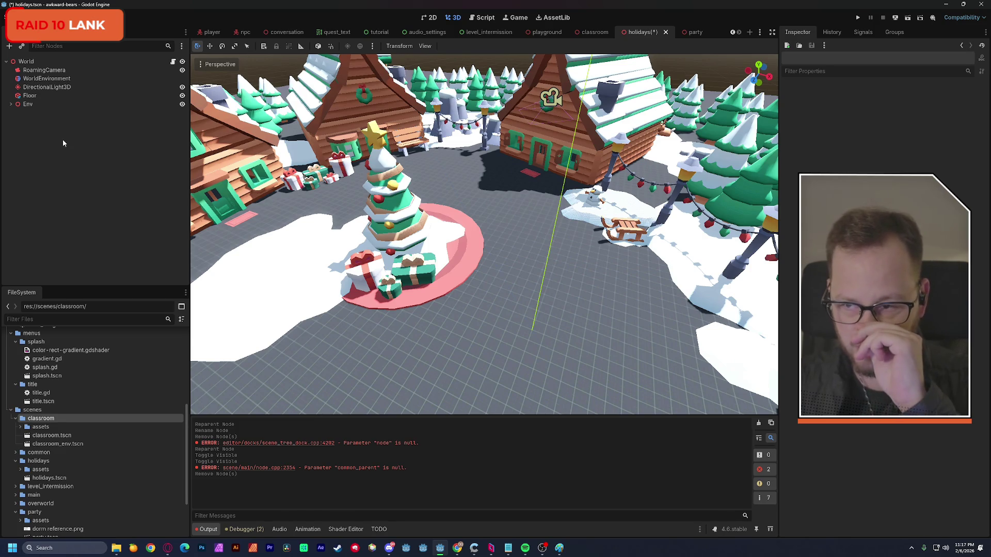
{"action": "mouse_move", "coordinate": [485, 232]}
{"action": "left_mouse_down"}
{"action": "mouse_move", "coordinate": [325, 222]}
{"action": "mouse_move", "coordinate": [429, 227]}
{"action": "mouse_move", "coordinate": [377, 227]}
{"action": "mouse_move", "coordinate": [376, 248]}
{"action": "mouse_move", "coordinate": [346, 253]}
{"action": "left_mouse_up"}
{"action": "key", "text": "w"}
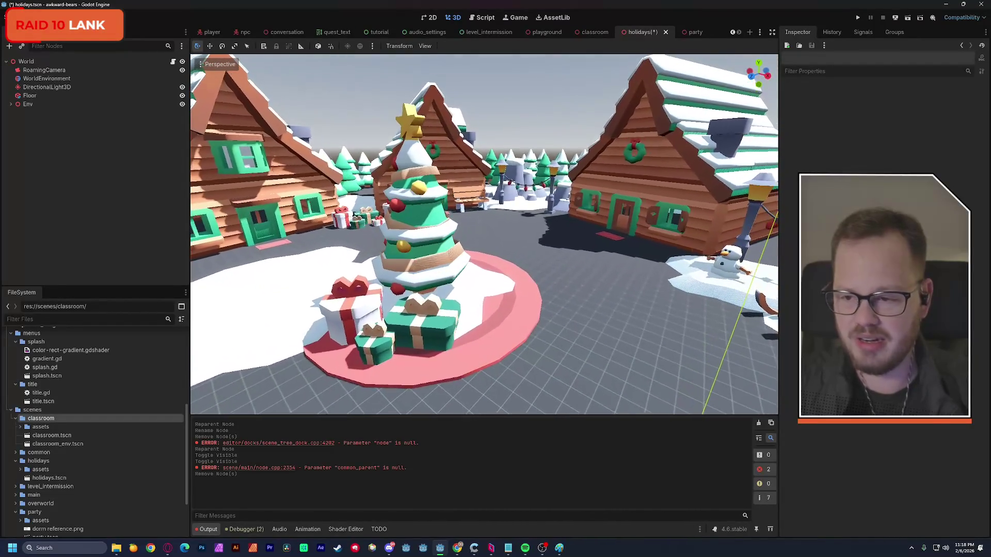
{"action": "left_click", "coordinate": [55, 88]}
{"action": "left_click", "coordinate": [25, 62]}
{"action": "key", "text": "ctrl+s"}
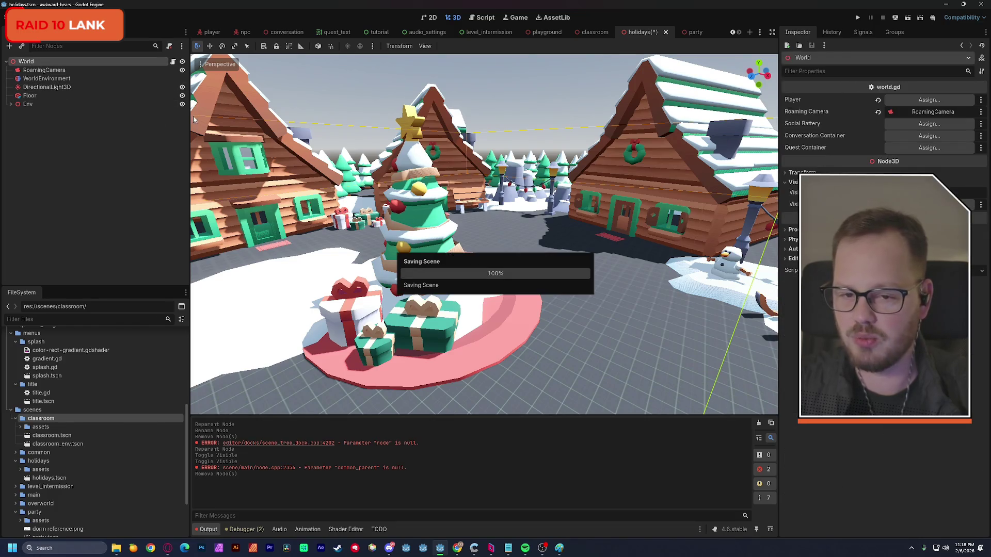
{"action": "left_click", "coordinate": [688, 32]}
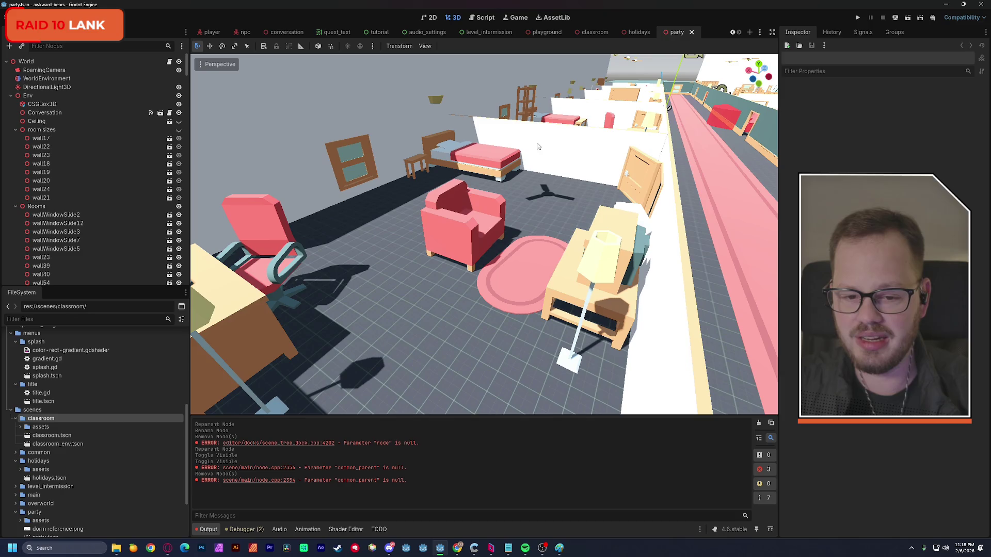
{"action": "key", "text": "w"}
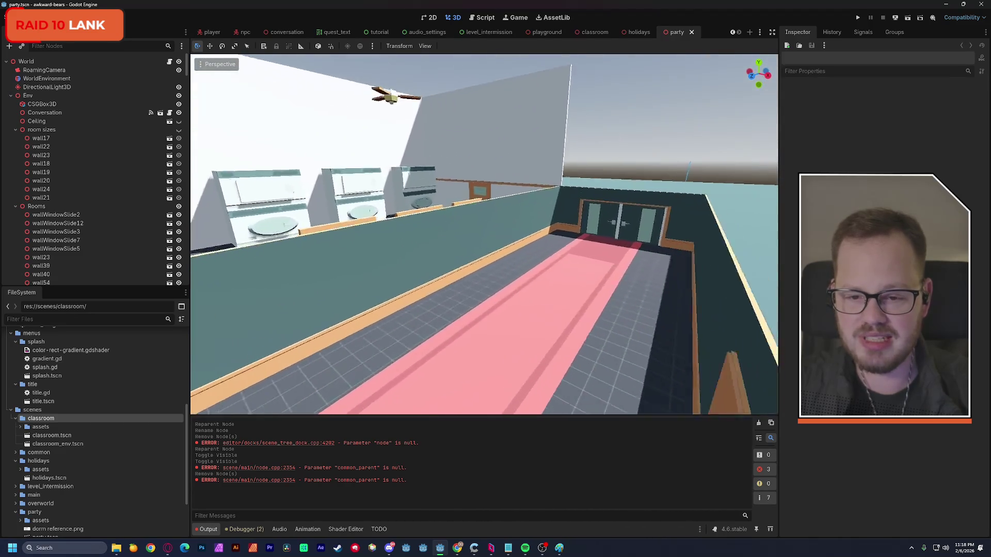
{"action": "key", "text": "w"}
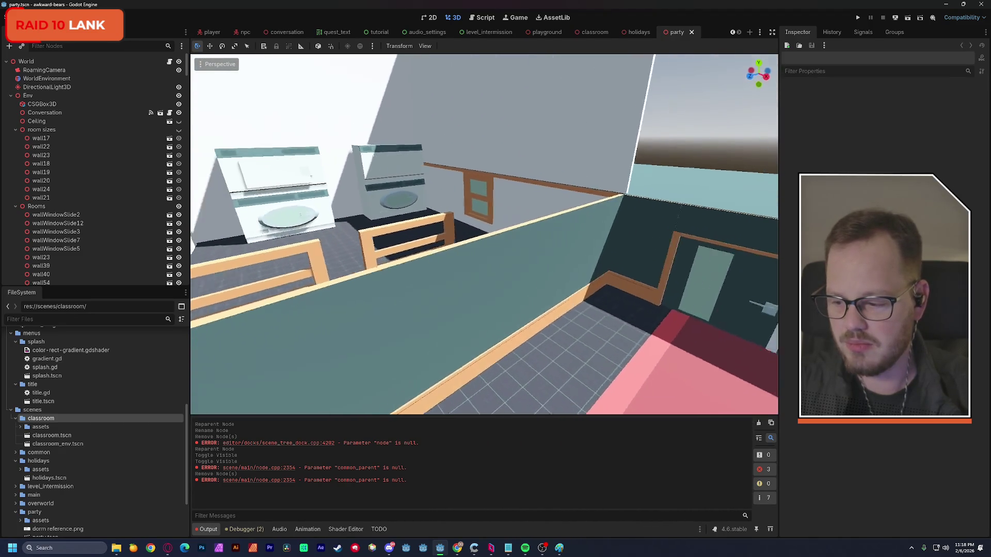
{"action": "key", "text": "w"}
{"action": "key", "text": "w"}
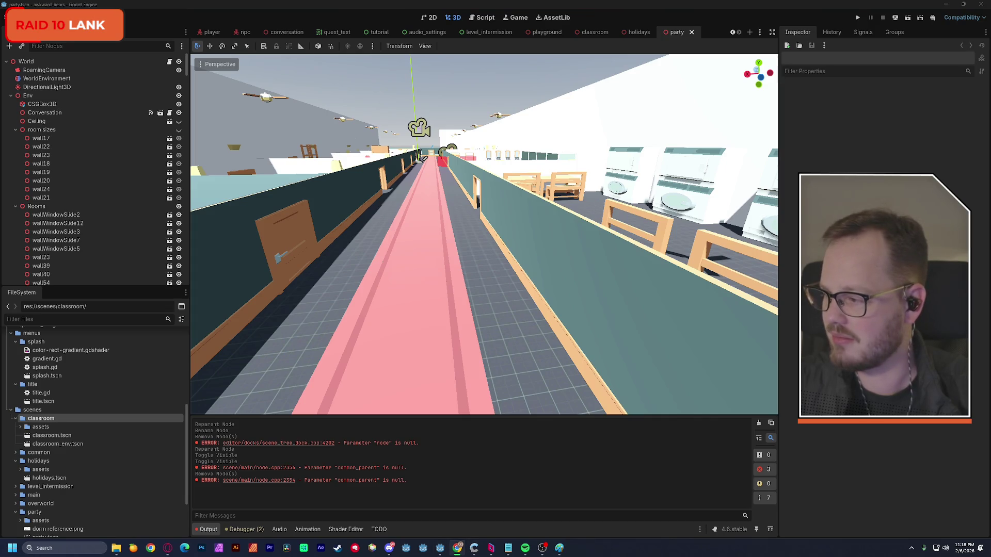
{"action": "key", "text": "alt+Tab"}
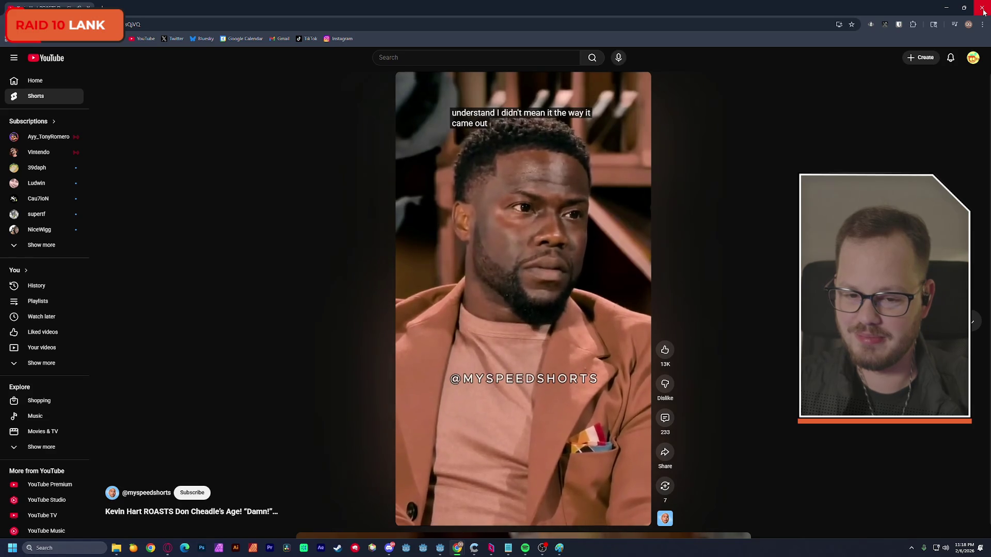
{"action": "left_click", "coordinate": [983, 10]}
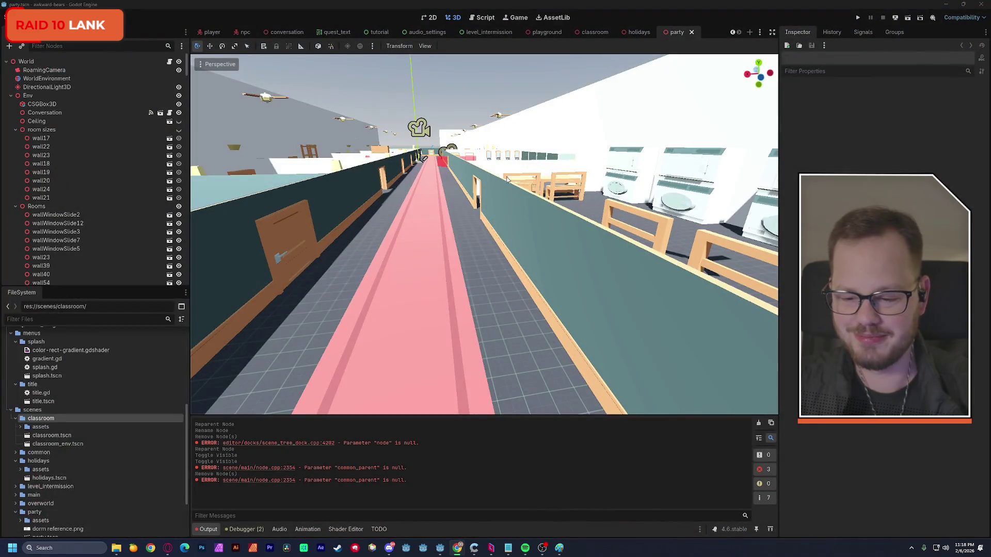
Clear the output, aim the view at the washing machines, and run the party scene
{"action": "left_click", "coordinate": [758, 423]}
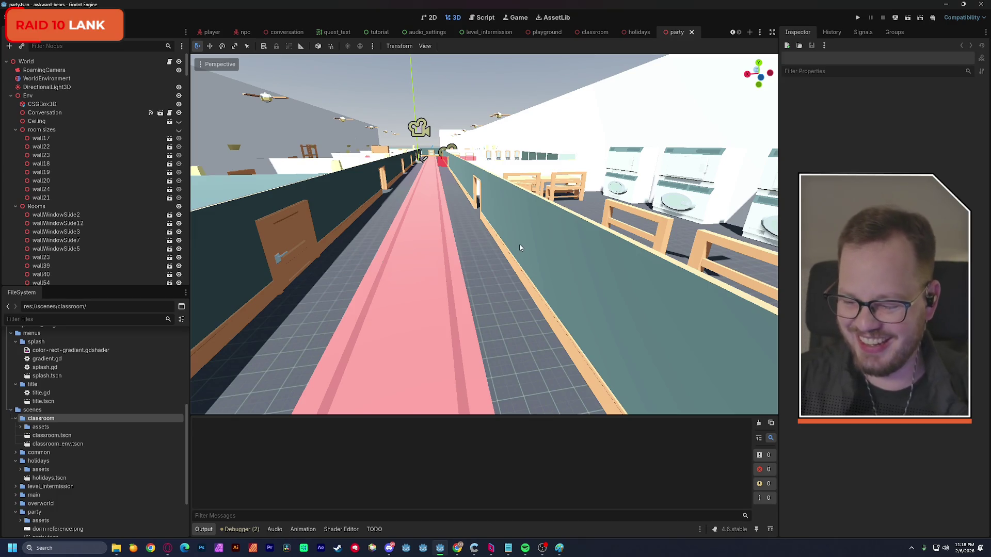
{"action": "mouse_move", "coordinate": [520, 244]}
{"action": "left_mouse_down"}
{"action": "mouse_move", "coordinate": [720, 234]}
{"action": "mouse_move", "coordinate": [672, 233]}
{"action": "left_mouse_up"}
{"action": "key", "text": "w"}
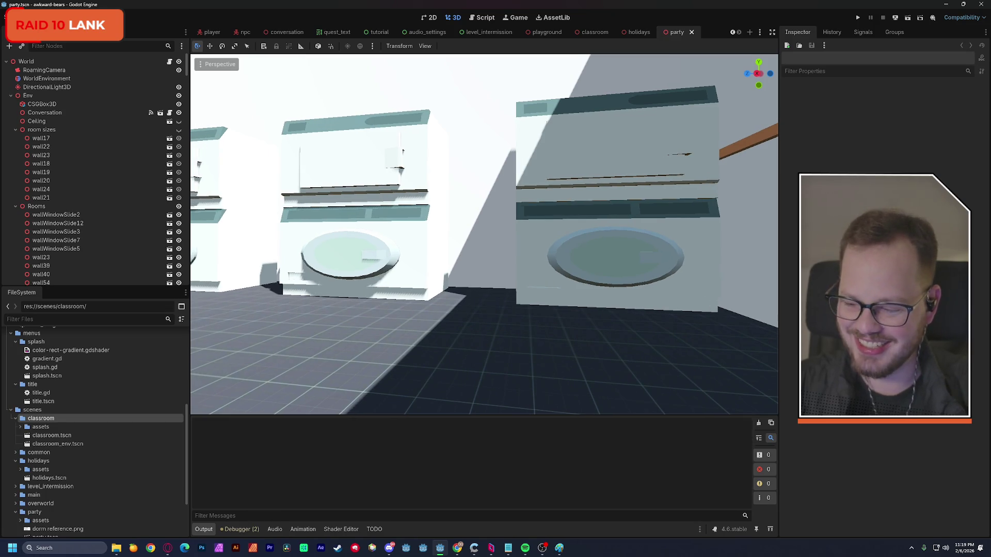
{"action": "left_click_drag", "start_coordinate": [672, 233], "coordinate": [499, 248]}
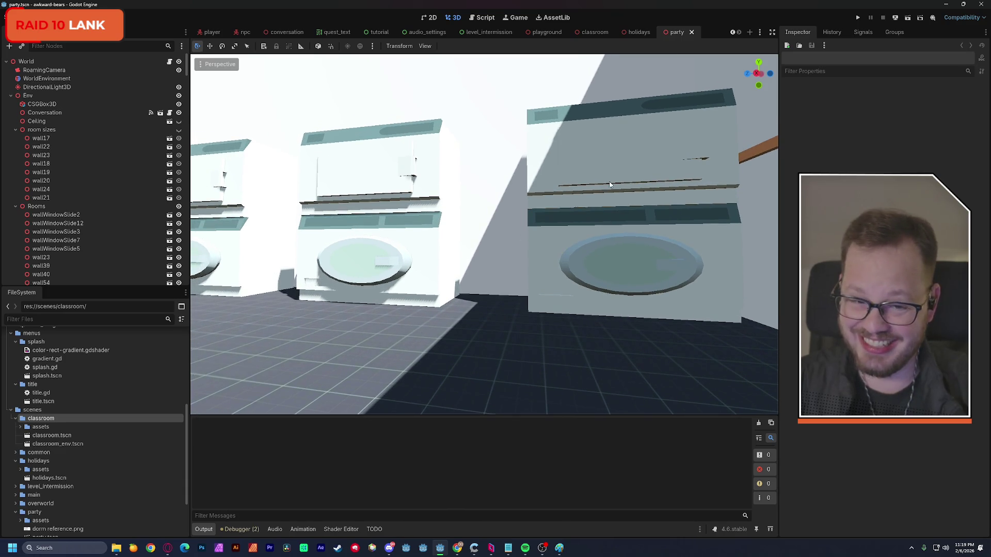
{"action": "left_click", "coordinate": [907, 19]}
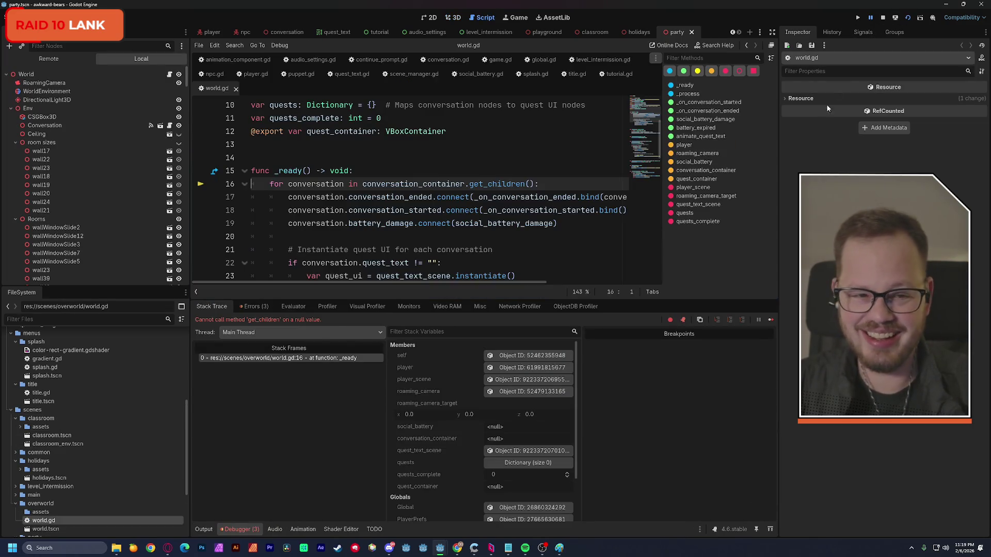
Stop the run, return to 3D, collapse room sizes, Rooms and Hallway, and move Player beside DirectionalLight3D
{"action": "left_click", "coordinate": [883, 18]}
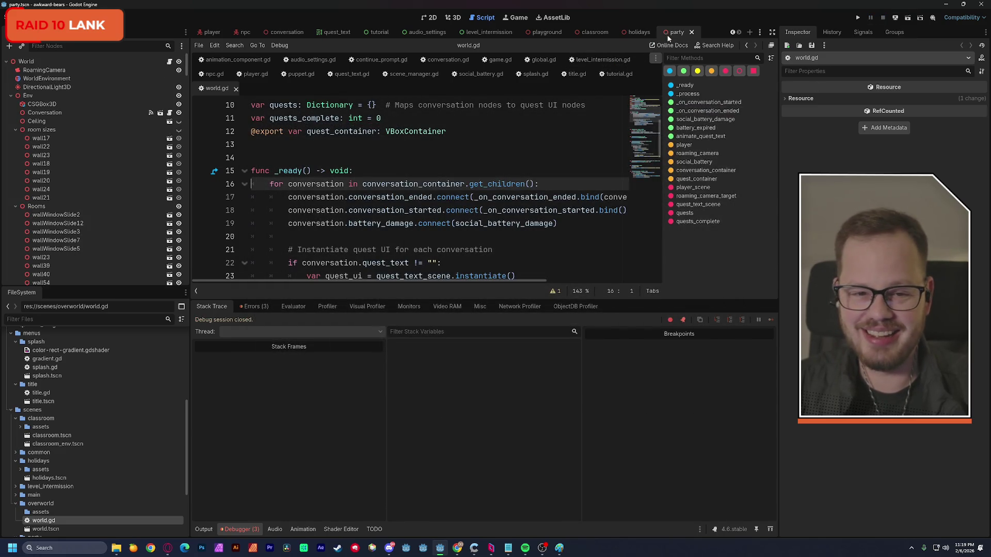
{"action": "left_click", "coordinate": [455, 17]}
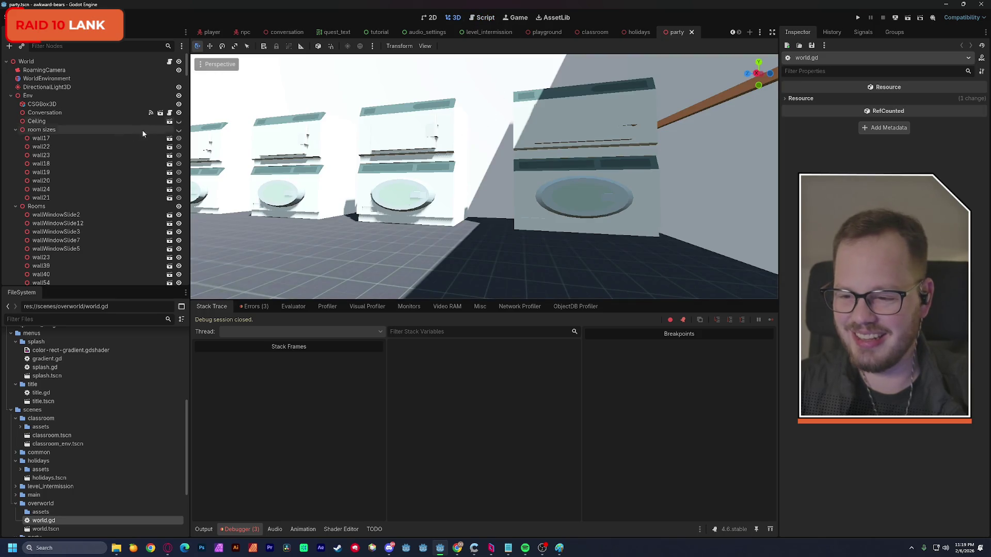
{"action": "left_click", "coordinate": [15, 130]}
{"action": "left_click", "coordinate": [15, 138]}
{"action": "left_click", "coordinate": [15, 148]}
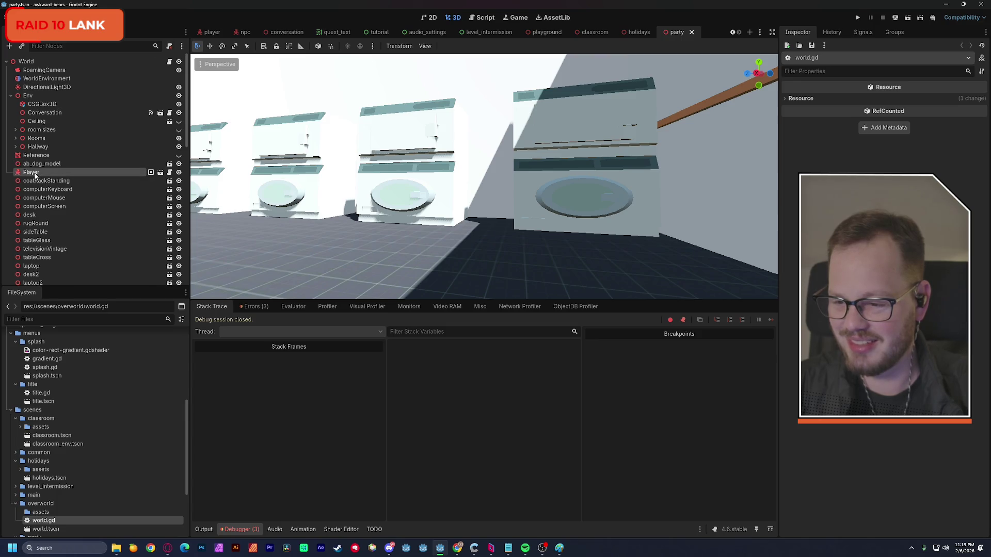
{"action": "left_click_drag", "start_coordinate": [45, 94], "coordinate": [42, 92]}
Delete the Player node, then move CSGBox3D to the top level and rename it Floor
{"action": "key", "text": "Delete"}
{"action": "key", "text": "Return"}
{"action": "left_click_drag", "start_coordinate": [39, 103], "coordinate": [50, 95]}
{"action": "double_click", "coordinate": [49, 96]}
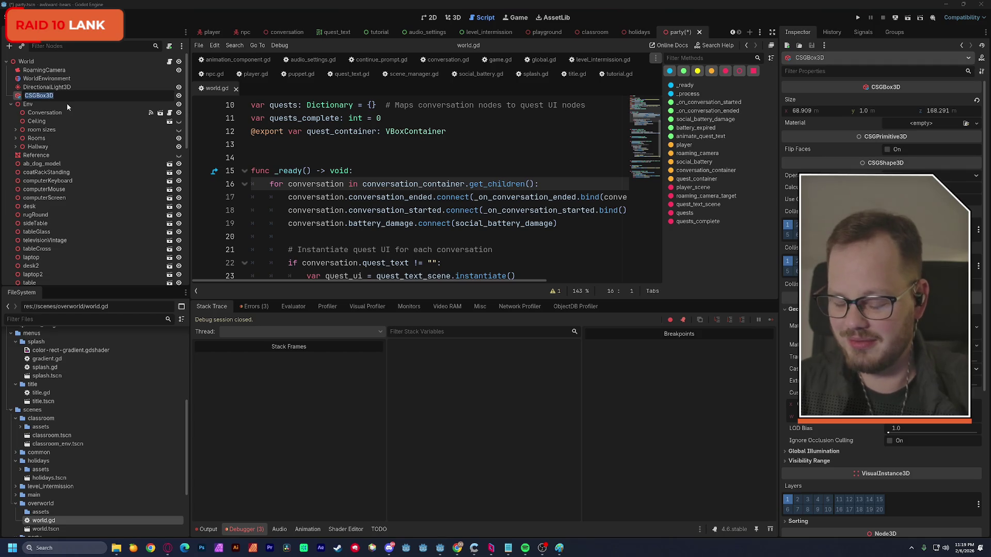
{"action": "type", "text": "Floor"}
{"action": "key", "text": "Return"}
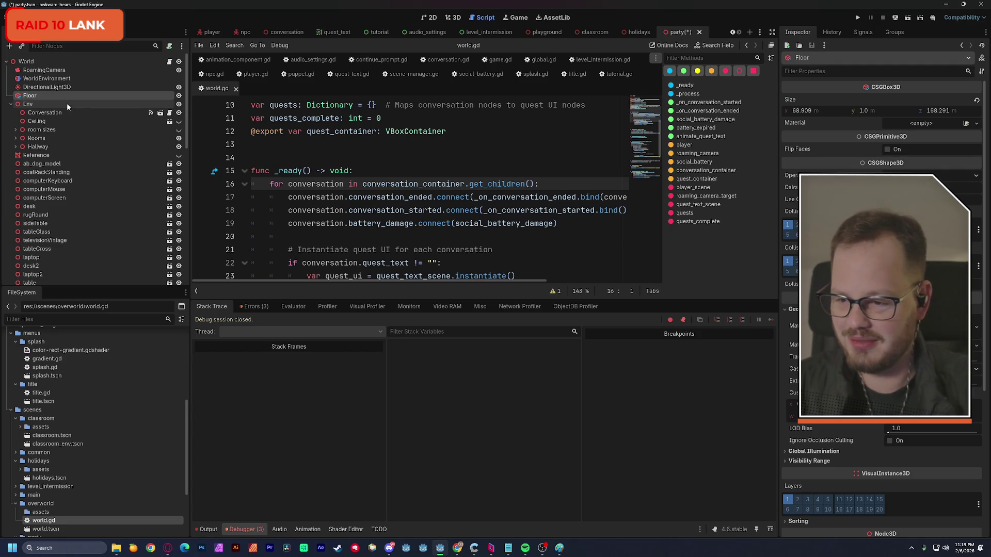
Delete the Reference node and move ab_dog_model out of Env to the top level
{"action": "left_click", "coordinate": [51, 157]}
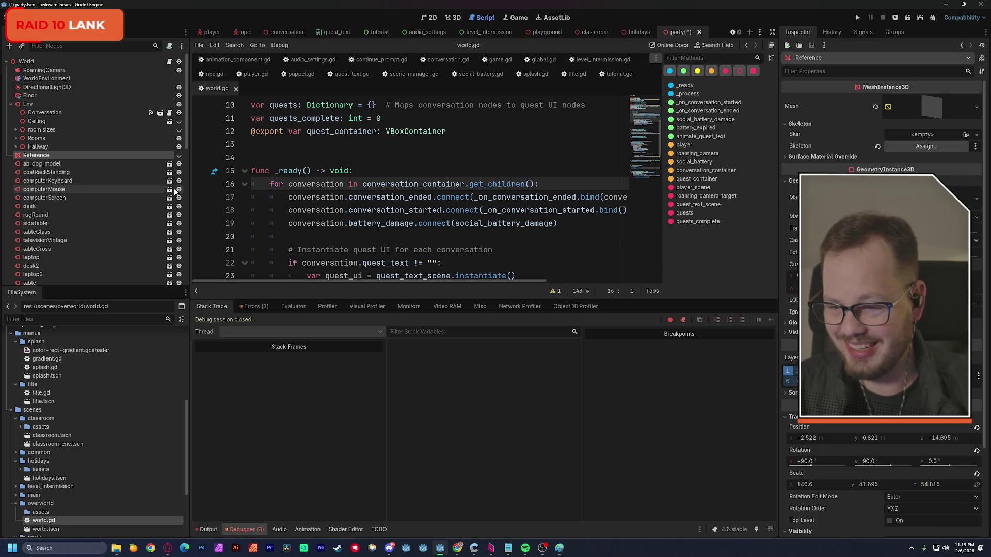
{"action": "key", "text": "Delete"}
{"action": "key", "text": "Return"}
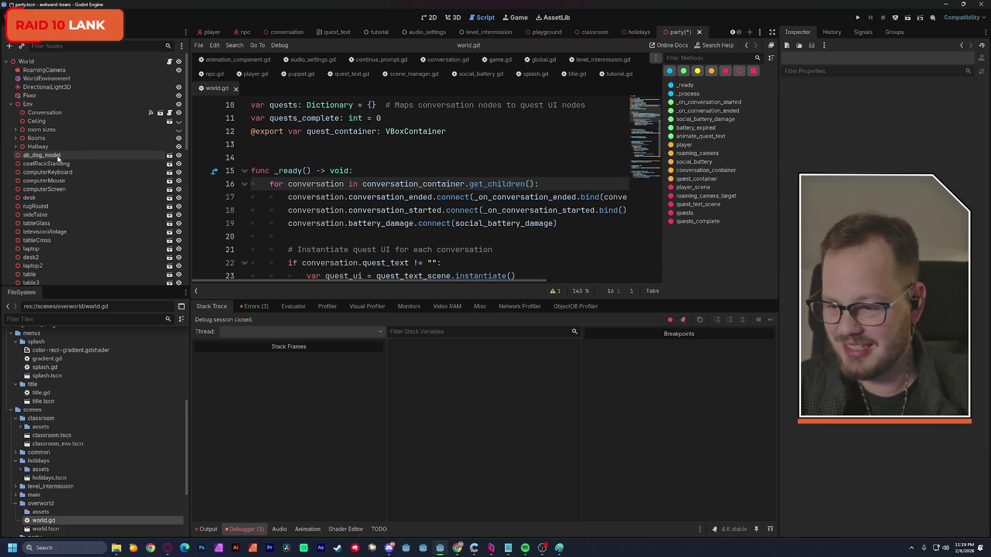
{"action": "left_click_drag", "start_coordinate": [58, 159], "coordinate": [66, 95]}
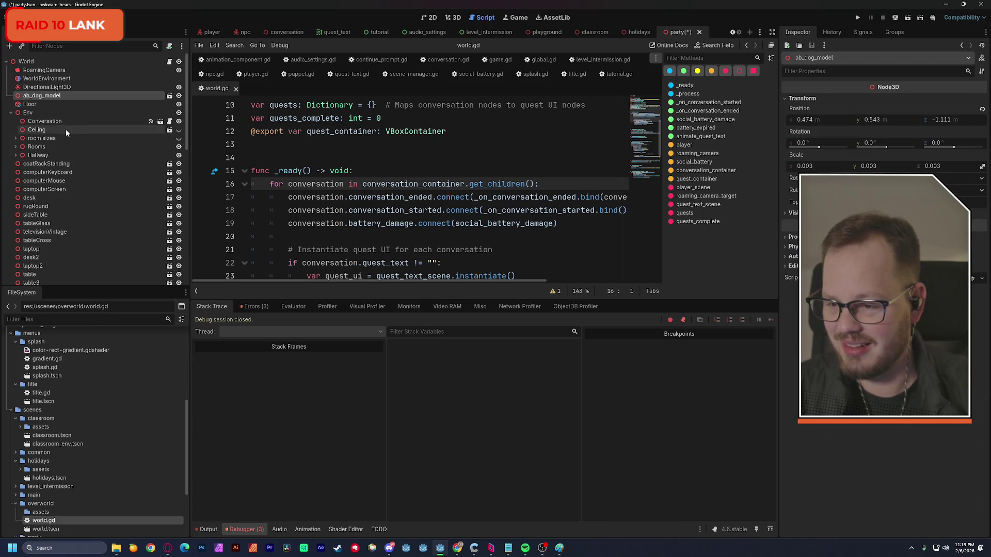
{"action": "left_click", "coordinate": [54, 165]}
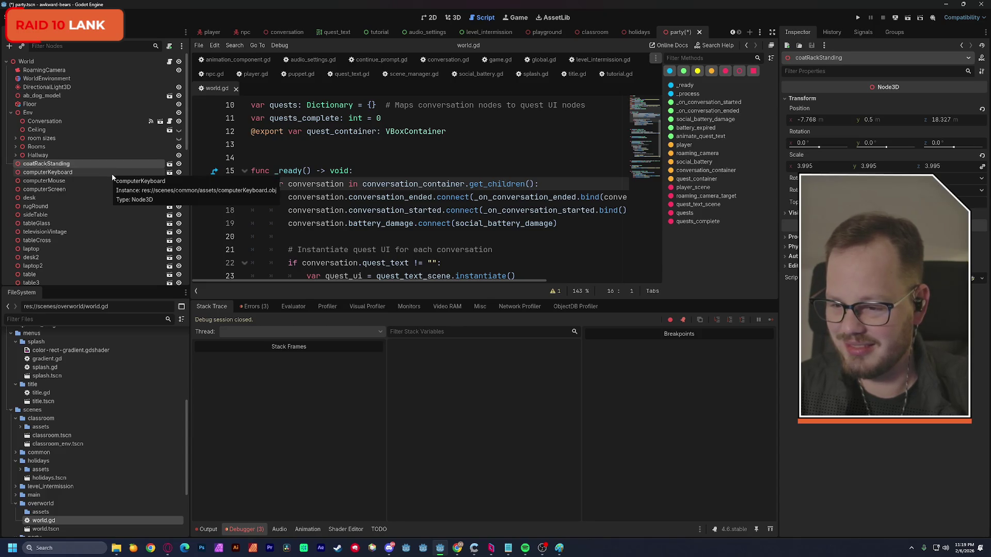
{"action": "scroll", "coordinate": [111, 174], "scroll_direction": "down", "scroll_amount": 2}
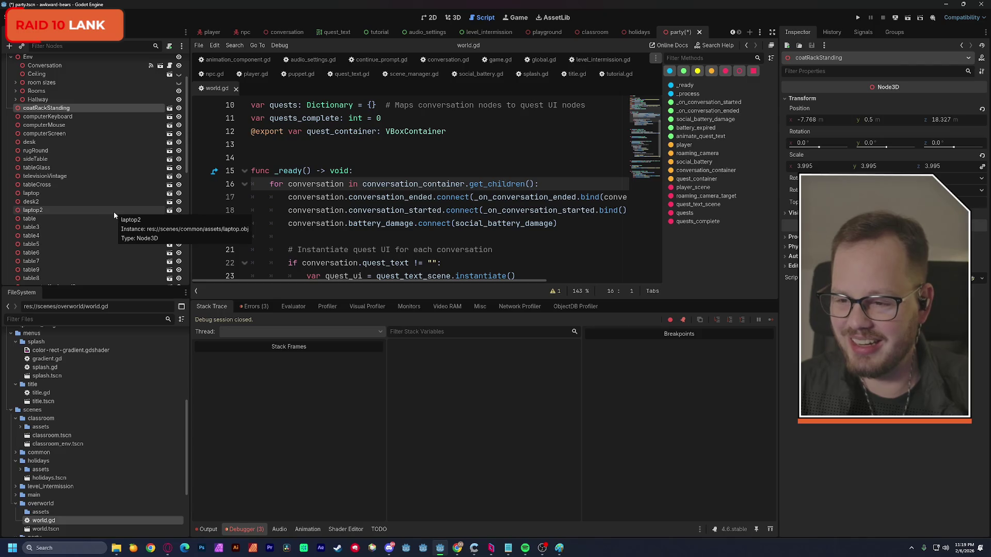
{"action": "left_click", "coordinate": [455, 19]}
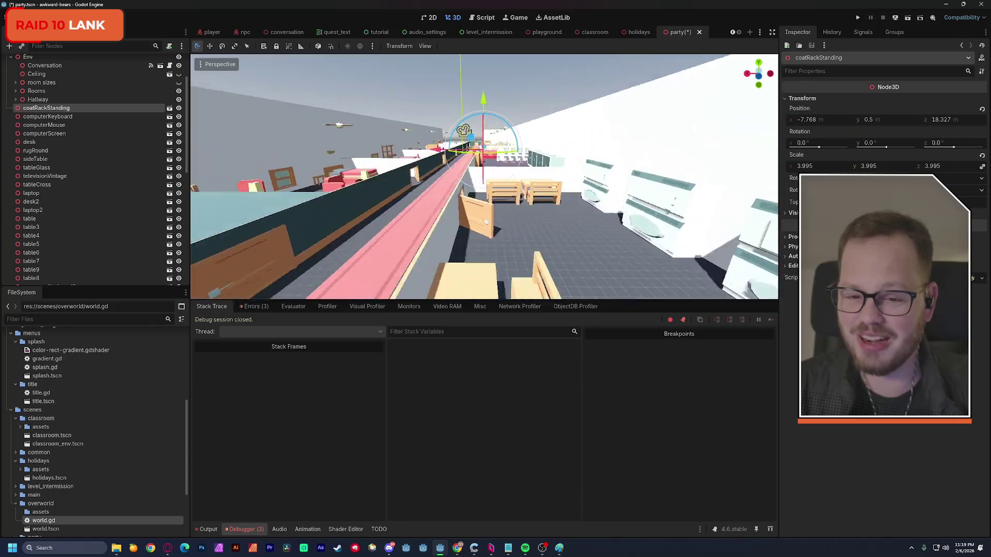
Inspect the room sizes floor planes, then delete the room sizes node and its walls
{"action": "scroll", "coordinate": [484, 176], "scroll_direction": "down", "scroll_amount": 5}
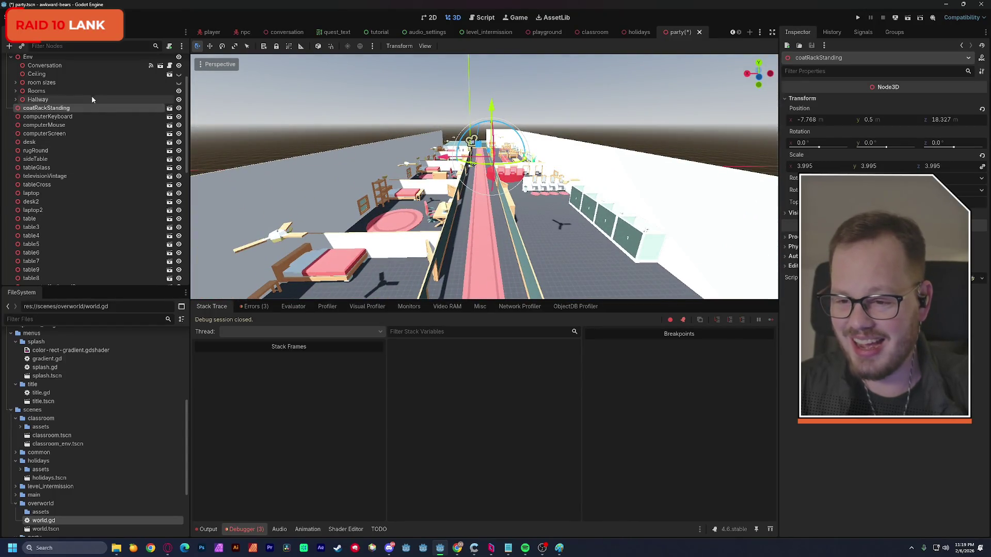
{"action": "left_click", "coordinate": [35, 83]}
{"action": "left_click", "coordinate": [16, 83]}
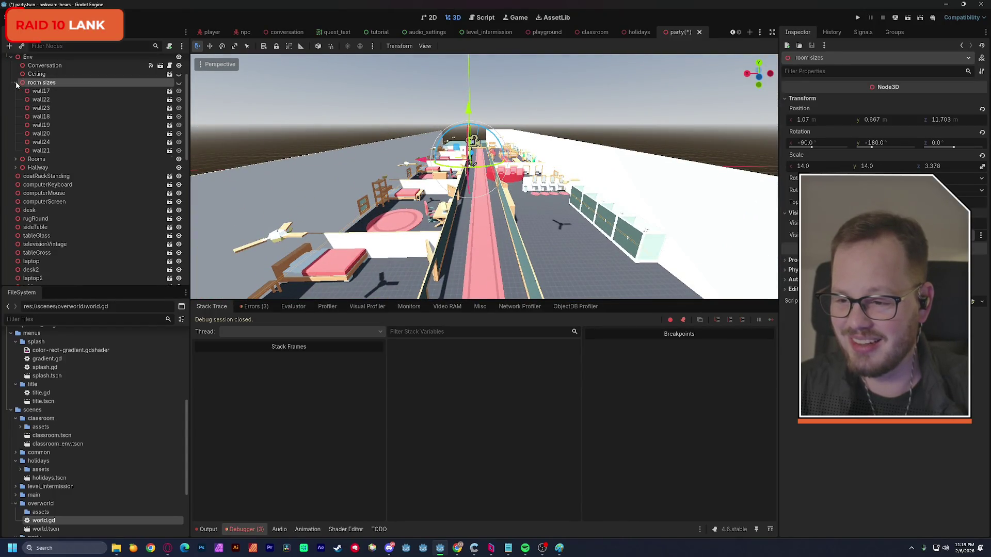
{"action": "left_click", "coordinate": [179, 83]}
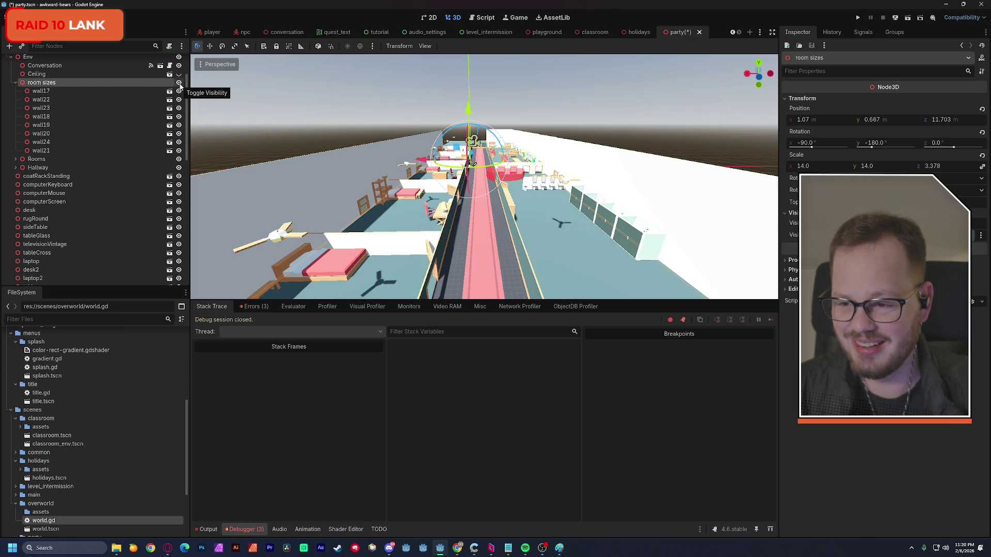
{"action": "left_click", "coordinate": [179, 84]}
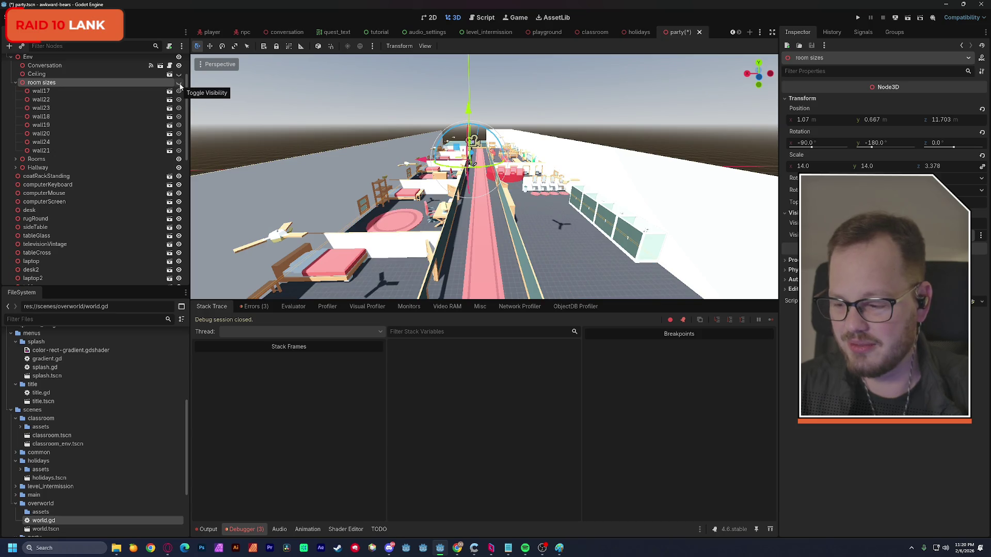
{"action": "mouse_move", "coordinate": [370, 162]}
{"action": "left_mouse_down"}
{"action": "mouse_move", "coordinate": [348, 141]}
{"action": "mouse_move", "coordinate": [315, 142]}
{"action": "left_mouse_up"}
{"action": "left_click", "coordinate": [179, 83]}
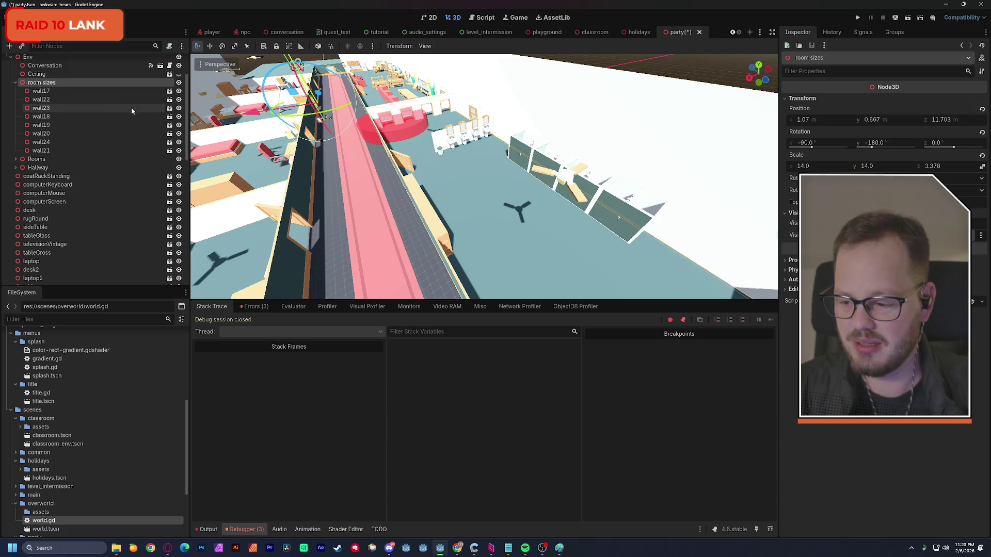
{"action": "key", "text": "Delete"}
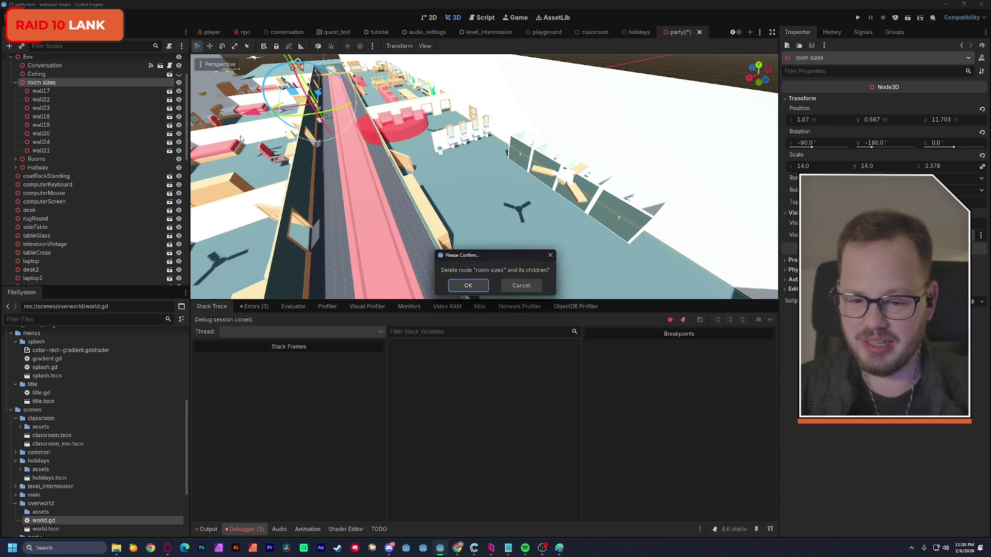
{"action": "key", "text": "Return"}
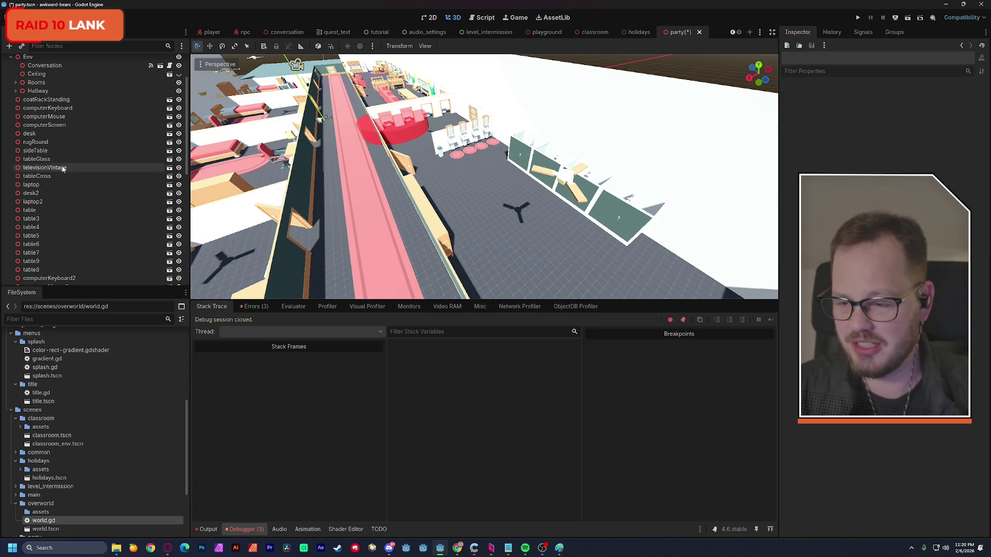
Move all furniture nodes from coatRackStanding onward into Env and collapse that branch
{"action": "left_click", "coordinate": [52, 101]}
{"action": "scroll", "coordinate": [80, 142], "scroll_direction": "down", "scroll_amount": 3}
{"action": "scroll", "coordinate": [82, 147], "scroll_direction": "down", "scroll_amount": 7}
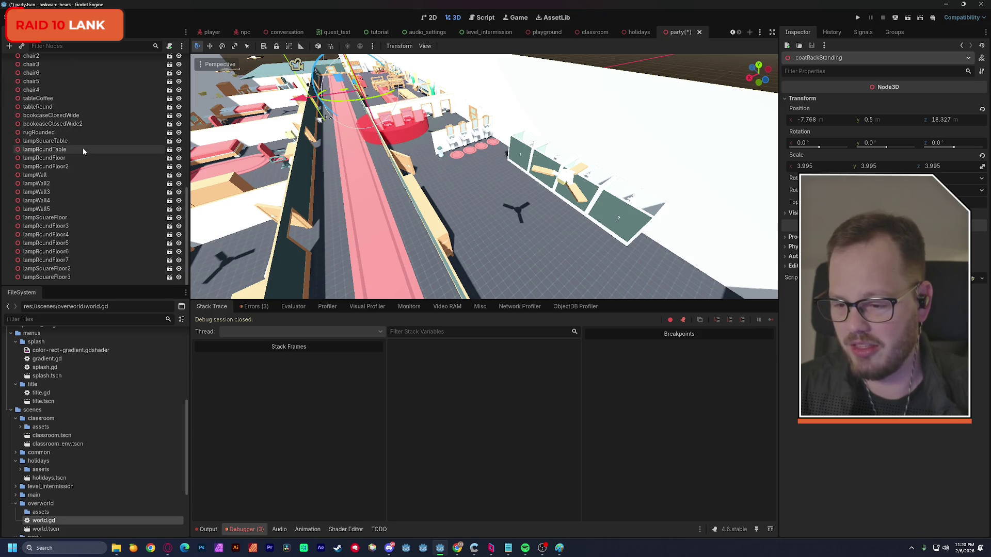
{"action": "left_click", "coordinate": [78, 277], "text": "shift"}
{"action": "scroll", "coordinate": [88, 222], "scroll_direction": "up", "scroll_amount": 8}
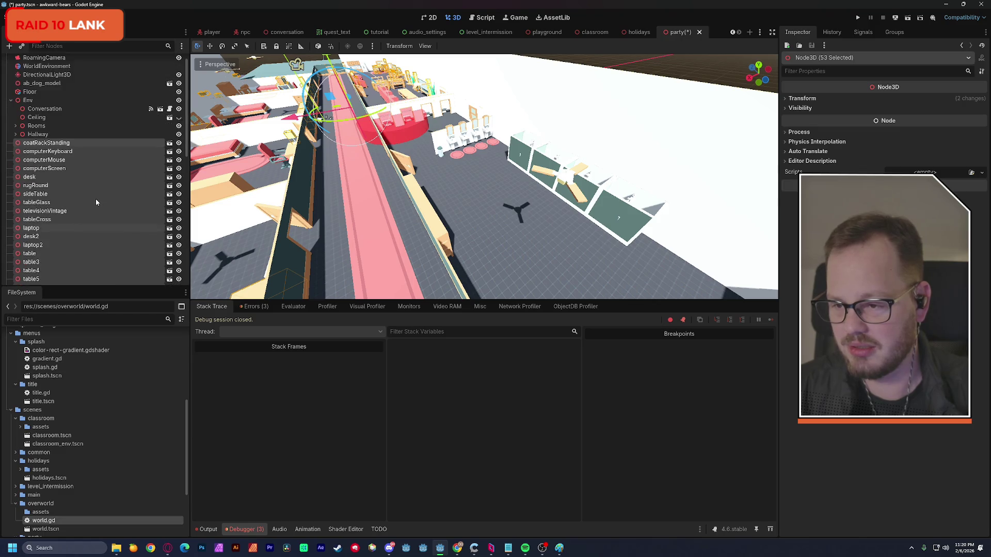
{"action": "scroll", "coordinate": [96, 202], "scroll_direction": "up", "scroll_amount": 1}
{"action": "left_click_drag", "start_coordinate": [30, 157], "coordinate": [21, 115]}
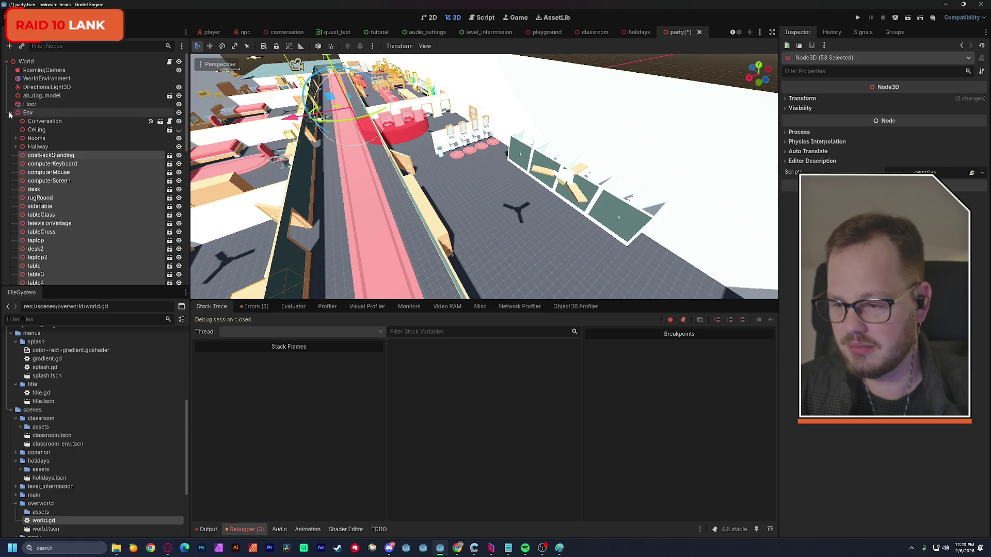
{"action": "left_click", "coordinate": [11, 113]}
{"action": "left_click", "coordinate": [49, 153]}
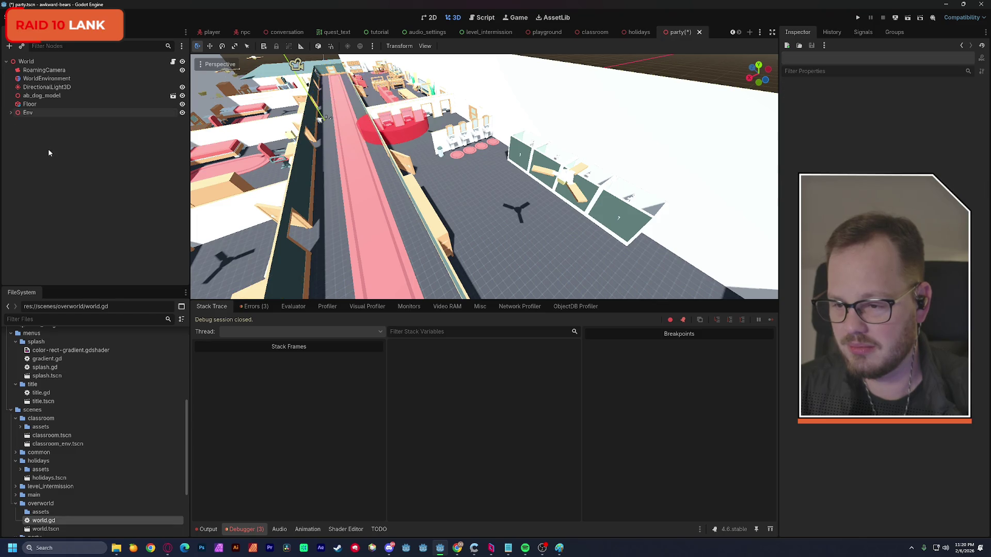
{"action": "left_click", "coordinate": [41, 95]}
Move the dog model to about (-17, 0.54, 11.3) near the couch and rotate it about 71.6° on Y
{"action": "double_click", "coordinate": [19, 96]}
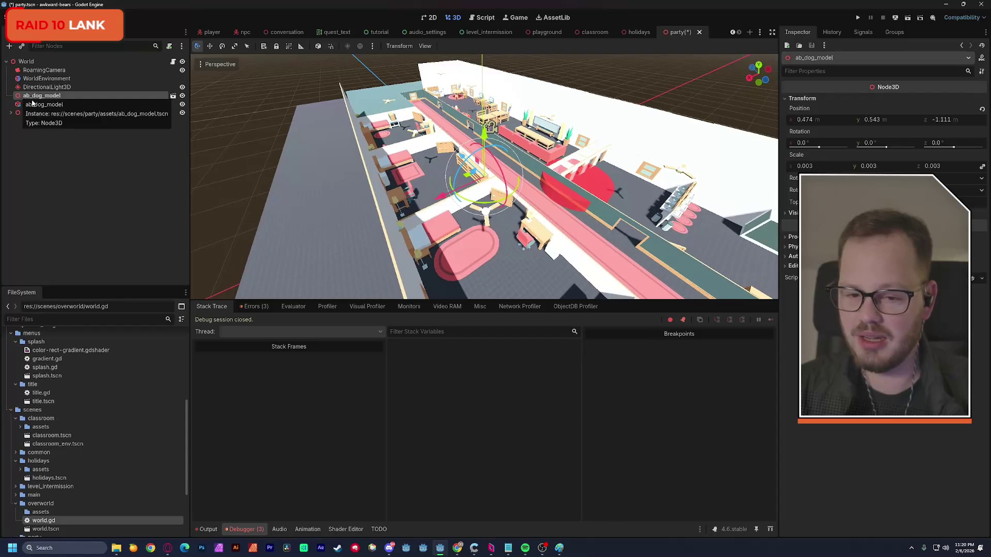
{"action": "scroll", "coordinate": [444, 165], "scroll_direction": "up", "scroll_amount": 10}
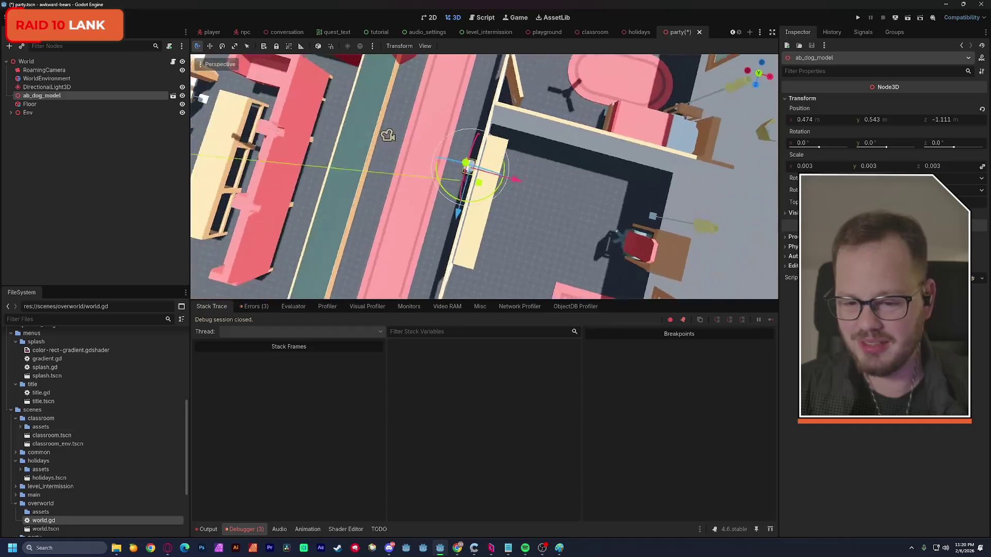
{"action": "mouse_move", "coordinate": [538, 194]}
{"action": "left_mouse_down"}
{"action": "mouse_move", "coordinate": [424, 168]}
{"action": "mouse_move", "coordinate": [372, 173]}
{"action": "left_mouse_up"}
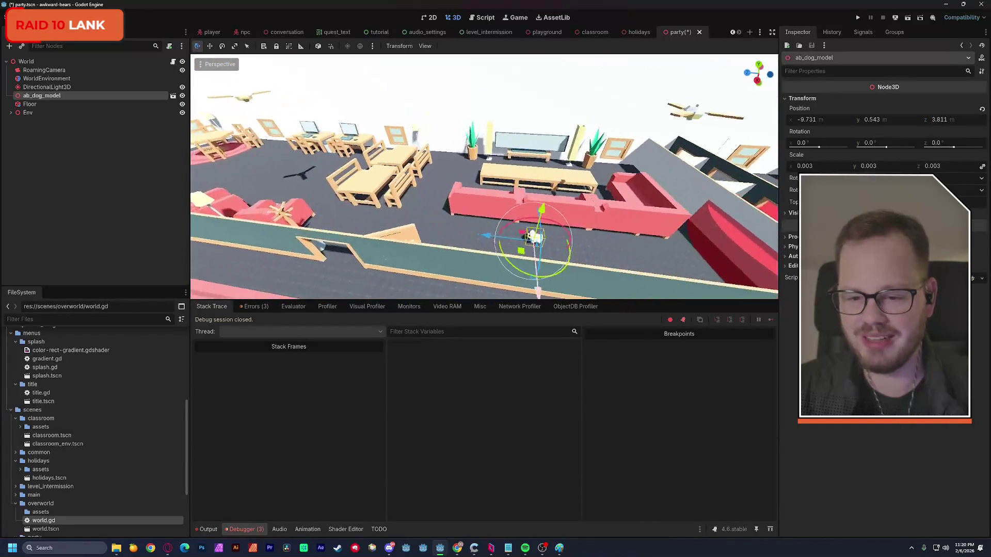
{"action": "left_click_drag", "start_coordinate": [474, 242], "coordinate": [363, 253]}
{"action": "left_click_drag", "start_coordinate": [435, 285], "coordinate": [463, 231]}
{"action": "mouse_move", "coordinate": [418, 282]}
{"action": "left_mouse_down"}
{"action": "mouse_move", "coordinate": [390, 293]}
{"action": "mouse_move", "coordinate": [409, 264]}
{"action": "mouse_move", "coordinate": [406, 165]}
{"action": "left_mouse_up"}
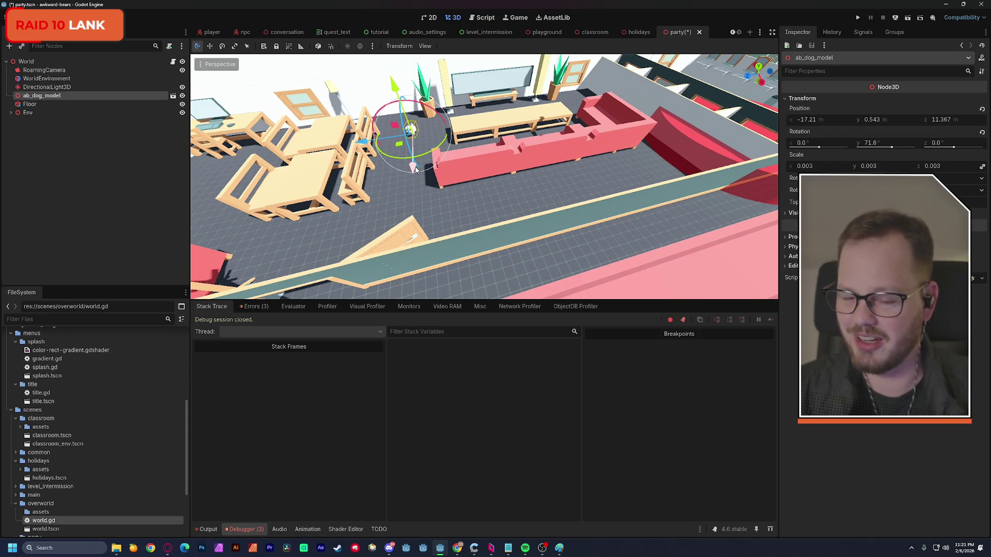
Lower the view across the room to check the dog beside the couch
{"action": "mouse_move", "coordinate": [426, 169]}
{"action": "left_mouse_down"}
{"action": "mouse_move", "coordinate": [455, 202]}
{"action": "mouse_move", "coordinate": [625, 252]}
{"action": "mouse_move", "coordinate": [589, 196]}
{"action": "mouse_move", "coordinate": [586, 238]}
{"action": "mouse_move", "coordinate": [573, 212]}
{"action": "mouse_move", "coordinate": [439, 307]}
{"action": "left_mouse_up"}
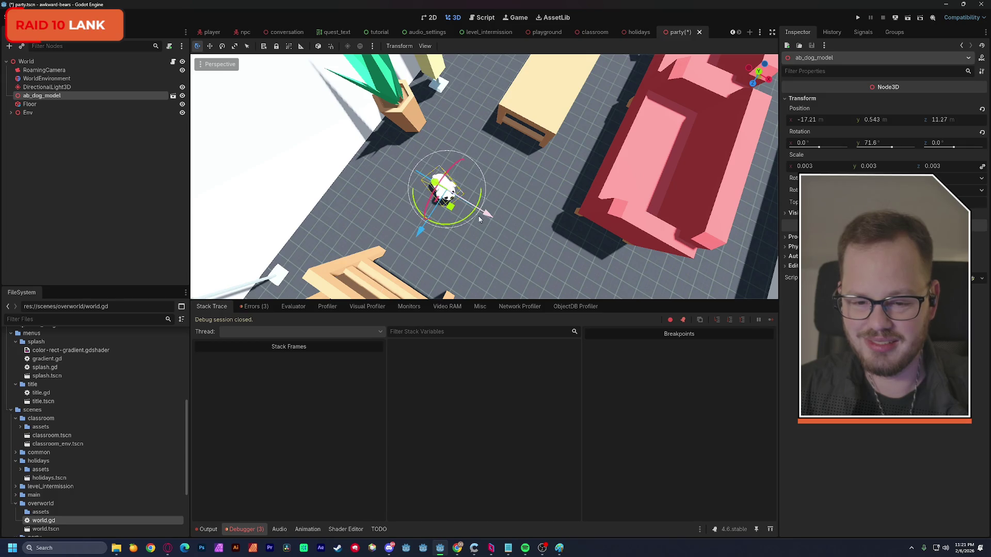
{"action": "left_click_drag", "start_coordinate": [487, 208], "coordinate": [487, 208]}
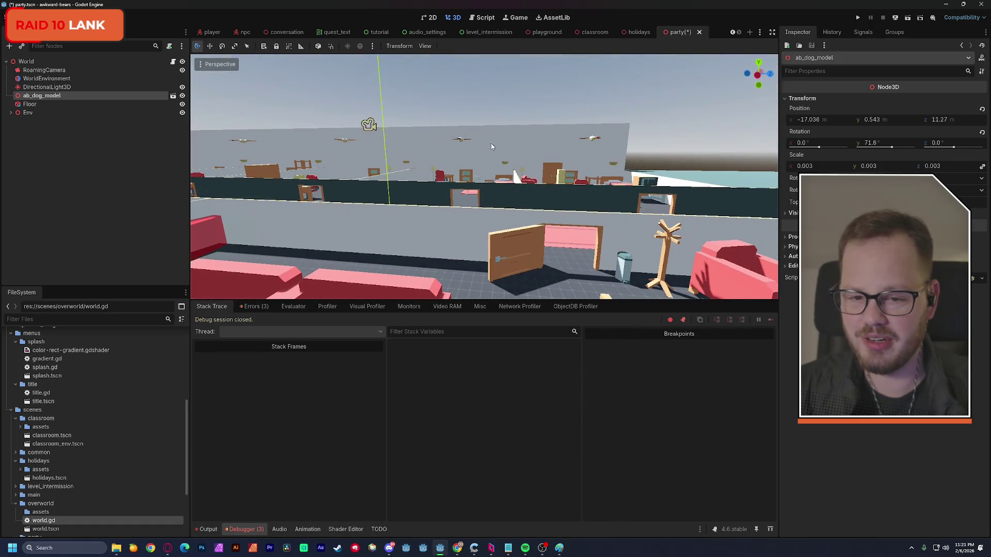
{"action": "left_click", "coordinate": [477, 139]}
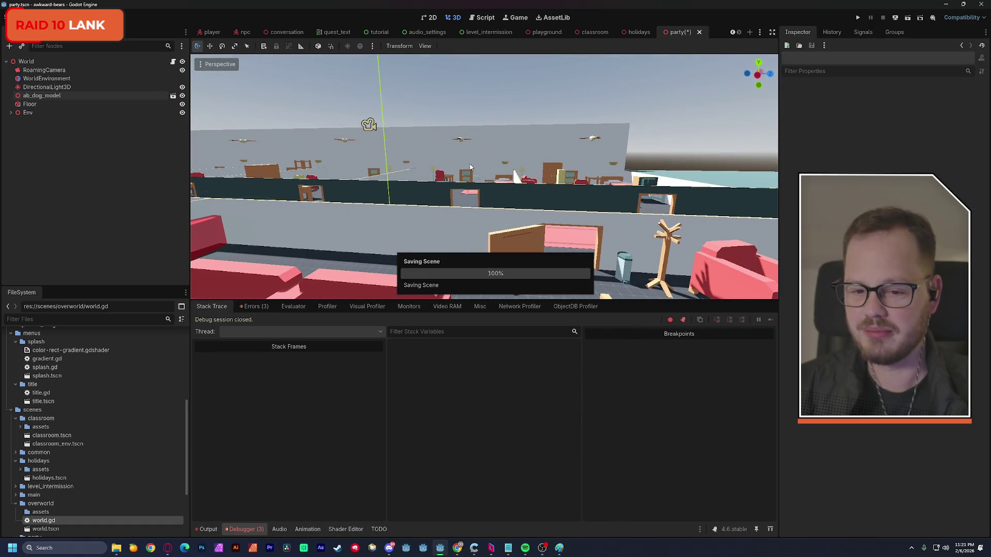
{"action": "left_click_drag", "start_coordinate": [487, 208], "coordinate": [487, 208]}
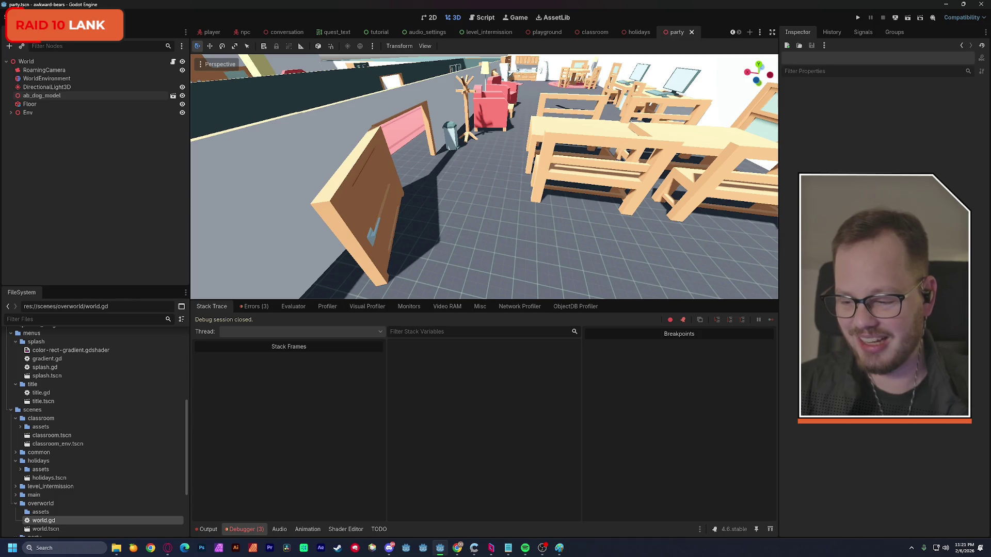
{"action": "key", "text": "w"}
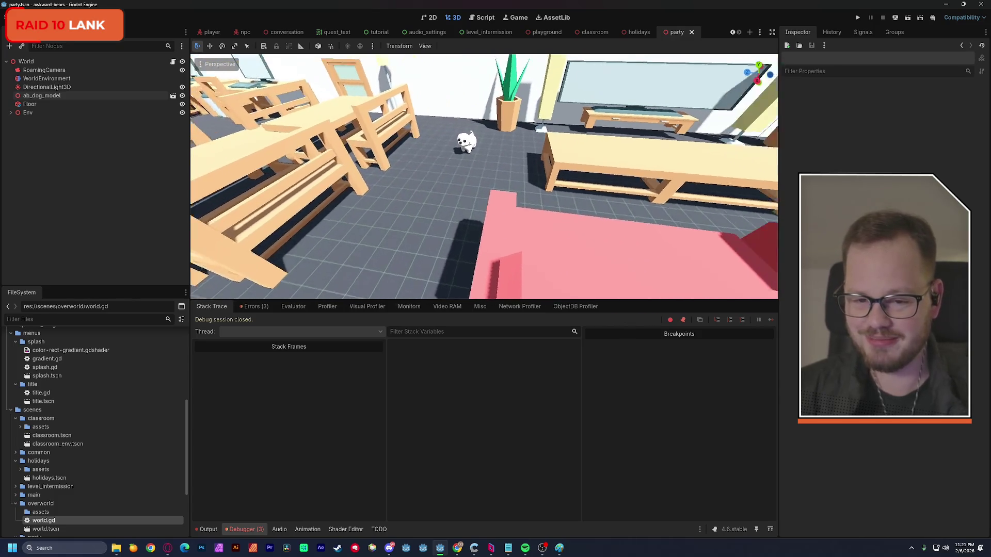
{"action": "key", "text": "d"}
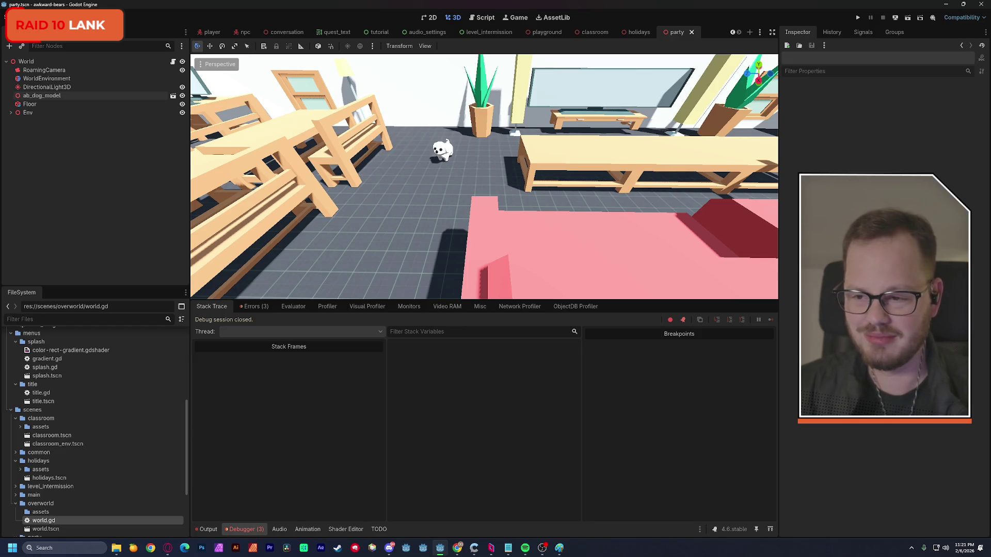
{"action": "left_click", "coordinate": [49, 96]}
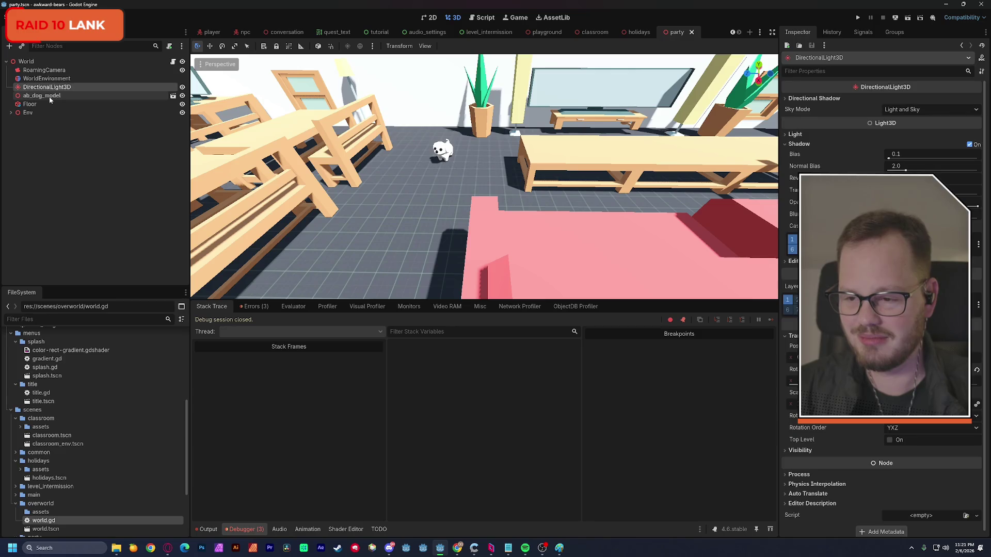
Rename the ab_dog_model node to Dog
{"action": "double_click", "coordinate": [64, 98]}
{"action": "type", "text": "Dog"}
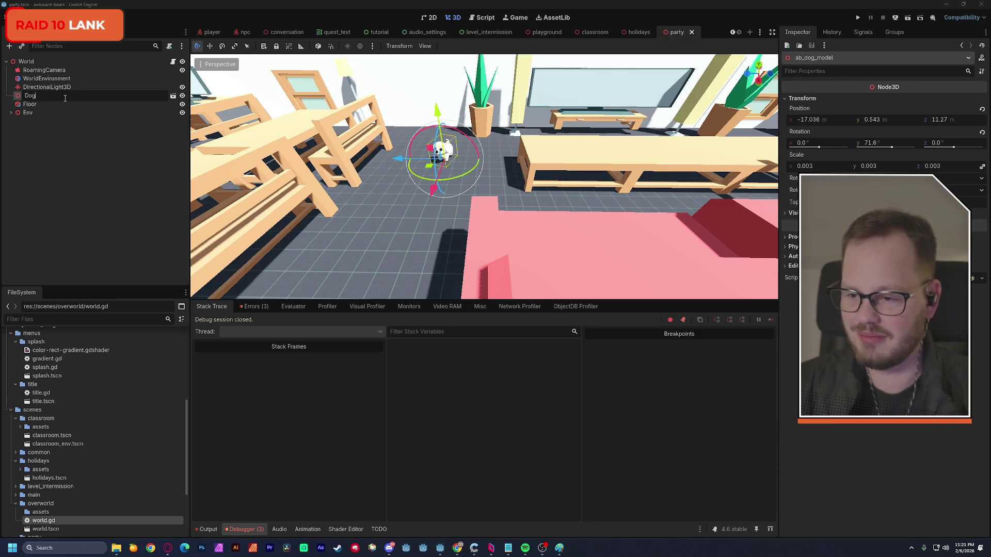
{"action": "key", "text": "Return"}
{"action": "left_click", "coordinate": [60, 159]}
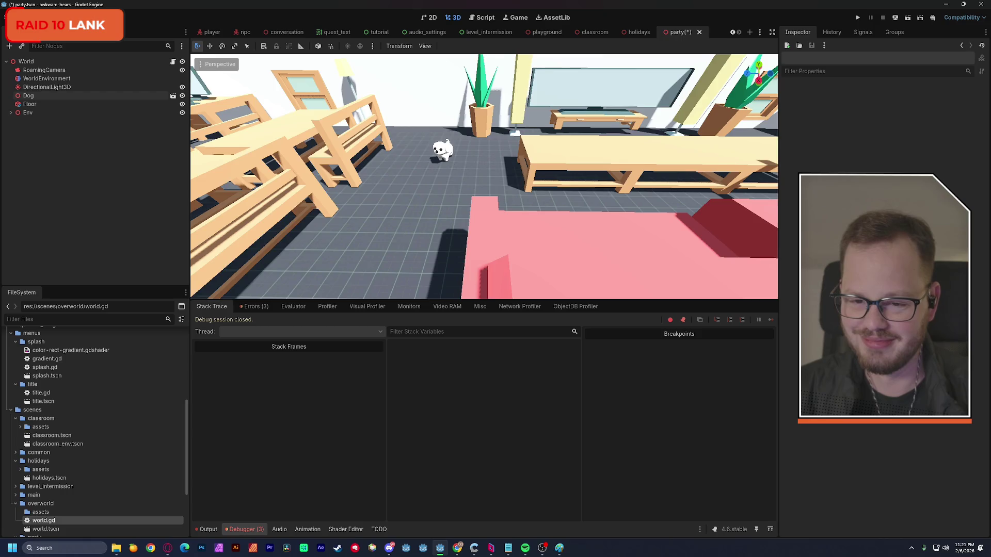
Orbit the view around the Dog to inspect it from the side
{"action": "scroll", "coordinate": [484, 177], "scroll_direction": "up", "scroll_amount": 5}
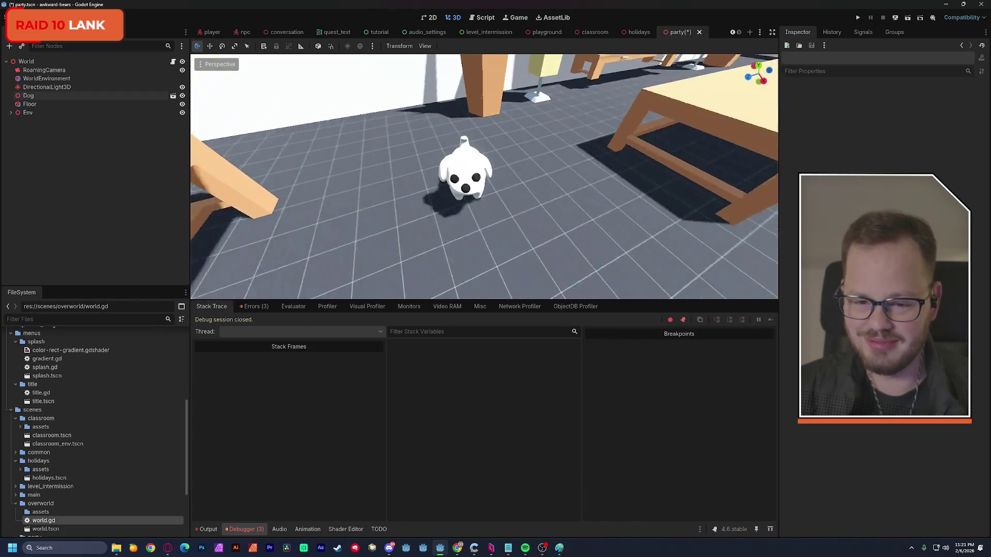
{"action": "scroll", "coordinate": [484, 177], "scroll_direction": "up", "scroll_amount": 5}
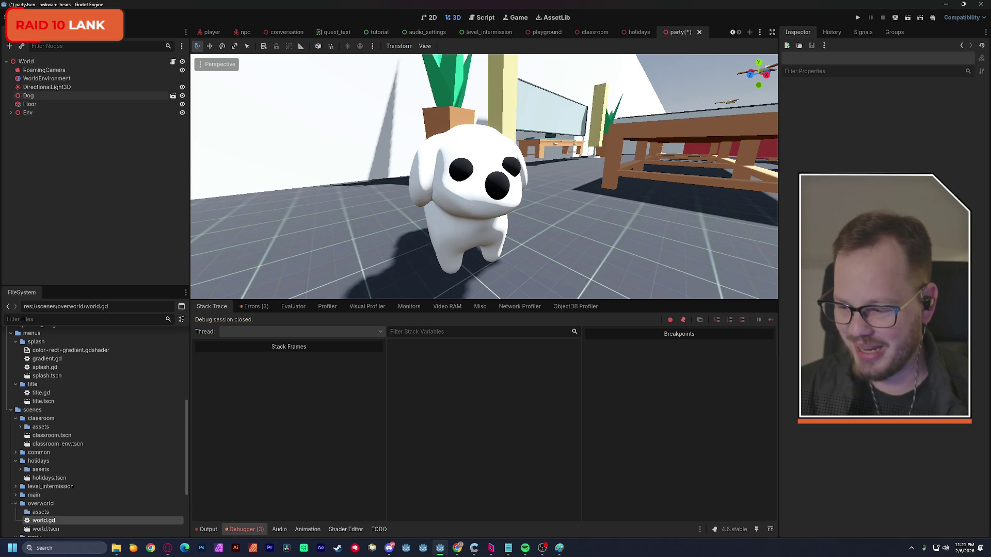
{"action": "left_click_drag", "start_coordinate": [394, 164], "coordinate": [181, 168]}
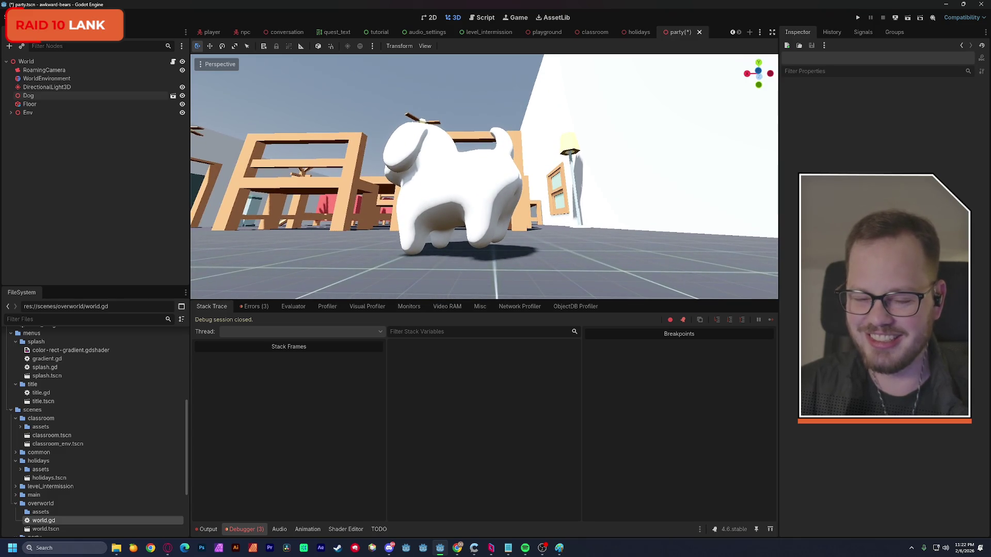
{"action": "left_click_drag", "start_coordinate": [181, 168], "coordinate": [181, 169]}
{"action": "left_click", "coordinate": [72, 62]}
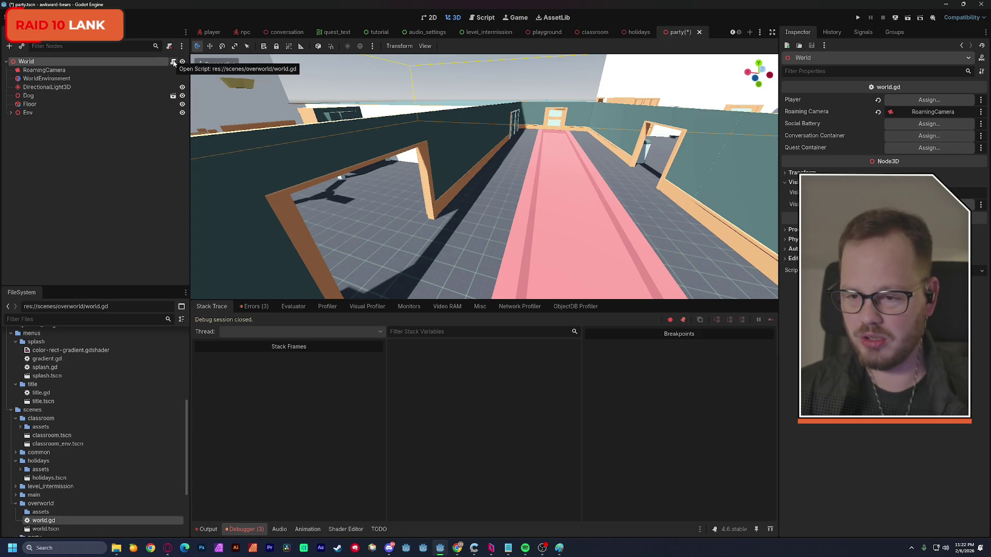
Detach world.gd from World in the party and holidays scenes
{"action": "left_click", "coordinate": [169, 47]}
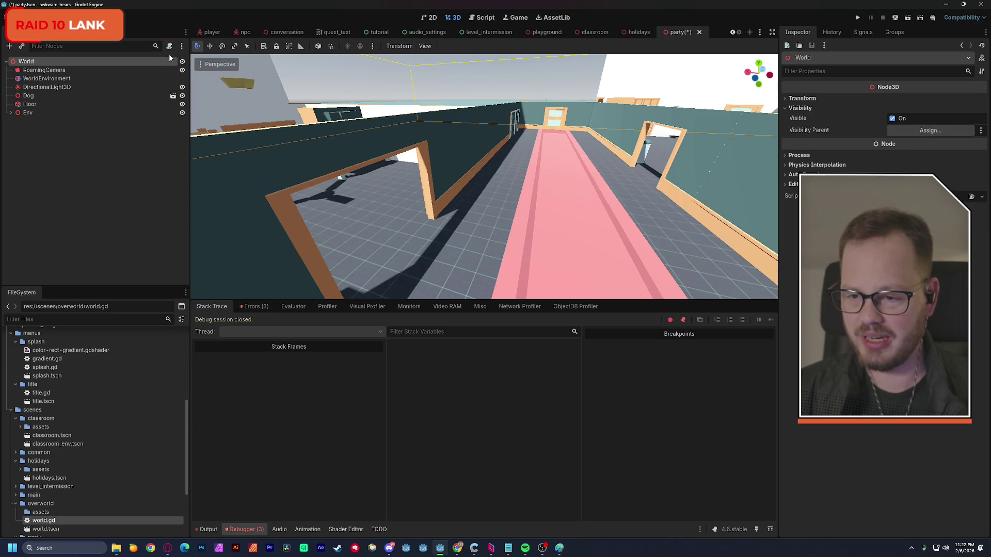
{"action": "left_click", "coordinate": [637, 32]}
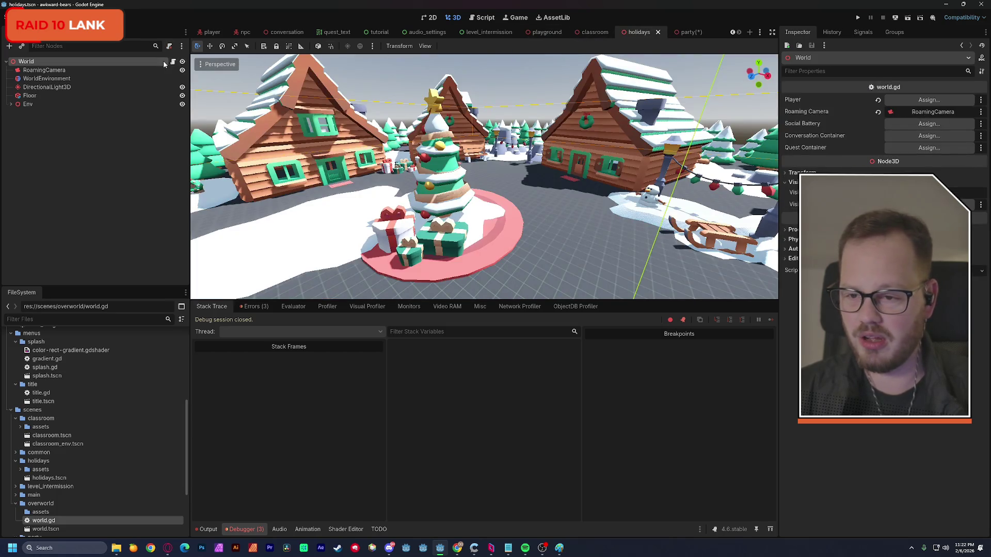
{"action": "left_click", "coordinate": [170, 48]}
In the classroom scene, collapse Furniture and Env and detach the script from World
{"action": "left_click", "coordinate": [596, 32]}
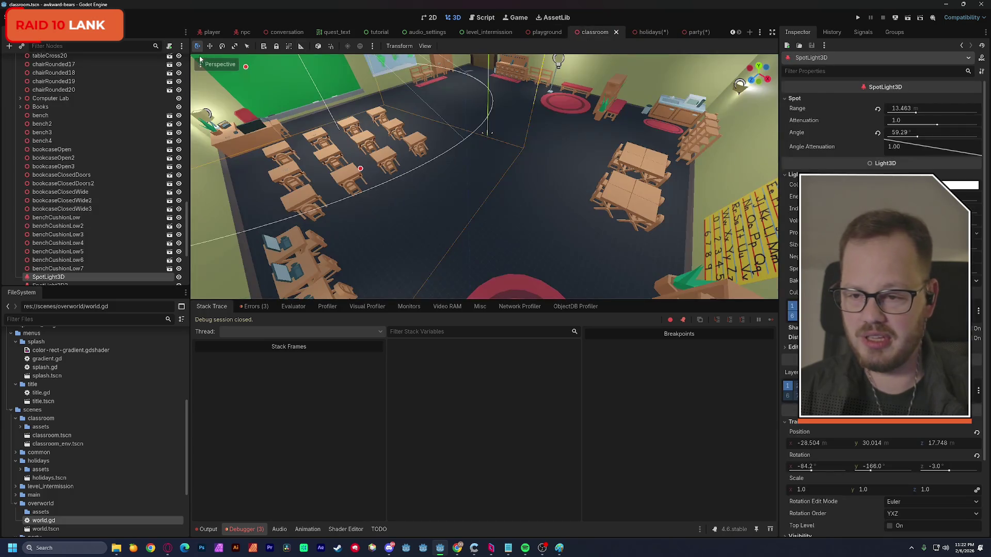
{"action": "scroll", "coordinate": [134, 77], "scroll_direction": "up", "scroll_amount": 10}
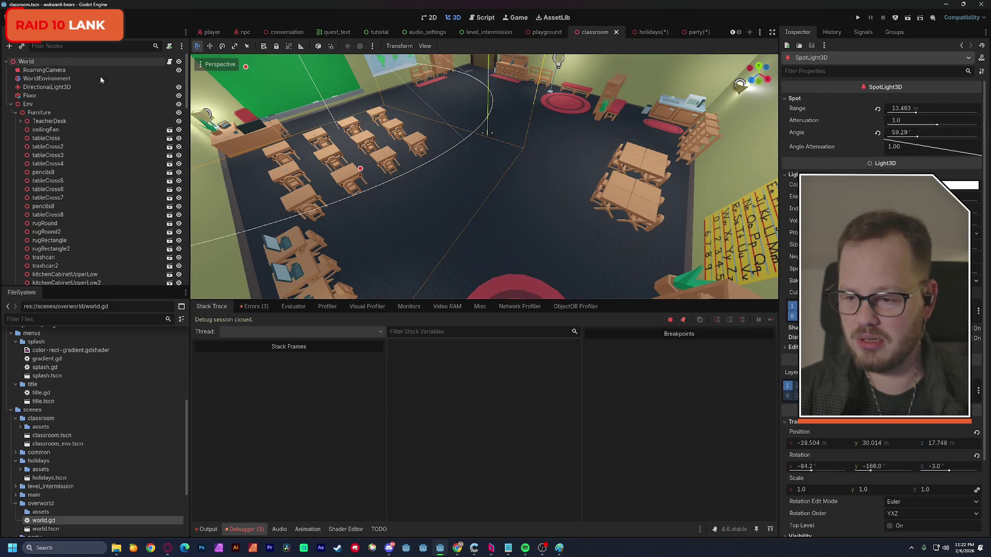
{"action": "left_click", "coordinate": [15, 113]}
{"action": "left_click", "coordinate": [10, 103]}
{"action": "left_click", "coordinate": [40, 64]}
{"action": "left_click", "coordinate": [169, 46]}
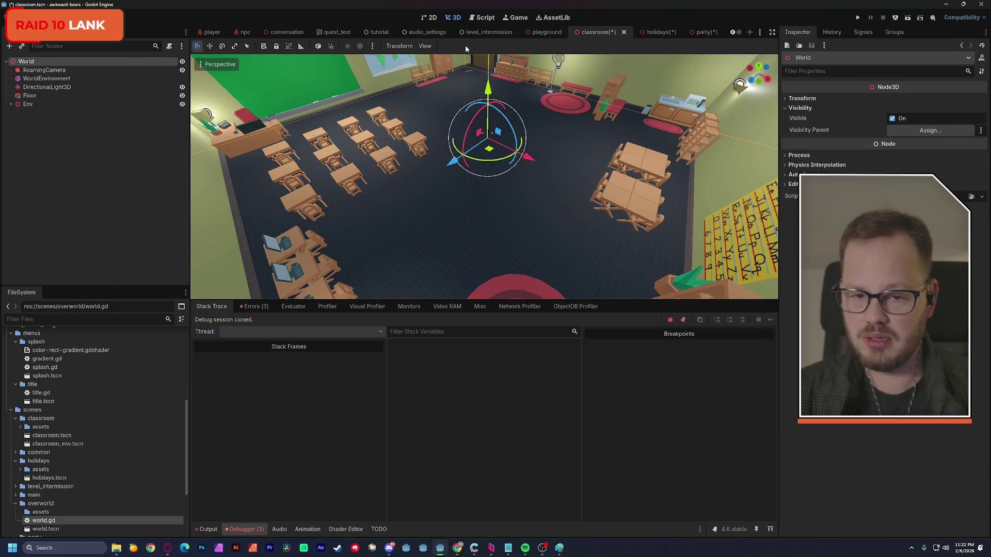
Detach the script from the playground's World and filter FileSystem by 'world'
{"action": "left_click", "coordinate": [547, 32]}
{"action": "left_click", "coordinate": [141, 61]}
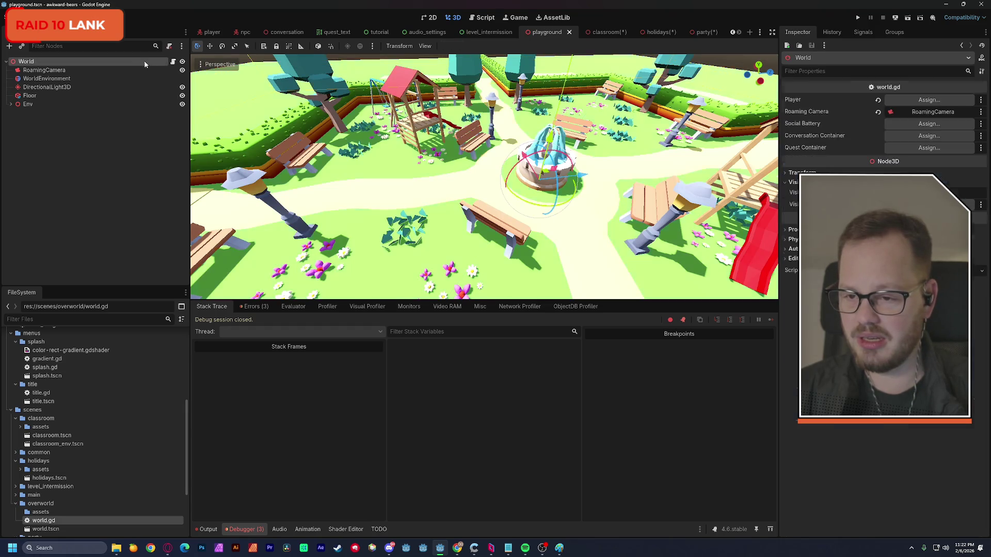
{"action": "left_click", "coordinate": [169, 46]}
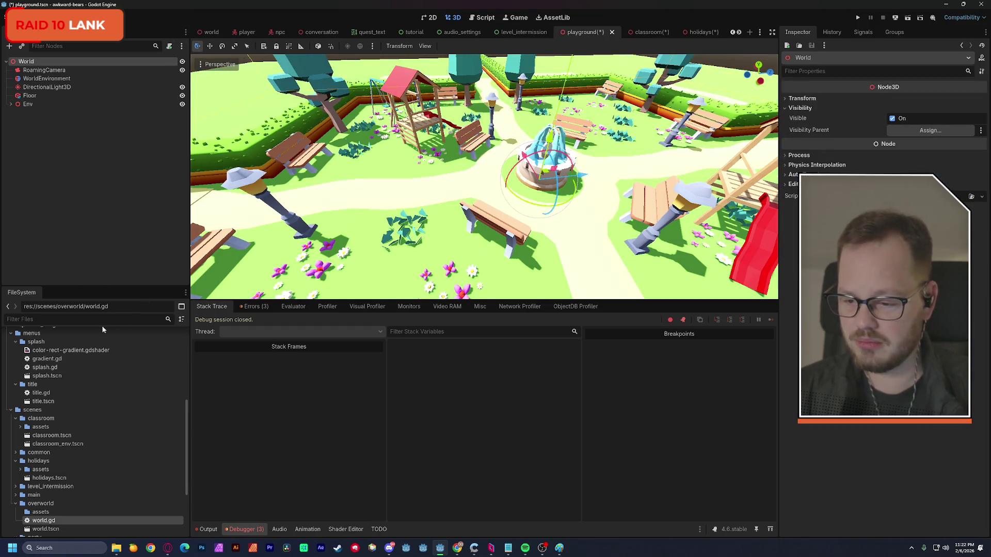
{"action": "type", "text": "world"}
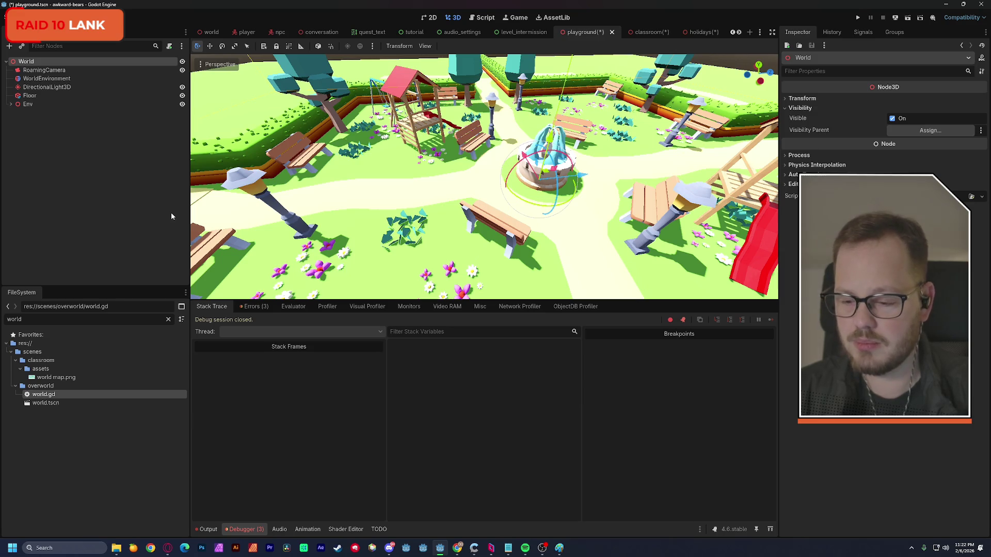
Clear the FileSystem filter and move world.gd into the scenes/common folder
{"action": "left_click", "coordinate": [168, 320]}
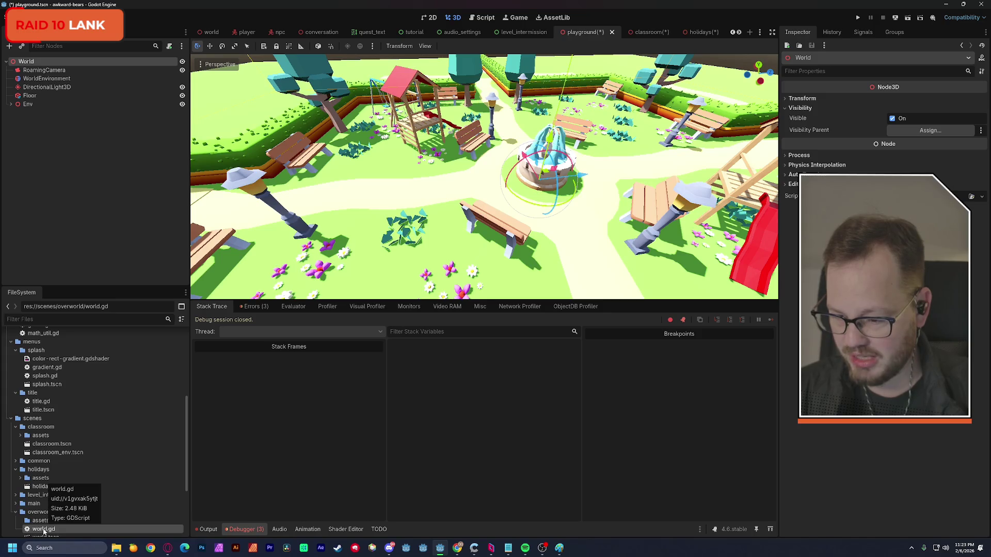
{"action": "mouse_move", "coordinate": [43, 530]}
{"action": "left_mouse_down"}
{"action": "mouse_move", "coordinate": [113, 343]}
{"action": "mouse_move", "coordinate": [93, 525]}
{"action": "mouse_move", "coordinate": [49, 454]}
{"action": "left_mouse_up"}
{"action": "left_click", "coordinate": [459, 293]}
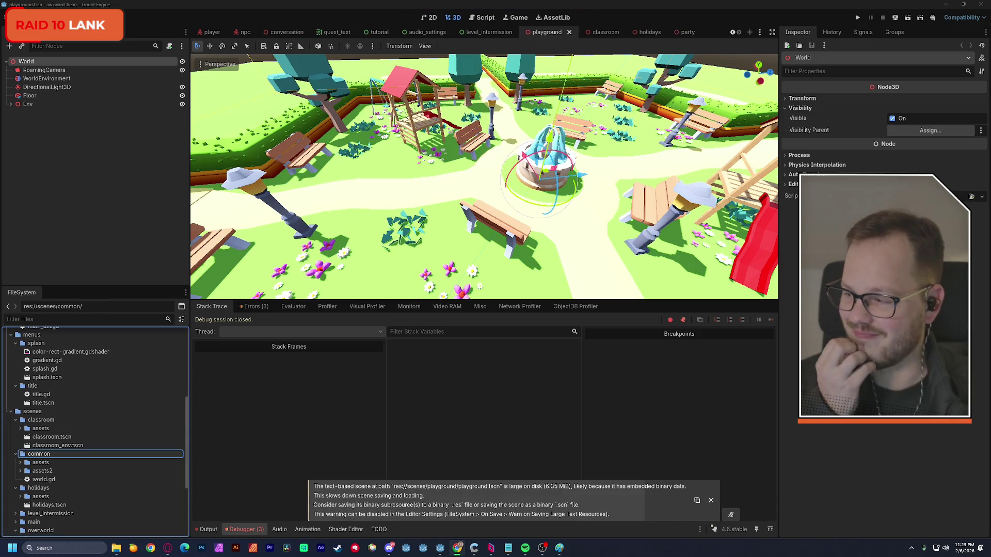
{"action": "key", "text": "alt+Tab"}
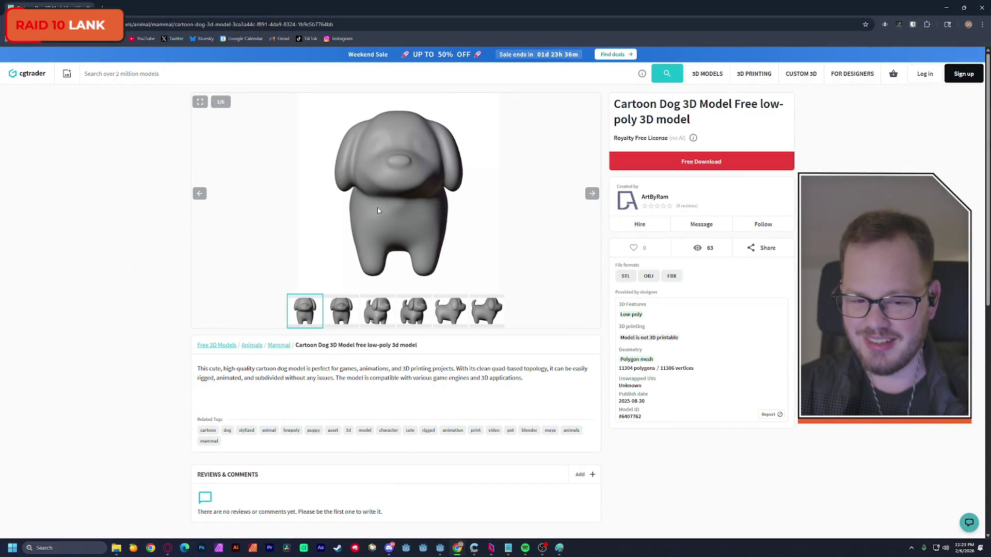
Show the Cartoon Dog's side preview on CGTrader, then return to the Godot playground scene
{"action": "left_click", "coordinate": [456, 316]}
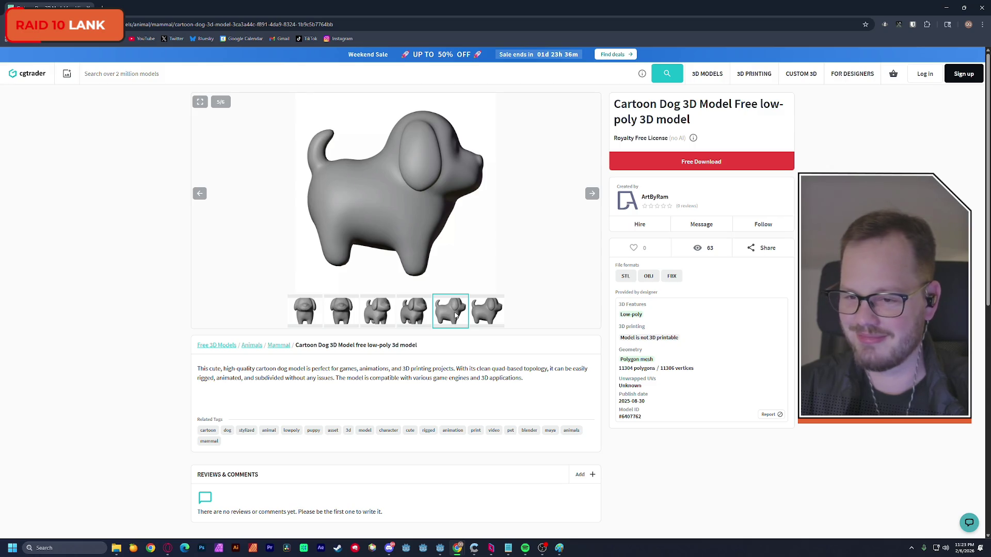
{"action": "key", "text": "alt+Tab"}
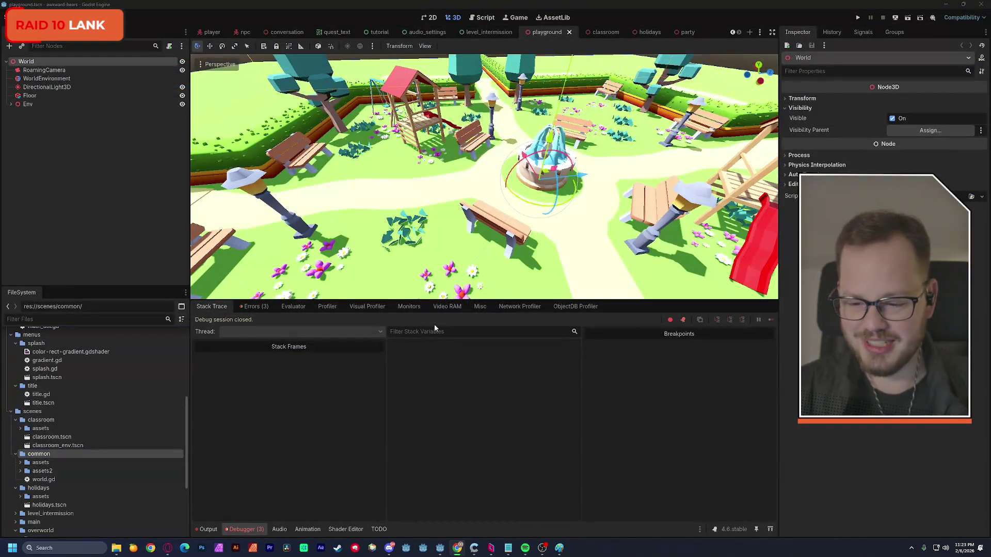
Clear the three logged debugger errors and shrink the bottom panel
{"action": "left_click", "coordinate": [254, 306]}
{"action": "left_click", "coordinate": [765, 321]}
{"action": "left_click", "coordinate": [211, 307]}
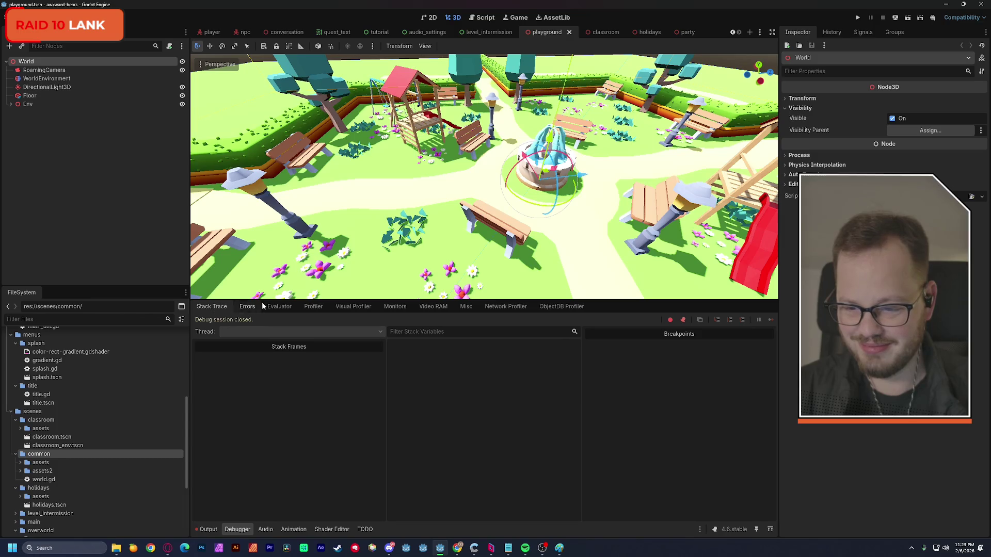
{"action": "left_click_drag", "start_coordinate": [258, 301], "coordinate": [257, 330]}
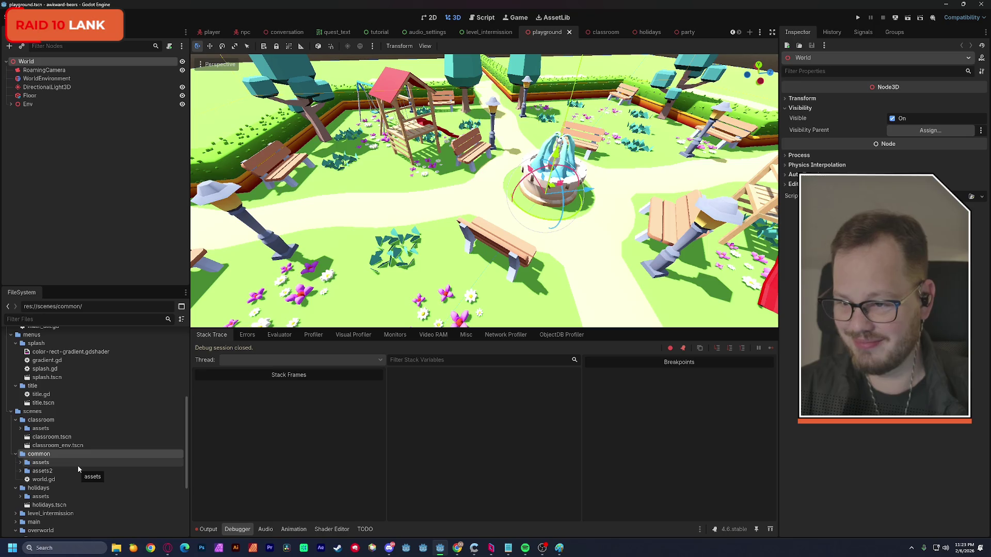
Attach world.gd to World in the playground, classroom, holidays and party scenes
{"action": "left_click", "coordinate": [48, 480]}
{"action": "left_click_drag", "start_coordinate": [30, 482], "coordinate": [35, 64]}
{"action": "key", "text": "ctrl+Tab"}
{"action": "mouse_move", "coordinate": [44, 483]}
{"action": "left_mouse_down"}
{"action": "mouse_move", "coordinate": [130, 232]}
{"action": "mouse_move", "coordinate": [61, 65]}
{"action": "left_mouse_up"}
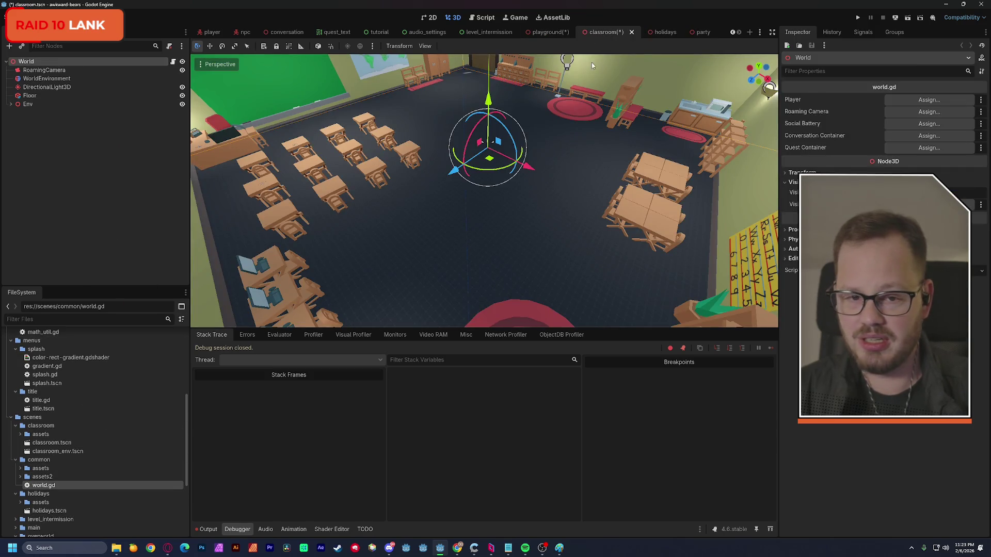
{"action": "left_click", "coordinate": [653, 32]}
{"action": "mouse_move", "coordinate": [34, 488]}
{"action": "left_mouse_down"}
{"action": "mouse_move", "coordinate": [66, 98]}
{"action": "mouse_move", "coordinate": [41, 61]}
{"action": "left_mouse_up"}
{"action": "left_click", "coordinate": [702, 33]}
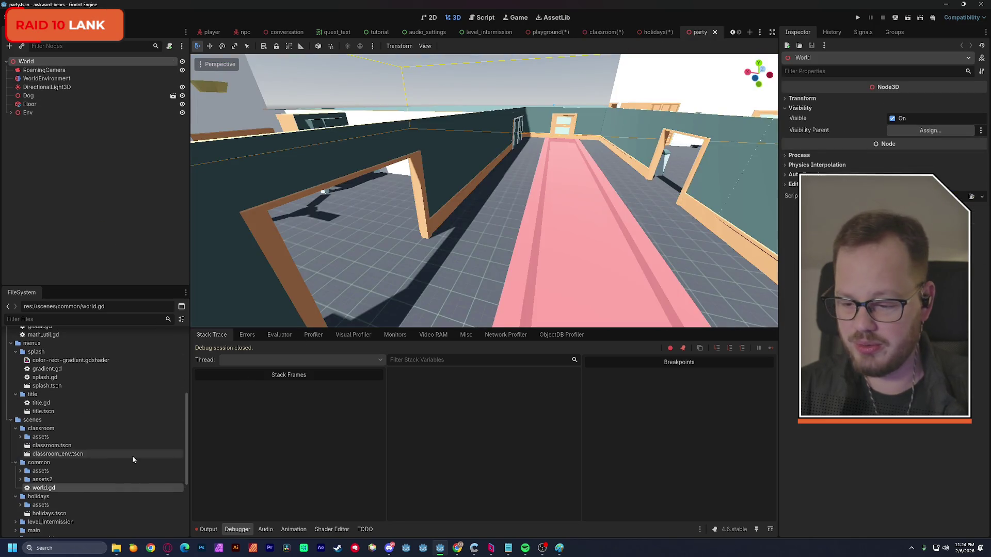
{"action": "mouse_move", "coordinate": [43, 488]}
{"action": "left_mouse_down"}
{"action": "mouse_move", "coordinate": [99, 293]}
{"action": "mouse_move", "coordinate": [41, 62]}
{"action": "left_mouse_up"}
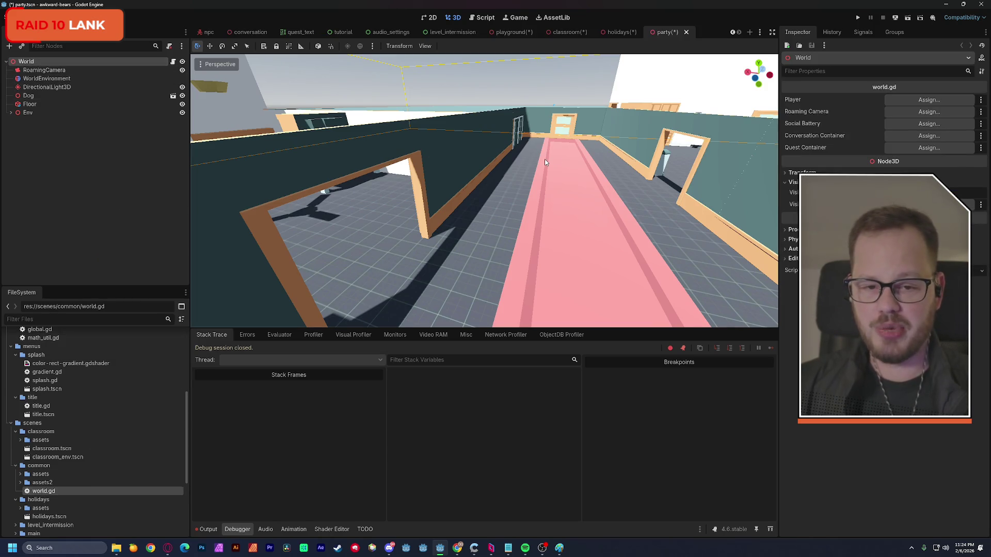
Save the party, holidays, classroom and playground scenes
{"action": "key", "text": "ctrl+s"}
{"action": "left_click", "coordinate": [625, 32]}
{"action": "key", "text": "ctrl+s"}
{"action": "key", "text": "ctrl+shift+Tab"}
{"action": "key", "text": "ctrl+s"}
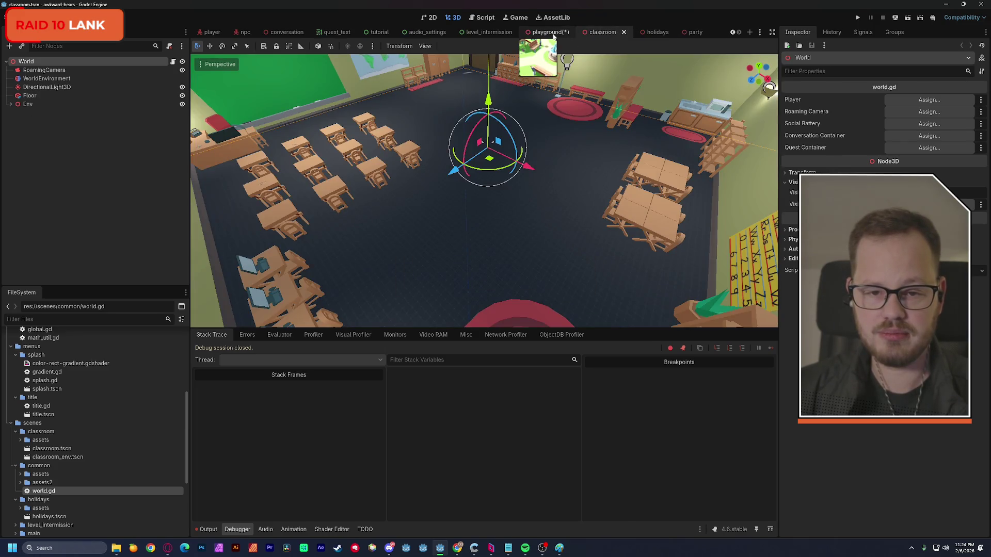
{"action": "key", "text": "ctrl+shift+Tab"}
{"action": "key", "text": "ctrl+s"}
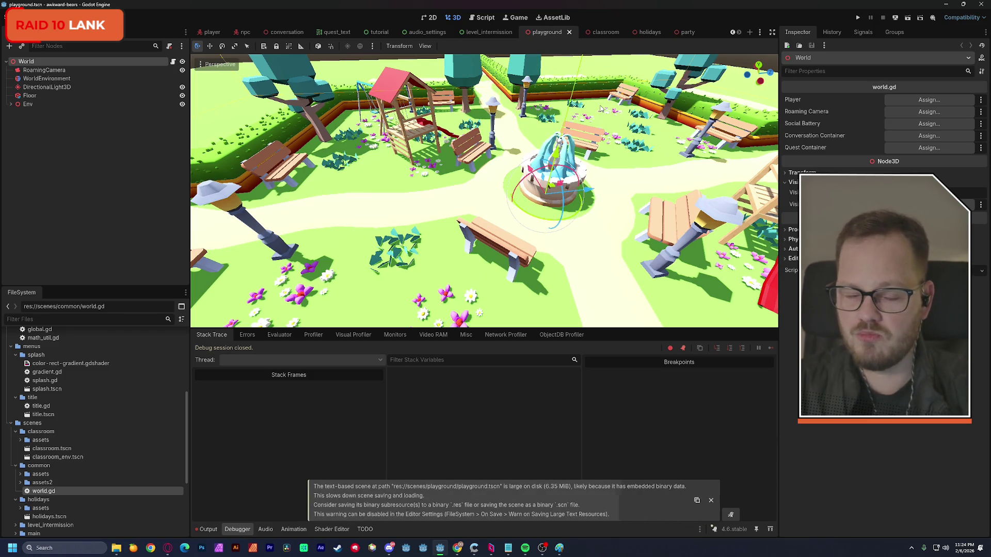
Begin assigning a node to the playground World's Roaming Camera slot
{"action": "left_click", "coordinate": [889, 101]}
{"action": "left_click", "coordinate": [524, 404]}
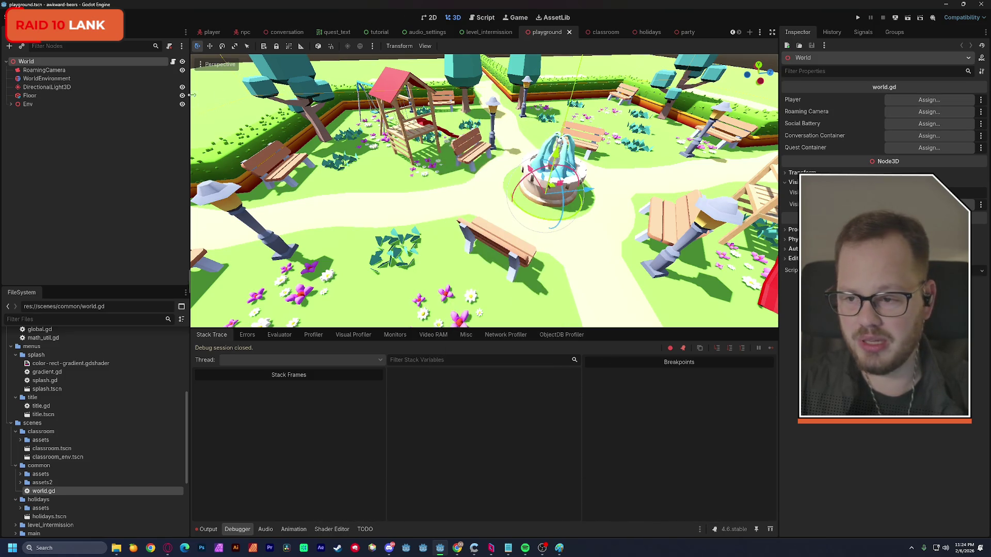
{"action": "left_click", "coordinate": [903, 113]}
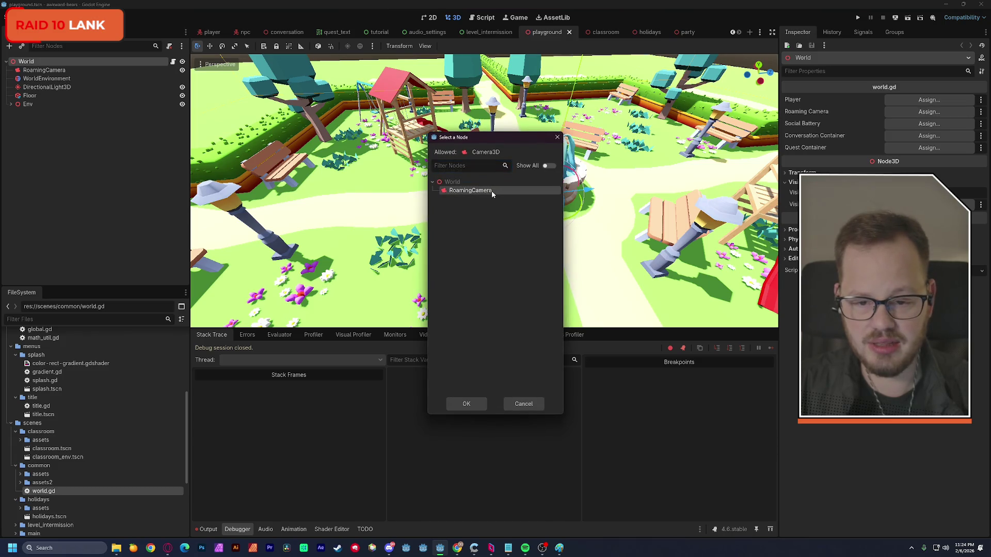
Assign RoamingCamera to the Roaming Camera slot, then open overworld/world.tscn
{"action": "left_click", "coordinate": [465, 404]}
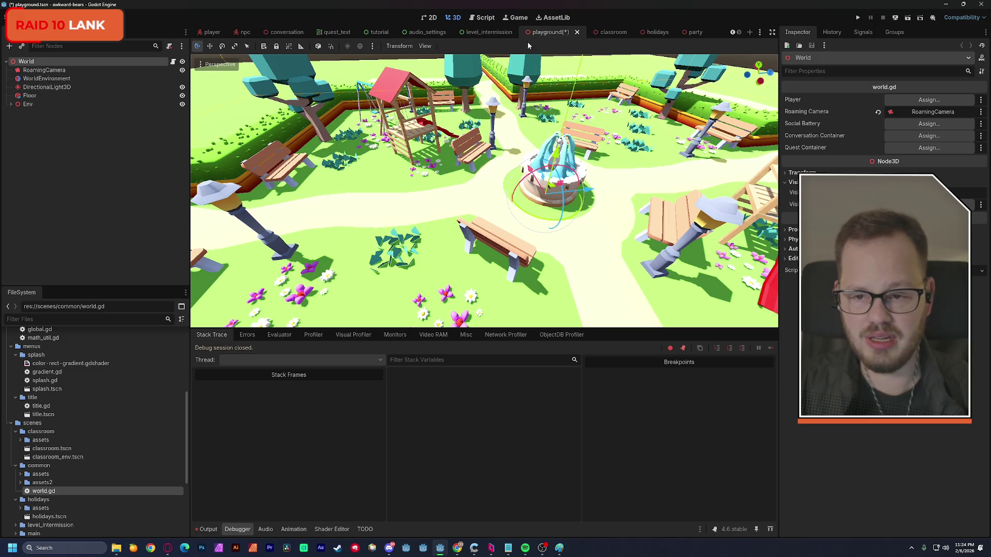
{"action": "scroll", "coordinate": [45, 515], "scroll_direction": "down", "scroll_amount": 2}
{"action": "double_click", "coordinate": [42, 509]}
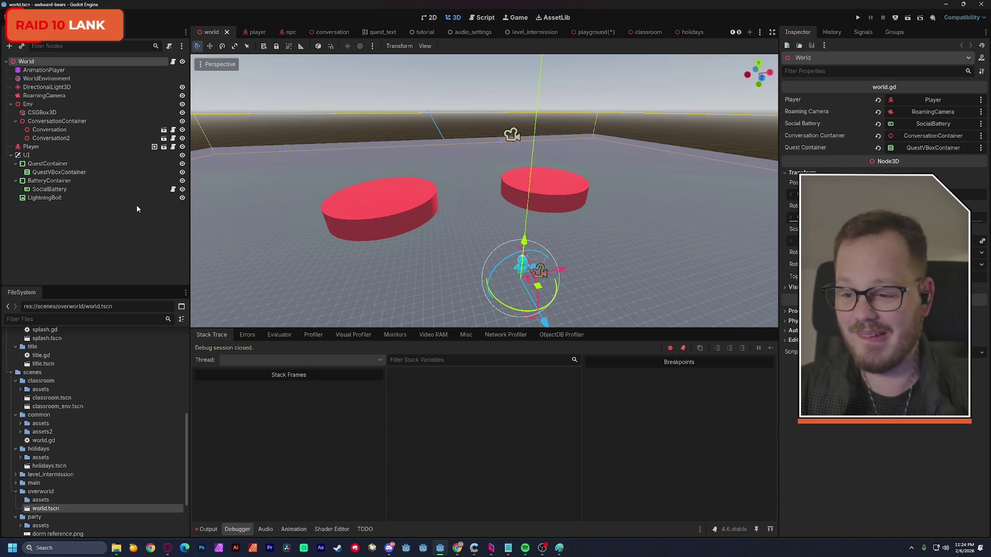
Select the world scene's UI layer for copying
{"action": "left_click", "coordinate": [41, 156]}
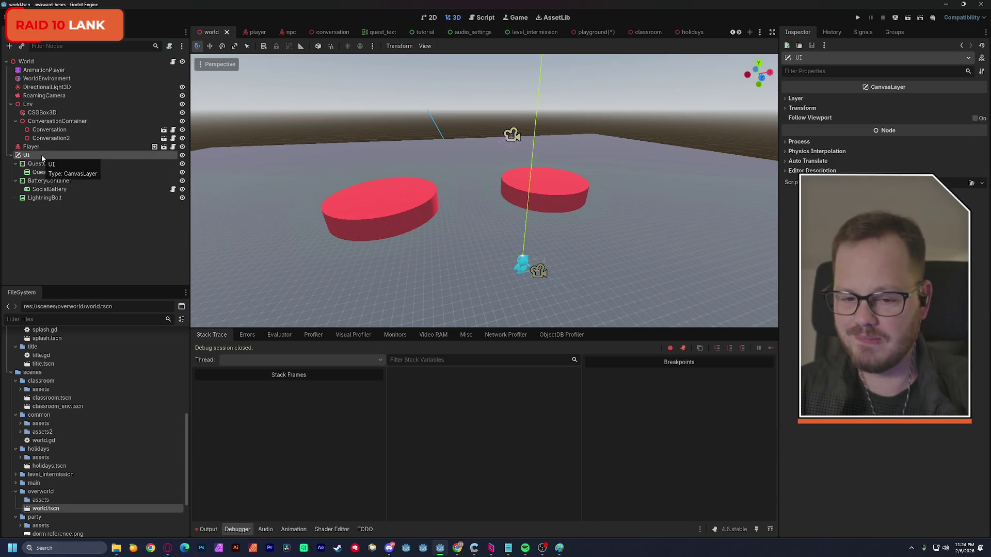
{"action": "left_click", "coordinate": [594, 32]}
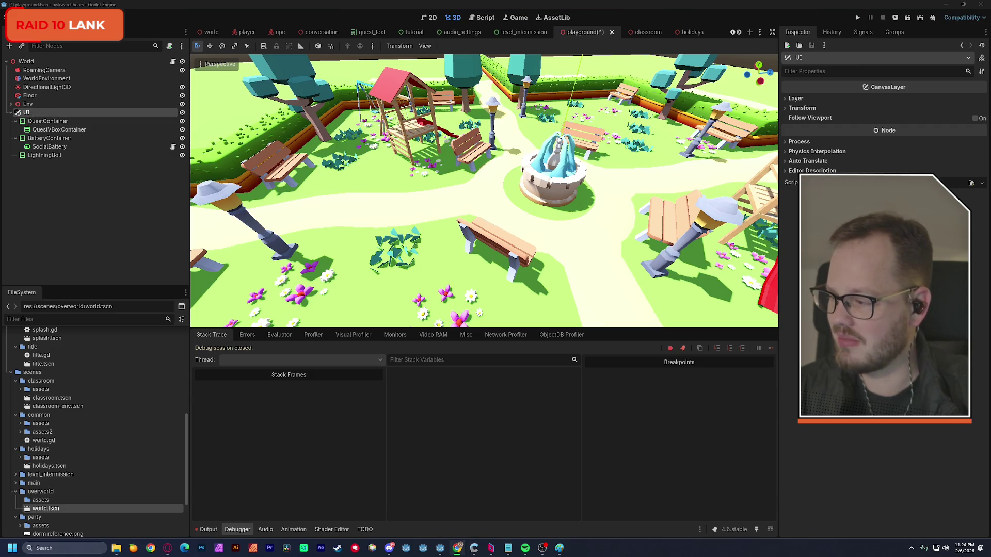
{"action": "key", "text": "super+Up"}
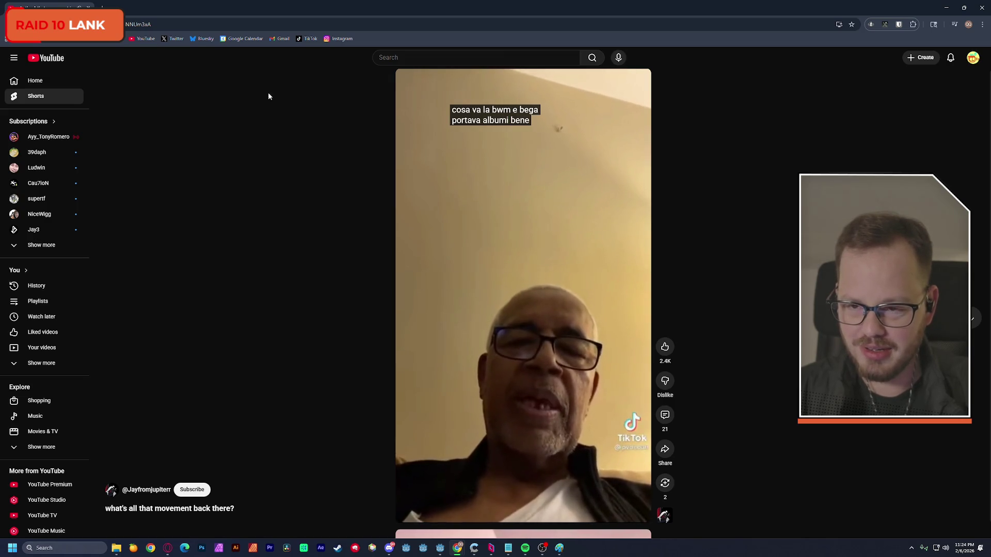
{"action": "key", "text": "alt+Tab"}
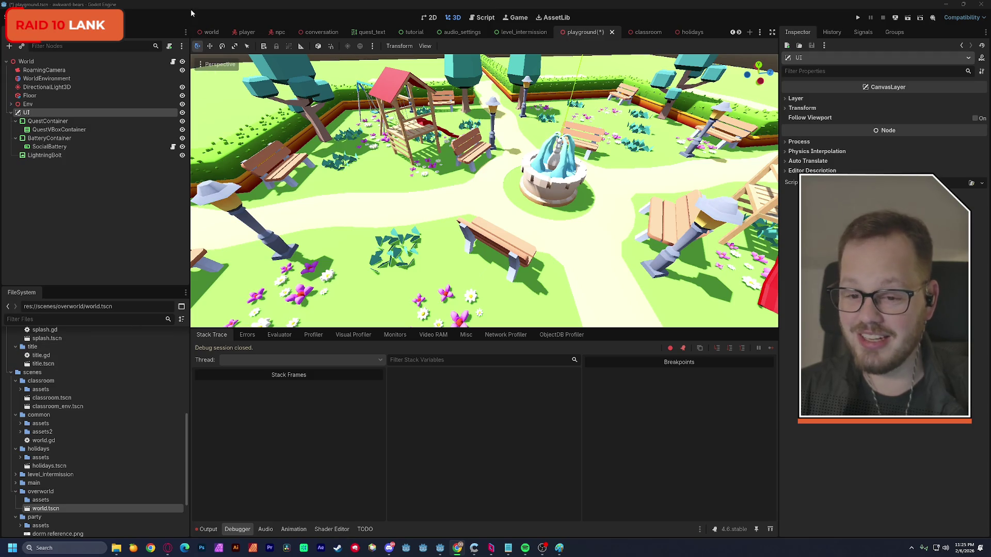
Paste the UI layer into the classroom, holidays and party scenes
{"action": "left_click", "coordinate": [640, 33]}
{"action": "key", "text": "ctrl+v"}
{"action": "key", "text": "ctrl+Tab"}
{"action": "key", "text": "ctrl+v"}
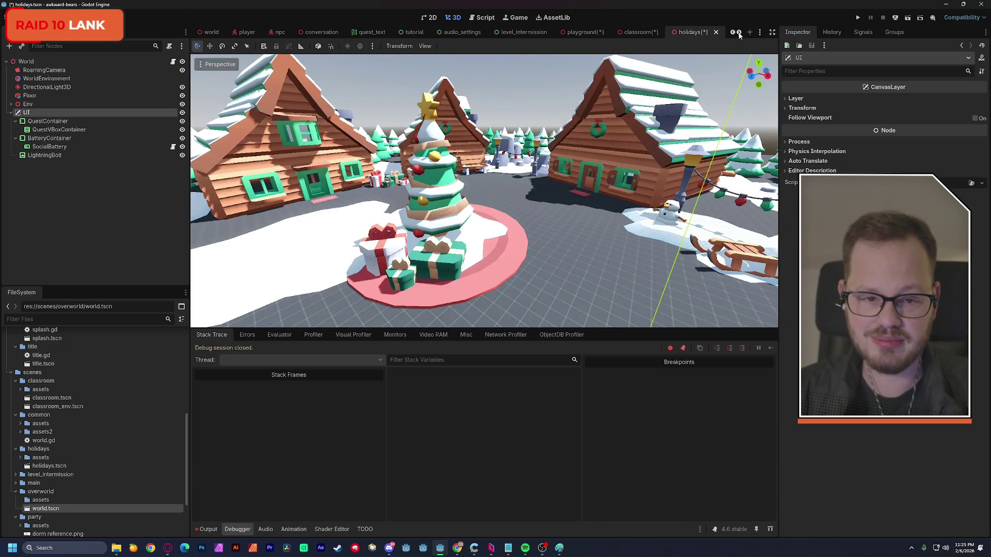
{"action": "left_click", "coordinate": [739, 33]}
{"action": "left_click", "coordinate": [711, 32]}
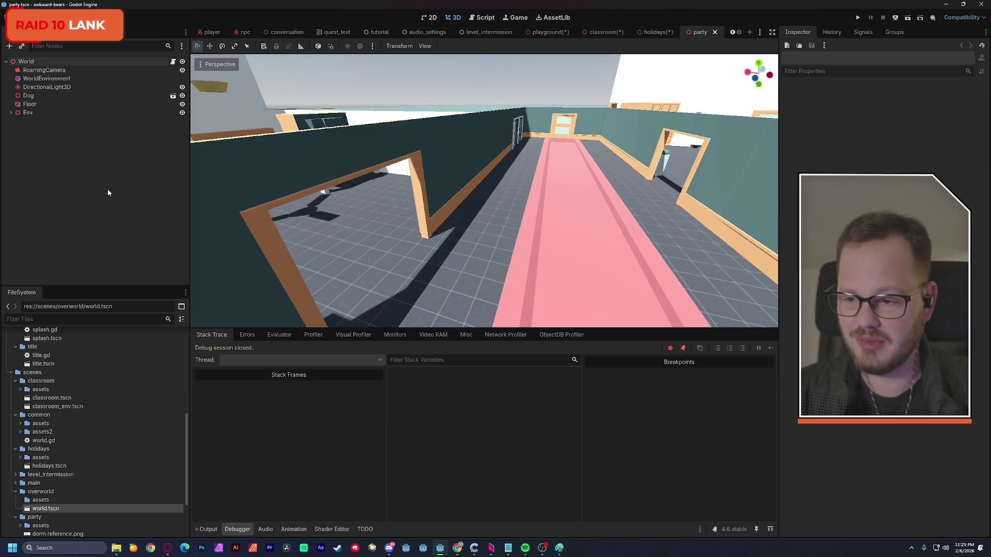
{"action": "key", "text": "ctrl+v"}
Save the party, holidays, classroom and playground scenes and dismiss the large-scene warning
{"action": "key", "text": "ctrl+s"}
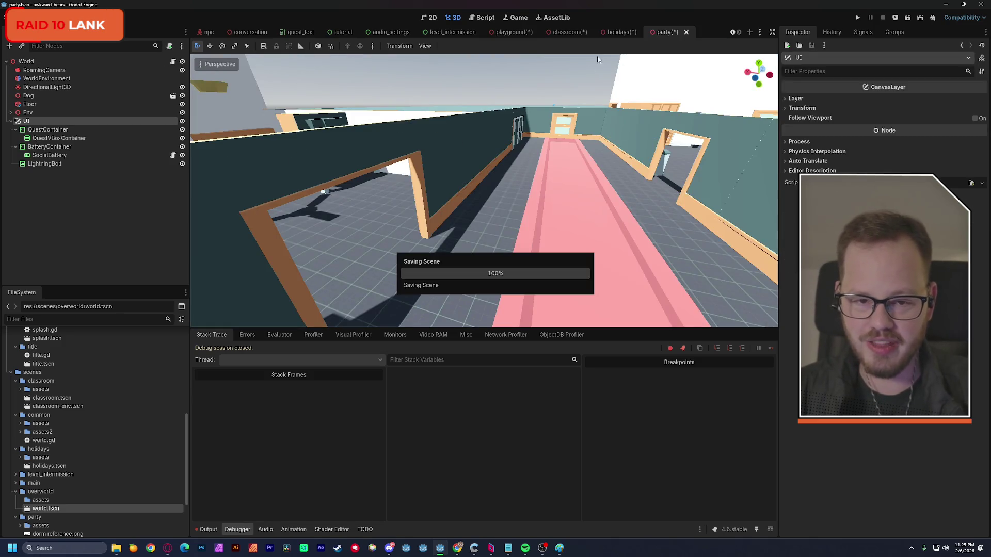
{"action": "left_click", "coordinate": [622, 32]}
{"action": "key", "text": "ctrl+s"}
{"action": "left_click", "coordinate": [606, 32]}
{"action": "key", "text": "ctrl+s"}
{"action": "left_click", "coordinate": [550, 34]}
{"action": "key", "text": "ctrl+s"}
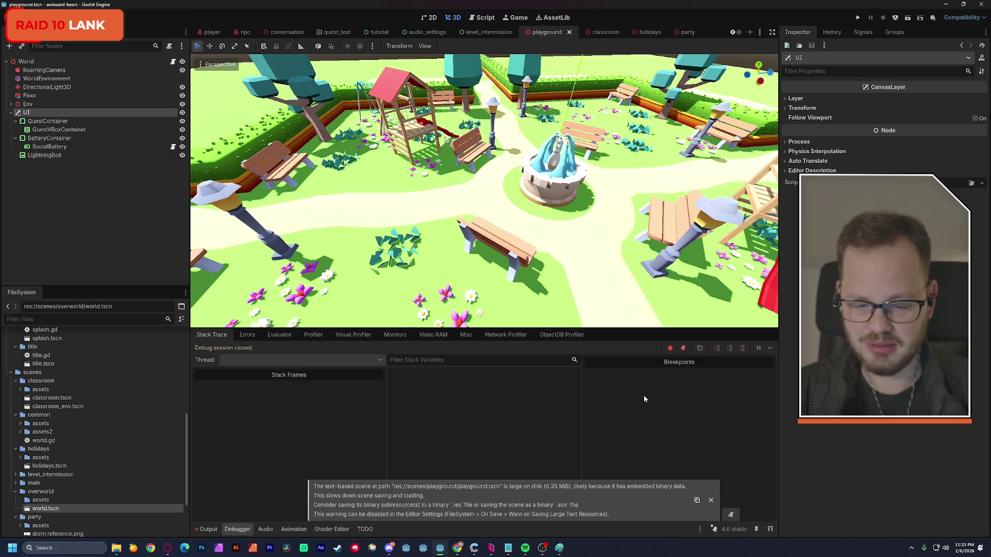
{"action": "left_click", "coordinate": [711, 501]}
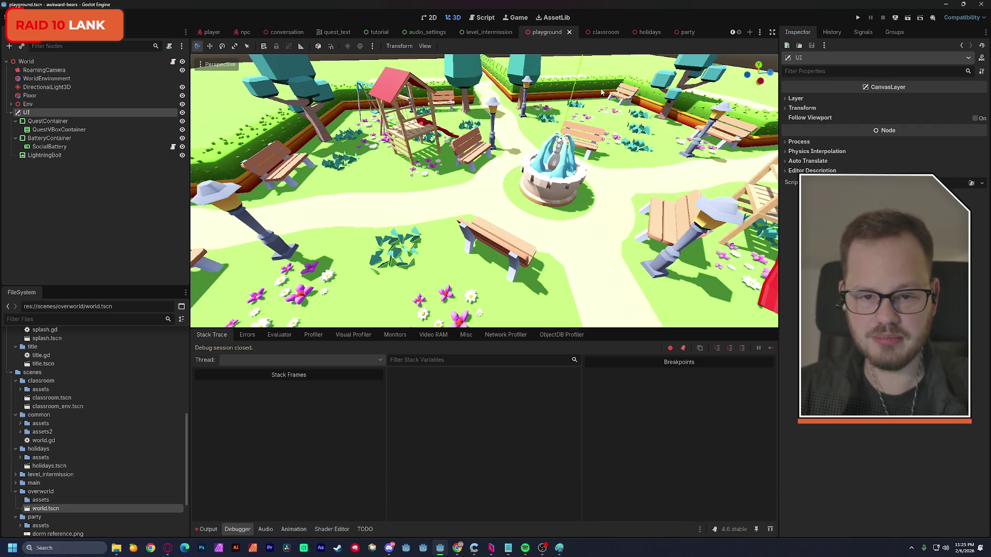
{"action": "left_click", "coordinate": [26, 62]}
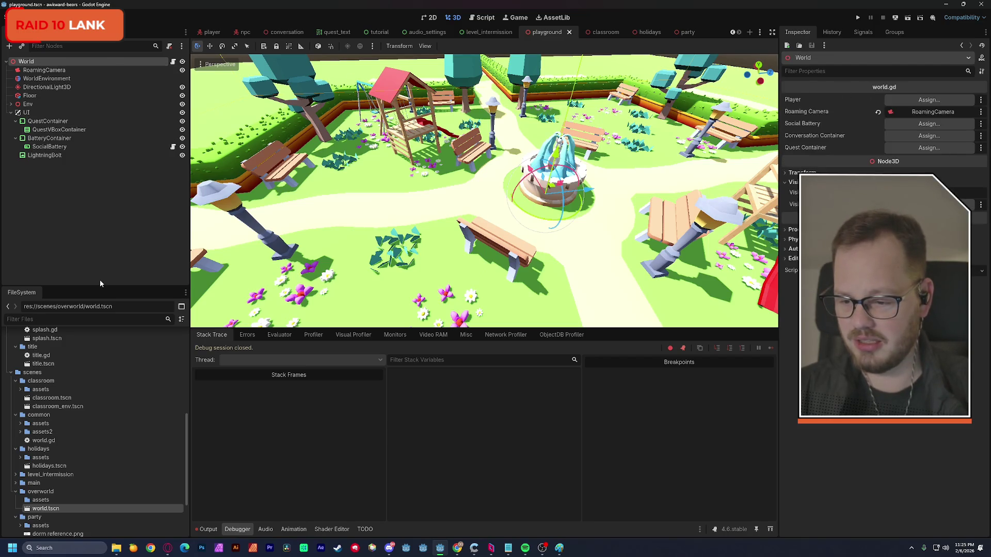
{"action": "left_click", "coordinate": [90, 217]}
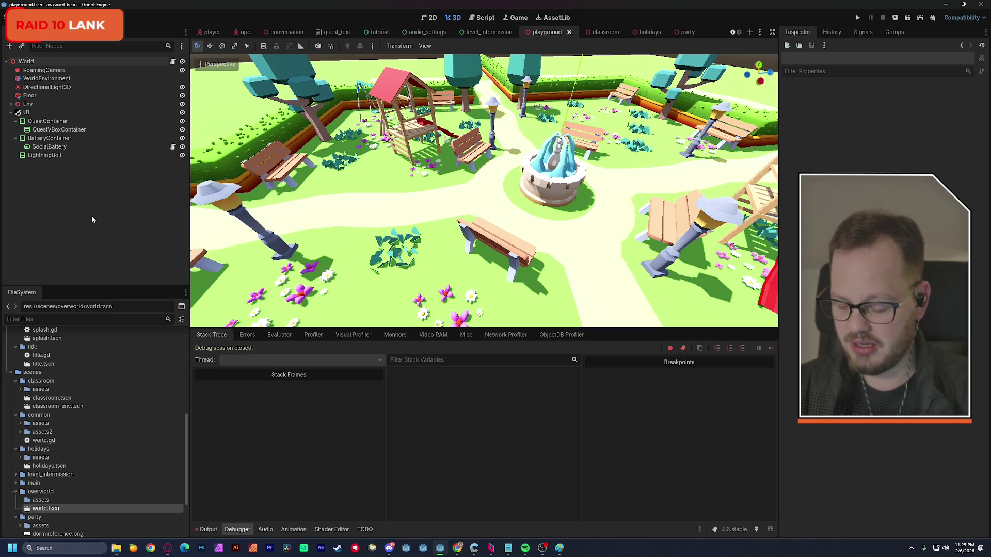
Instance the player scene into the playground and place Player between DirectionalLight3D and Floor
{"action": "key", "text": "ctrl+shift+o"}
{"action": "type", "text": "player"}
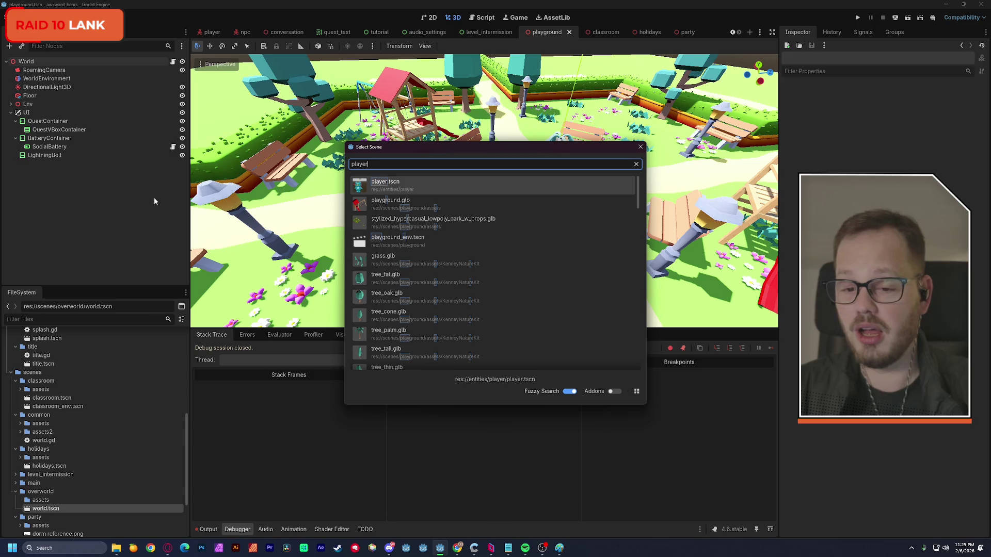
{"action": "left_click", "coordinate": [392, 186]}
{"action": "left_click_drag", "start_coordinate": [26, 163], "coordinate": [57, 89]}
{"action": "left_click", "coordinate": [25, 61]}
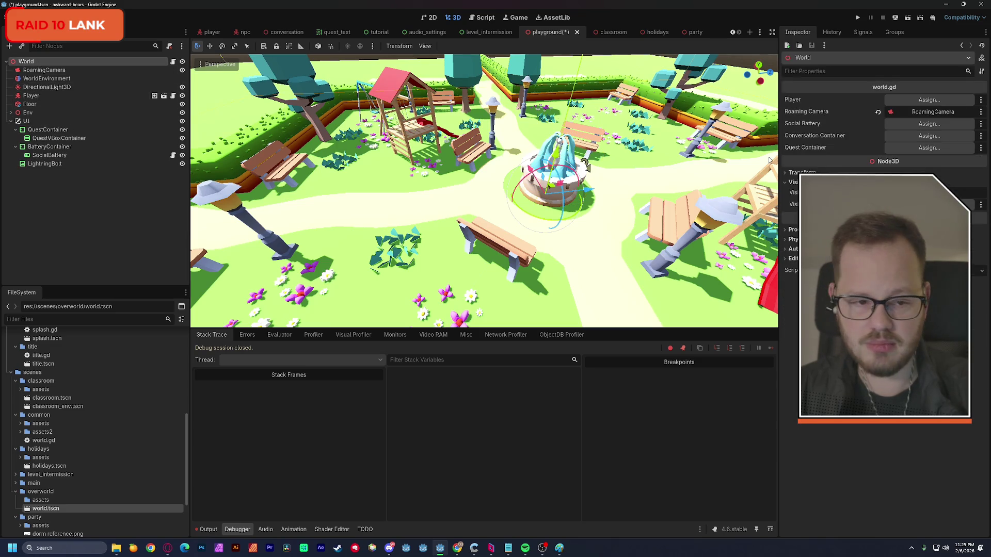
Assign the Player and SocialBattery nodes to World's Player and Social Battery slots
{"action": "left_click", "coordinate": [929, 100]}
{"action": "left_click", "coordinate": [454, 191]}
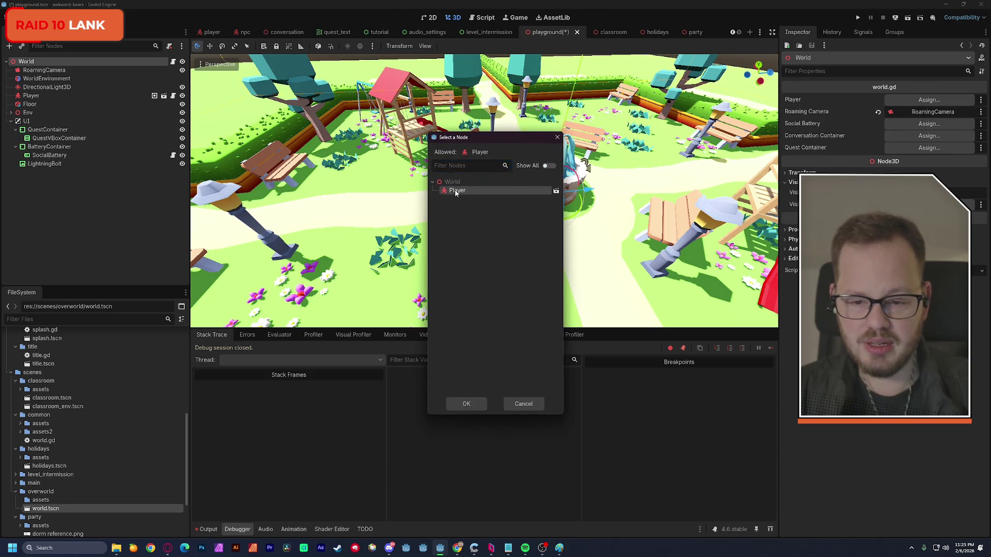
{"action": "left_click", "coordinate": [464, 403]}
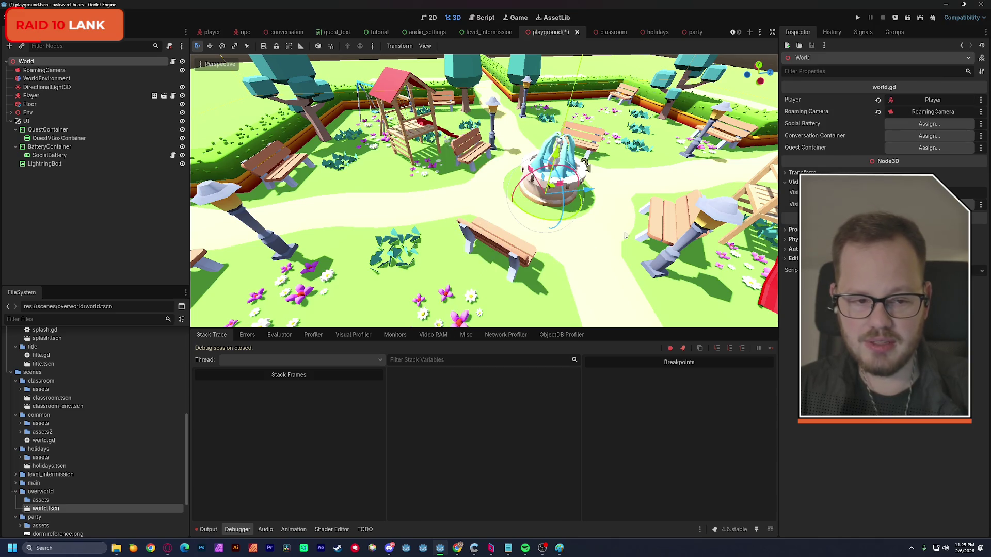
{"action": "left_click", "coordinate": [911, 127]}
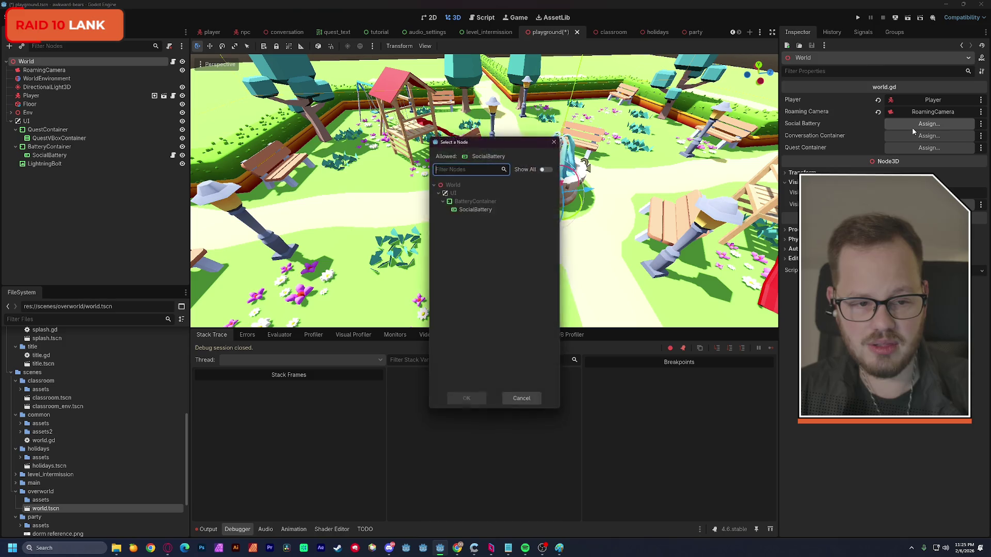
{"action": "double_click", "coordinate": [490, 208]}
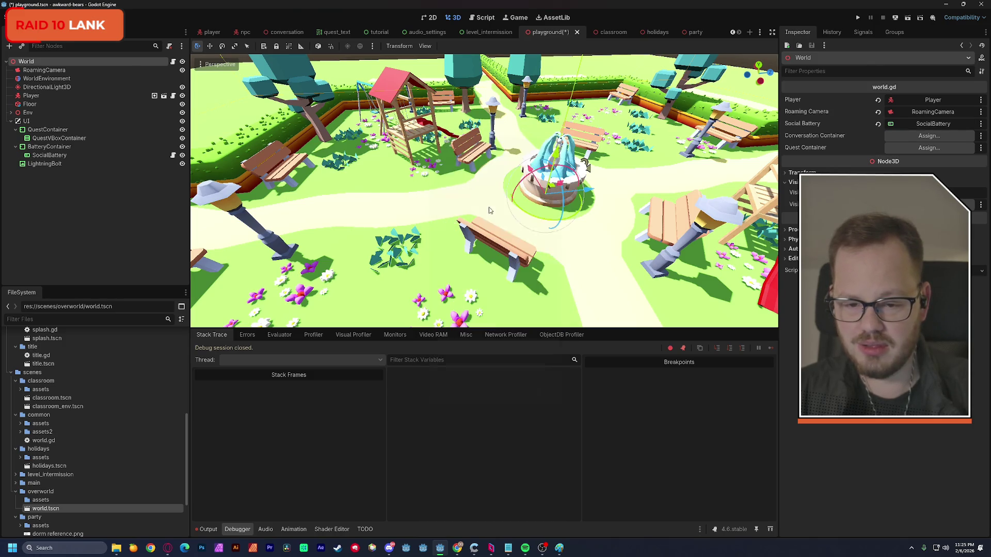
{"action": "left_click", "coordinate": [906, 137]}
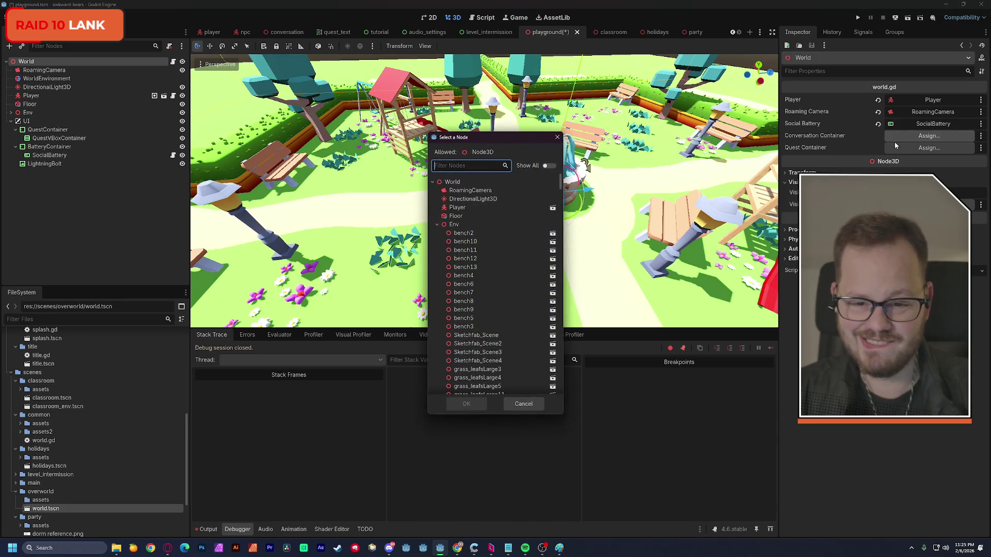
{"action": "left_click", "coordinate": [522, 403]}
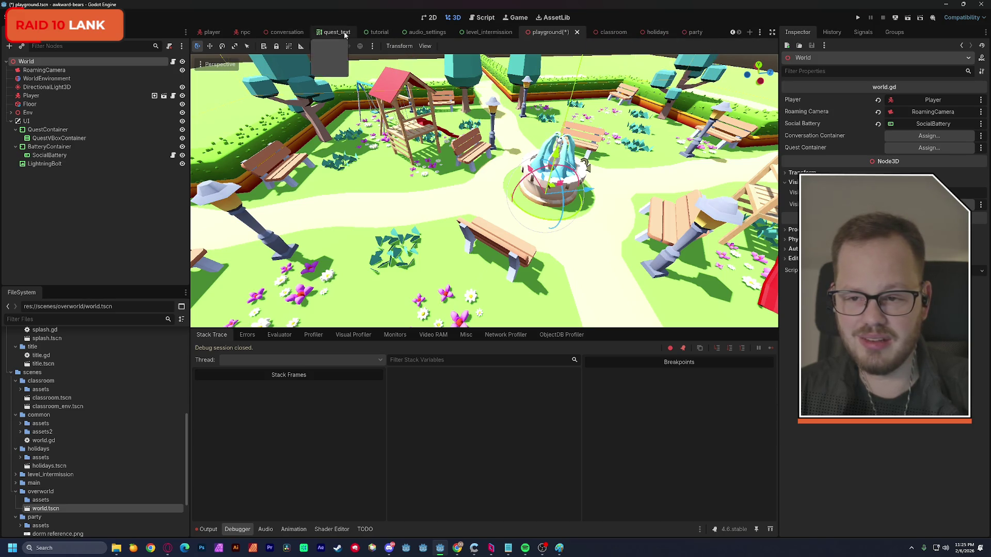
{"action": "middle_click", "coordinate": [216, 32]}
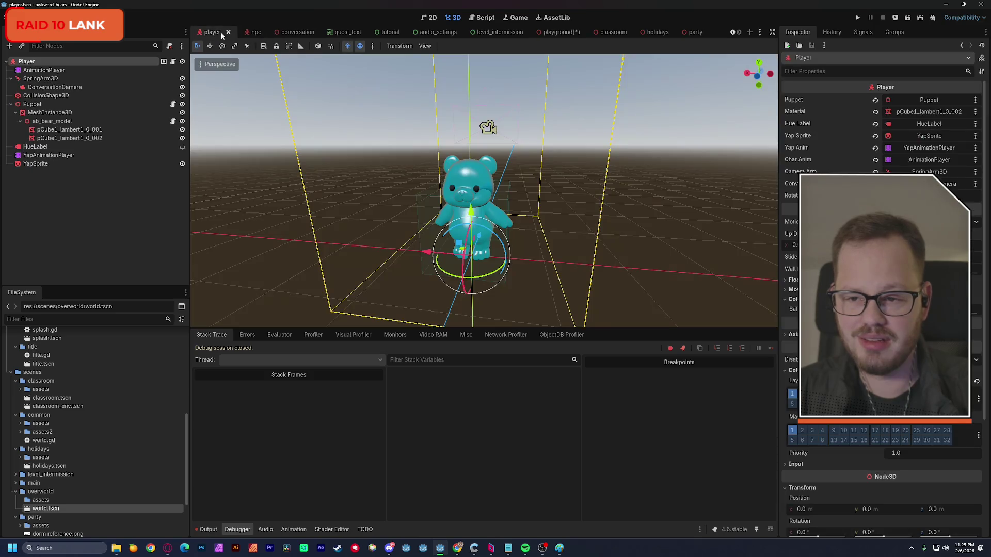
Close the npc scene tab and return to the world scene
{"action": "left_click", "coordinate": [212, 33]}
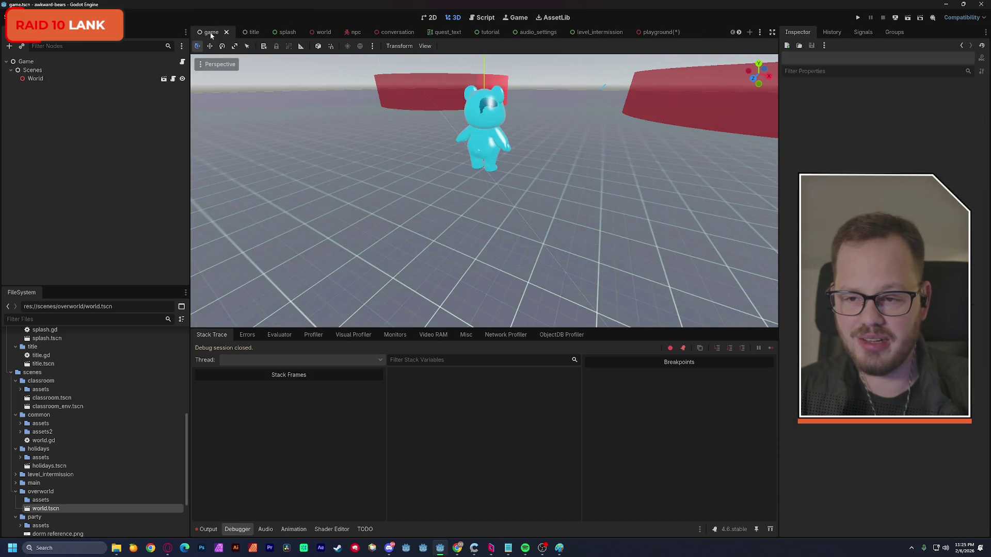
{"action": "left_click", "coordinate": [282, 33]}
{"action": "left_click", "coordinate": [320, 32]}
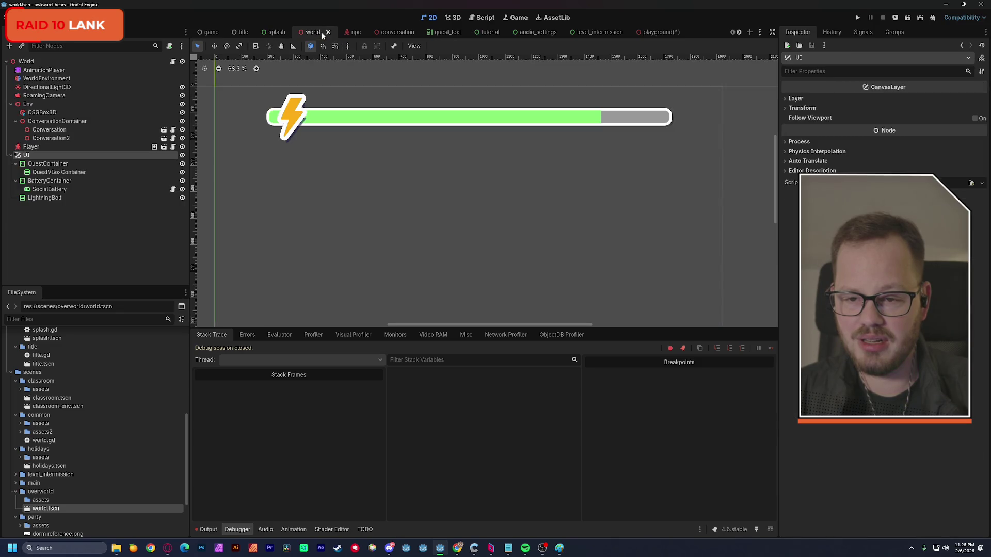
{"action": "left_click", "coordinate": [355, 33]}
{"action": "left_click", "coordinate": [358, 33]}
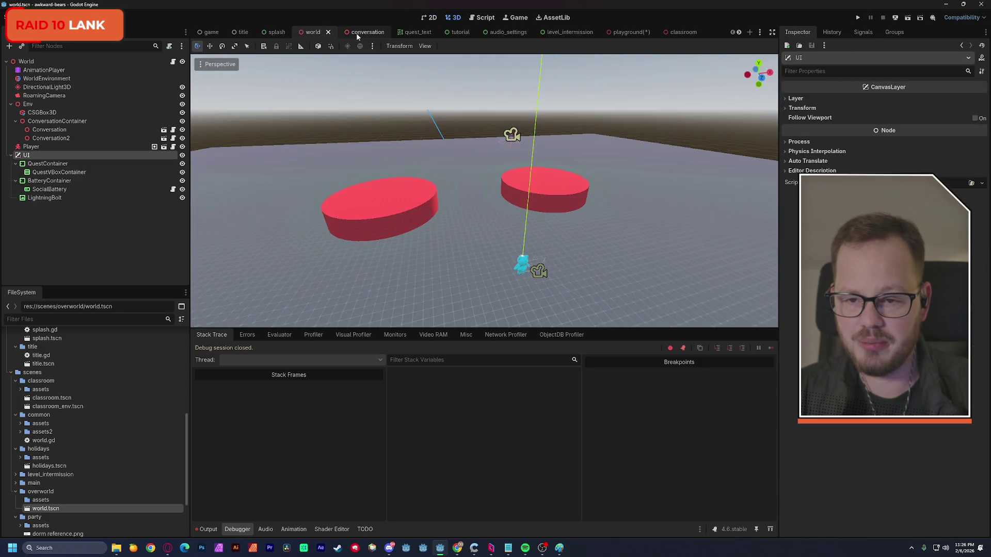
{"action": "left_click", "coordinate": [363, 33]}
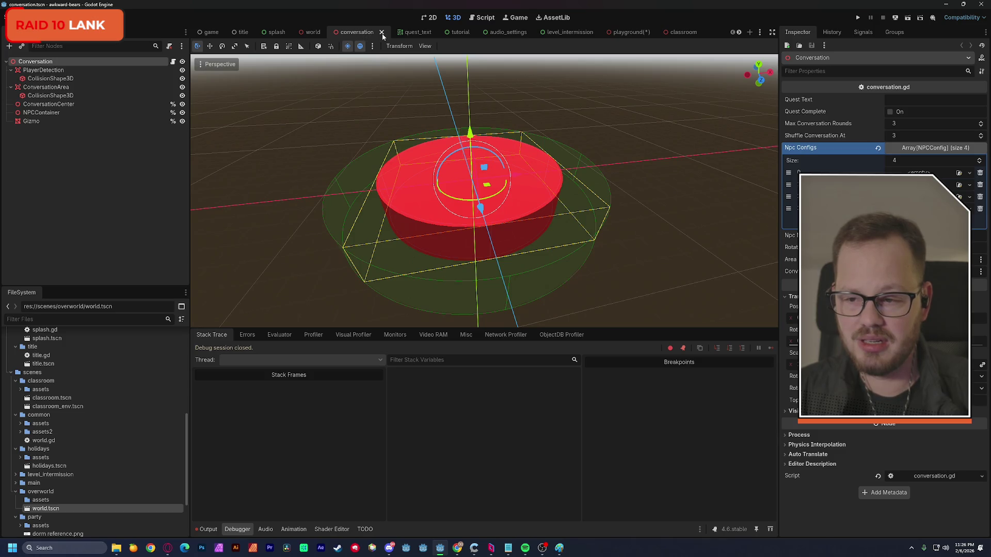
{"action": "left_click", "coordinate": [310, 33]}
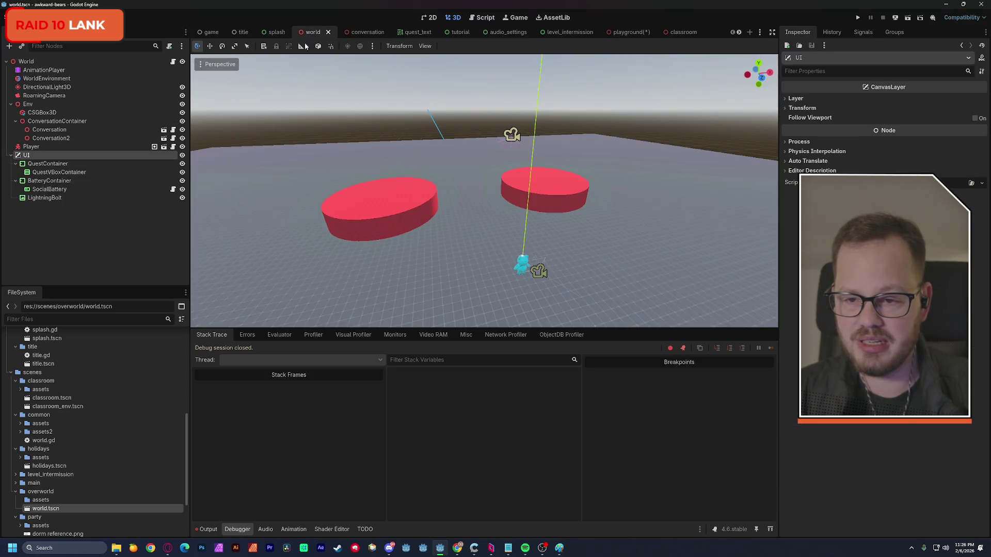
Copy ConversationContainer from world into playground, moving it up and deleting its two Conversation children
{"action": "left_click", "coordinate": [57, 121]}
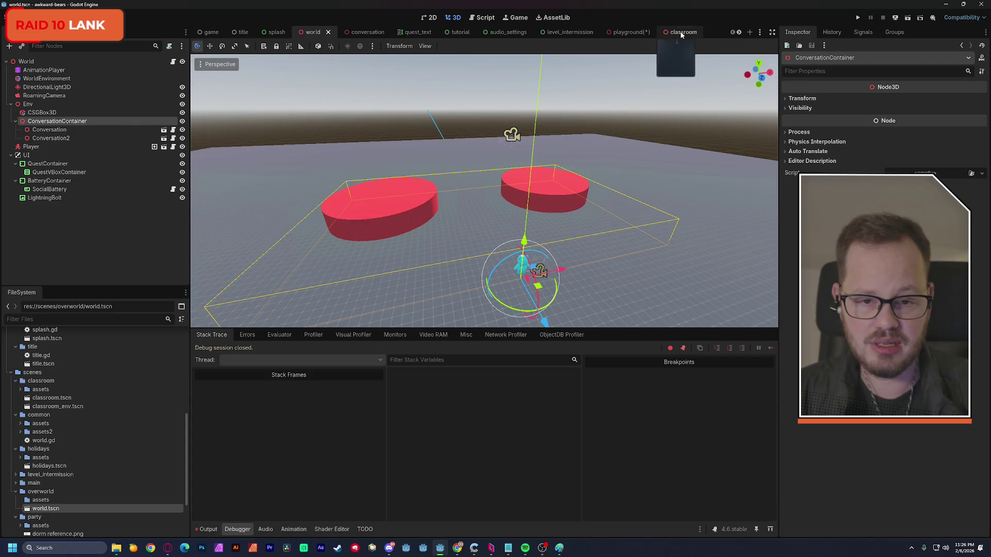
{"action": "left_click", "coordinate": [626, 33]}
{"action": "key", "text": "ctrl+v"}
{"action": "mouse_move", "coordinate": [39, 178]}
{"action": "left_mouse_down"}
{"action": "mouse_move", "coordinate": [62, 165]}
{"action": "mouse_move", "coordinate": [72, 105]}
{"action": "left_mouse_up"}
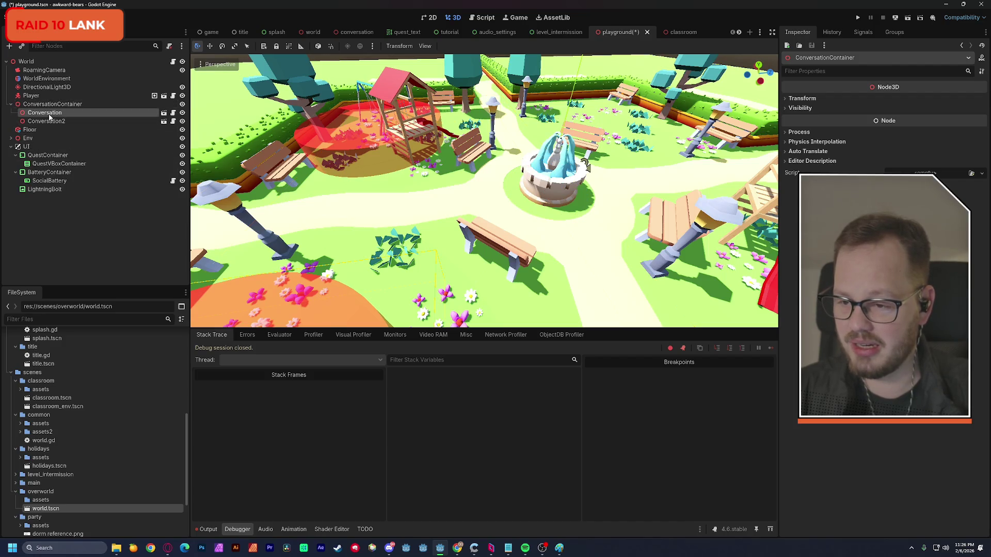
{"action": "left_click", "coordinate": [47, 113]}
{"action": "left_click", "coordinate": [47, 120], "text": "shift"}
{"action": "key", "text": "Delete"}
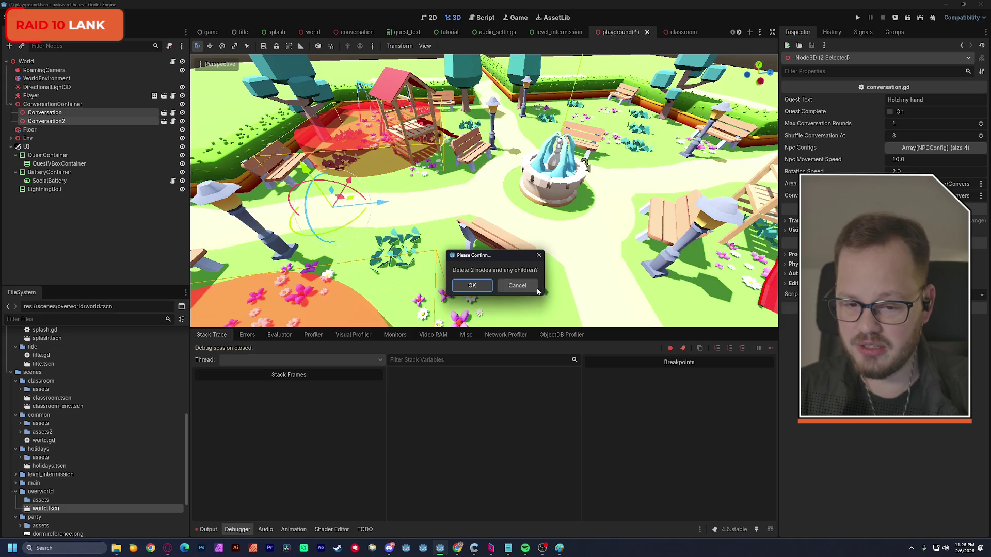
{"action": "key", "text": "Return"}
Set World's Conversation Container to ConversationContainer and Quest Container to QuestVBoxContainer
{"action": "left_click", "coordinate": [26, 62]}
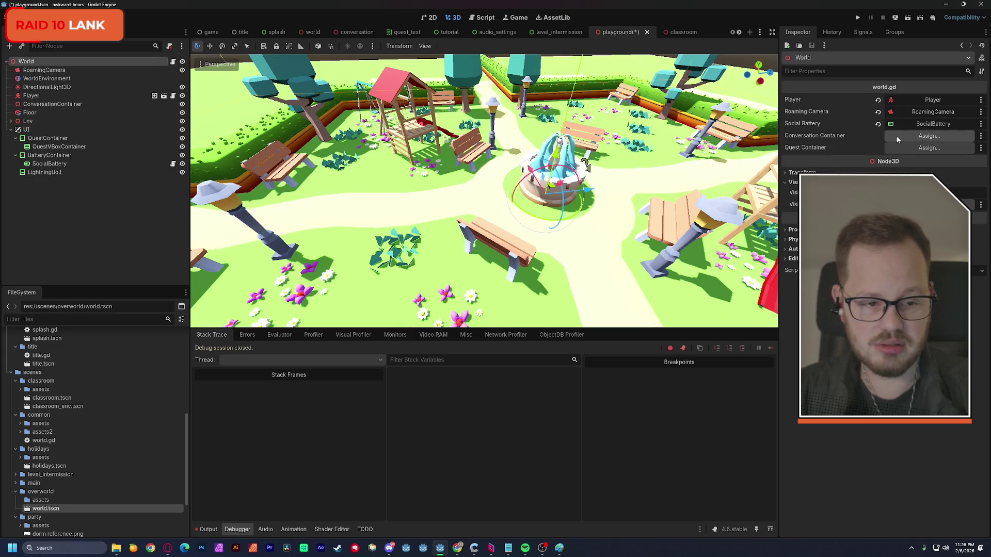
{"action": "left_click", "coordinate": [924, 135]}
{"action": "double_click", "coordinate": [479, 216]}
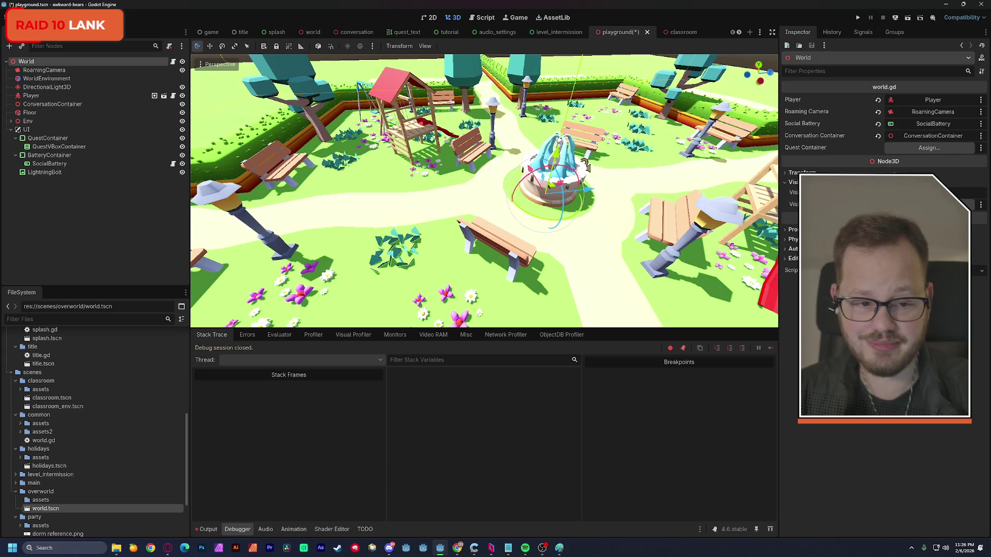
{"action": "left_click", "coordinate": [907, 150]}
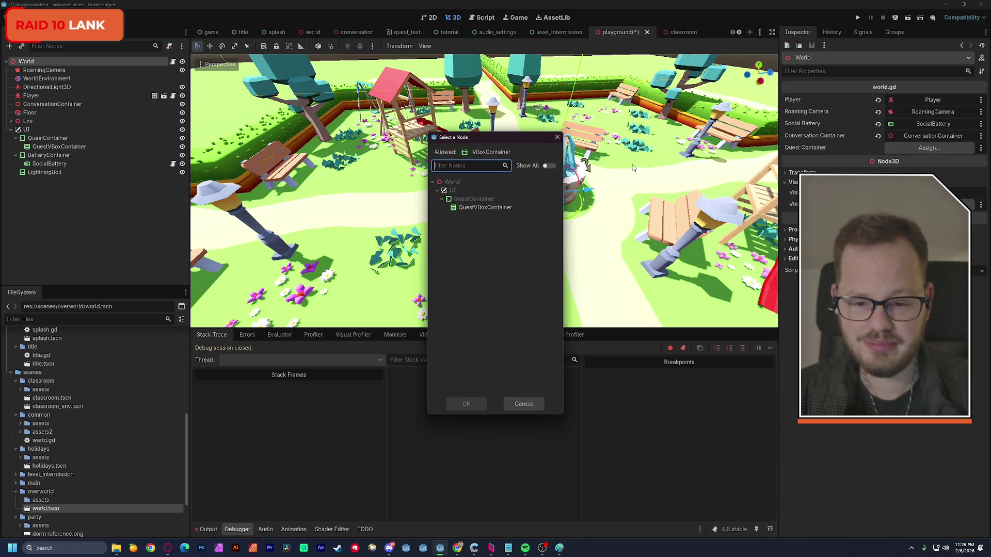
{"action": "left_click", "coordinate": [507, 208]}
{"action": "left_click", "coordinate": [465, 404]}
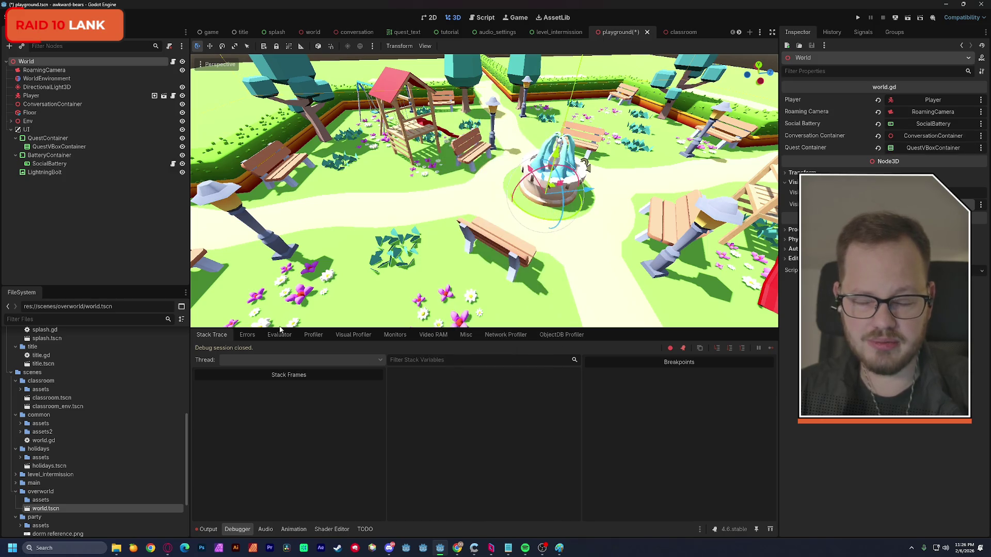
Save playground.tscn with Ctrl+S
{"action": "key", "text": "ctrl+s"}
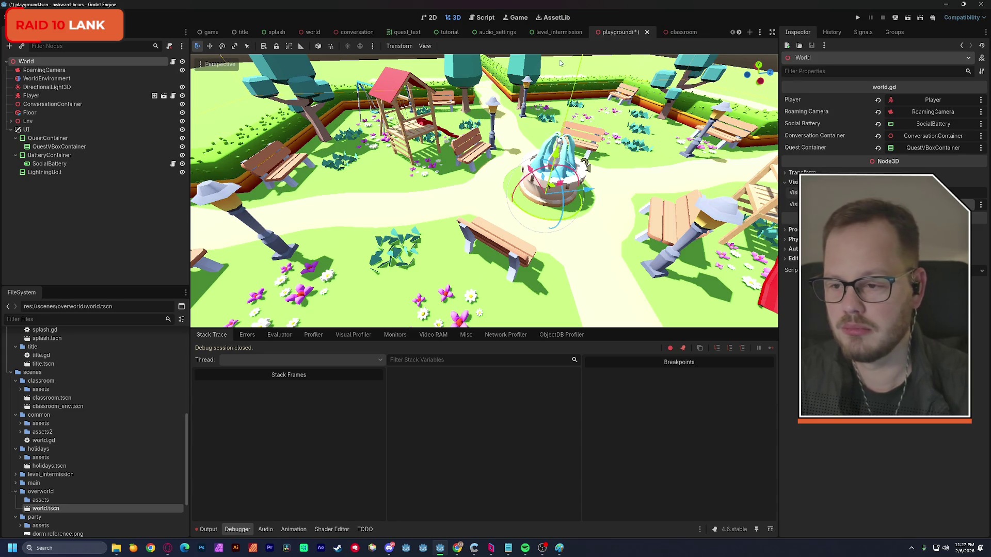
Select Player and ConversationContainer in the playground scene to copy them
{"action": "left_click", "coordinate": [44, 95]}
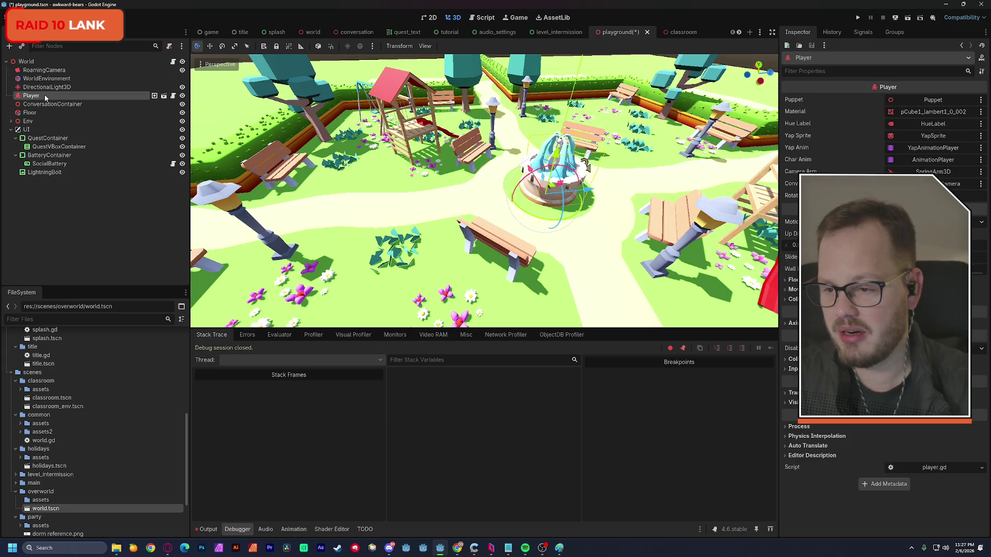
{"action": "left_click", "coordinate": [45, 104], "text": "ctrl"}
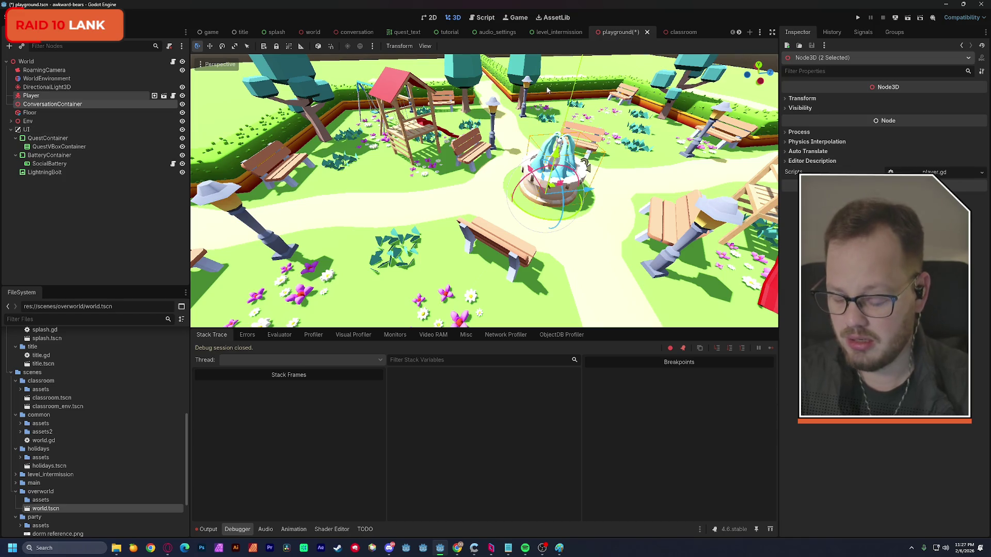
{"action": "left_click", "coordinate": [683, 32]}
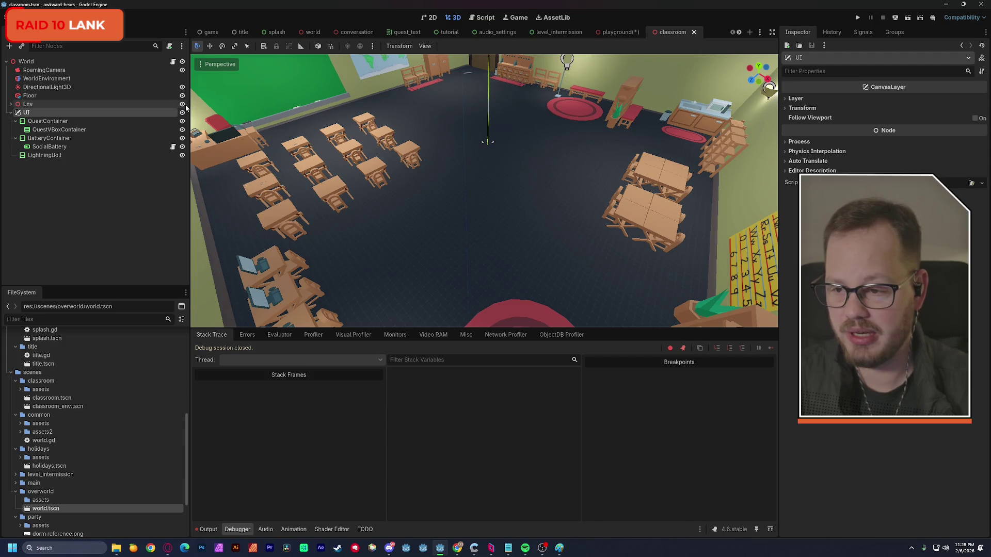
{"action": "left_click", "coordinate": [620, 32]}
{"action": "key", "text": "Escape"}
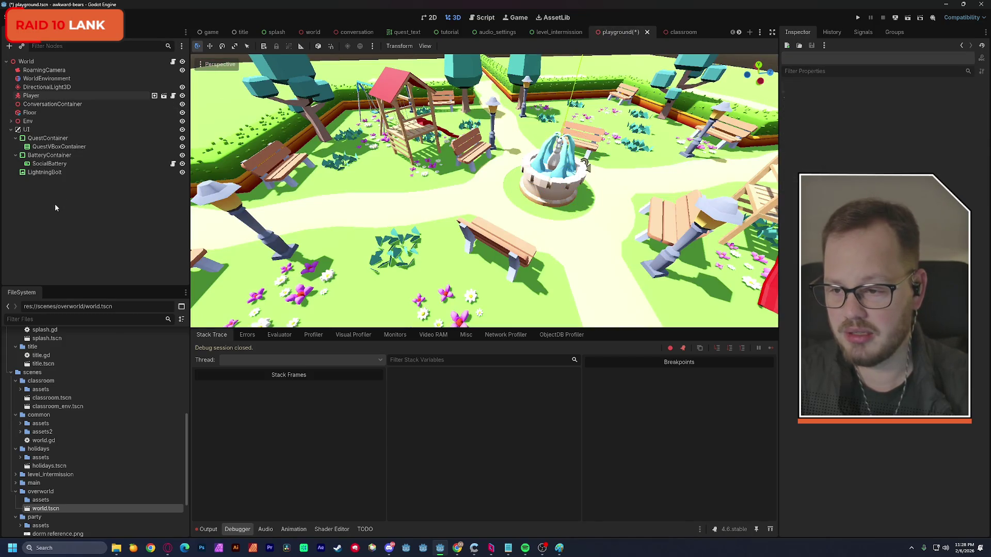
{"action": "left_click", "coordinate": [683, 32]}
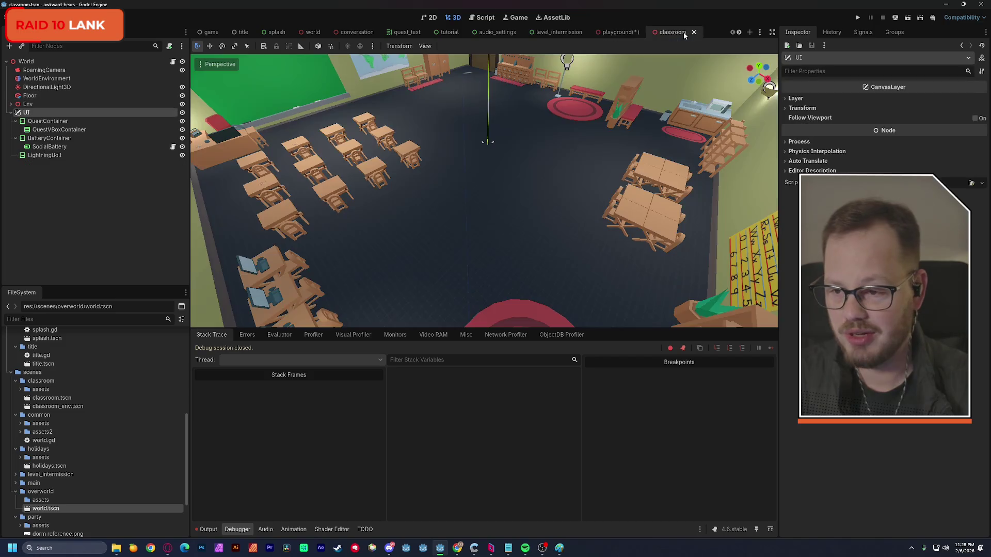
{"action": "left_click", "coordinate": [618, 33]}
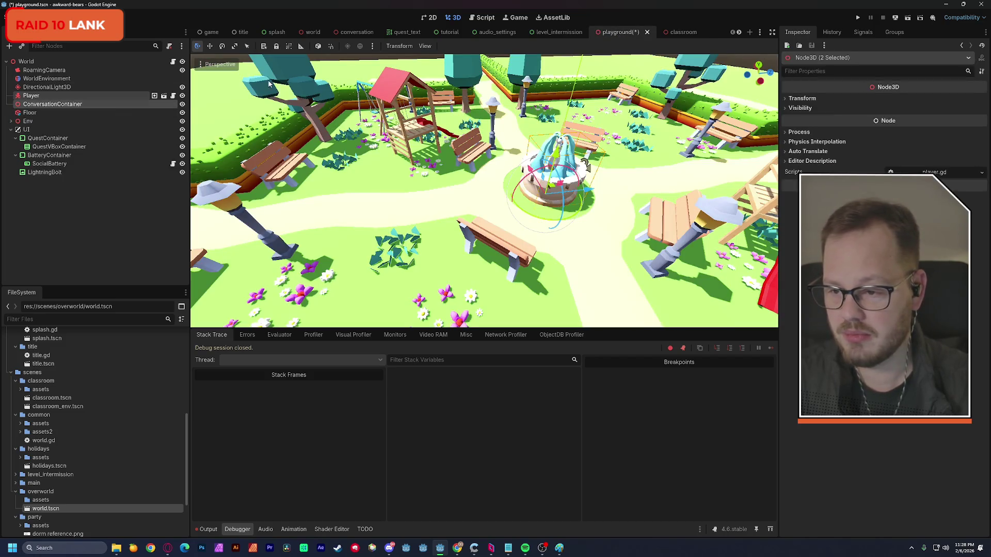
{"action": "left_click", "coordinate": [676, 32]}
Paste Player and ConversationContainer into classroom above Floor and save the scene
{"action": "key", "text": "ctrl+v"}
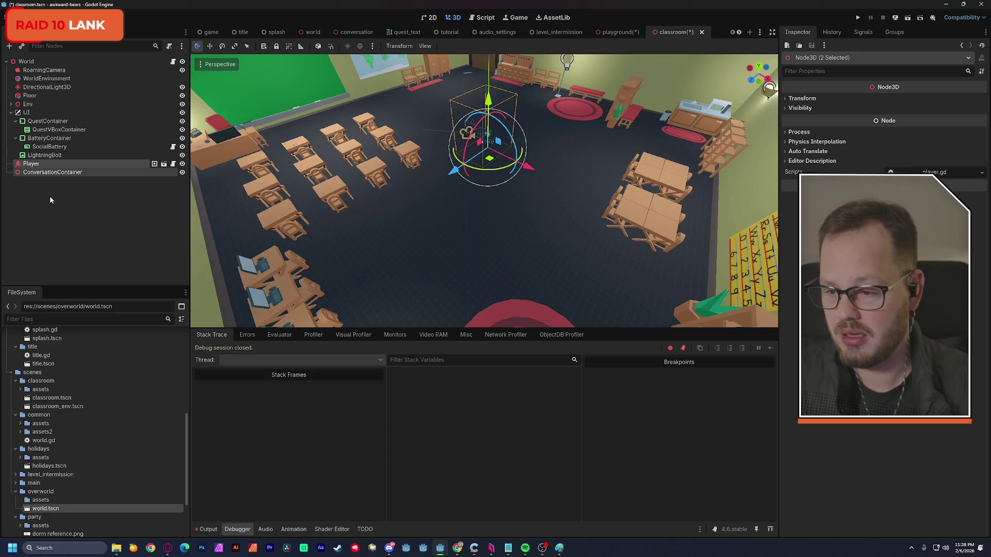
{"action": "left_click", "coordinate": [618, 33]}
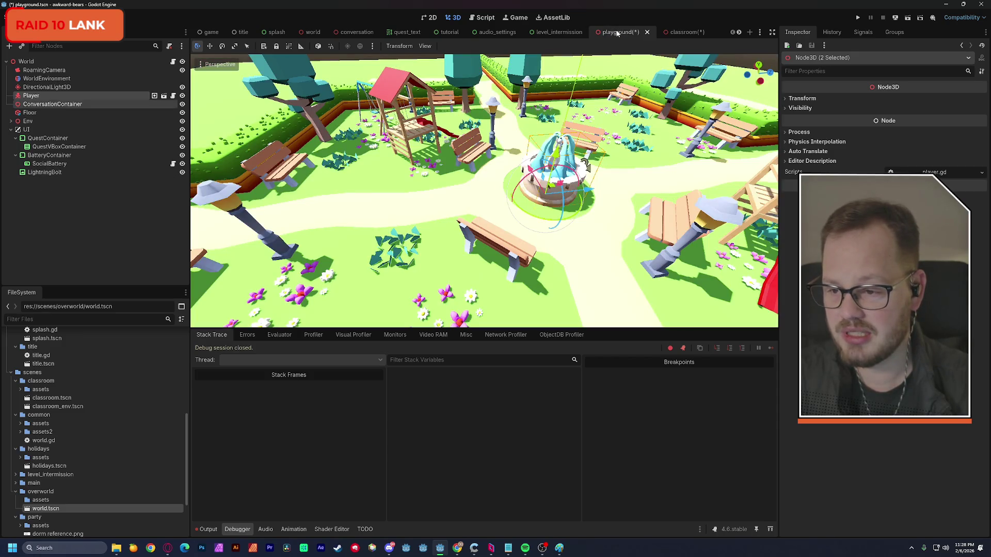
{"action": "left_click", "coordinate": [673, 34]}
{"action": "left_click_drag", "start_coordinate": [31, 164], "coordinate": [49, 95]}
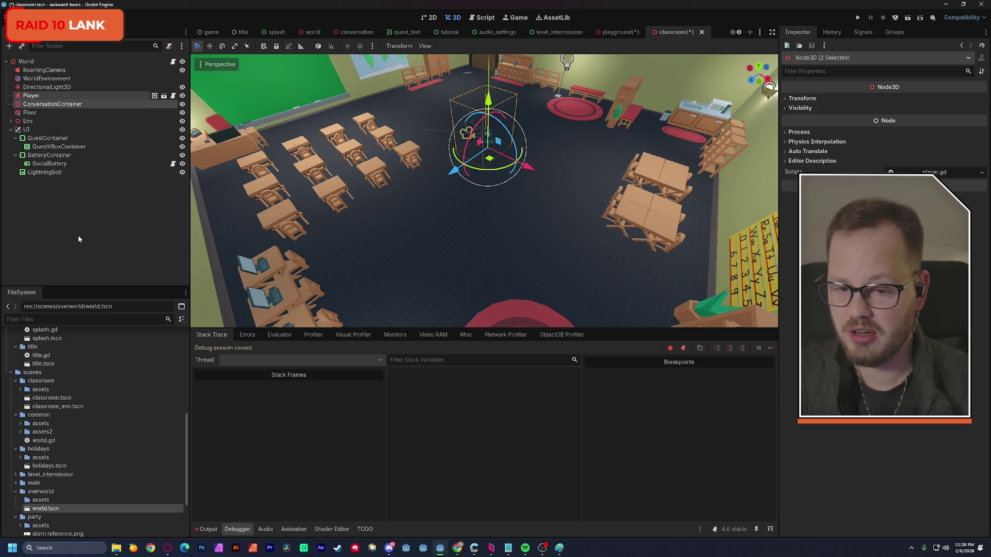
{"action": "key", "text": "ctrl+s"}
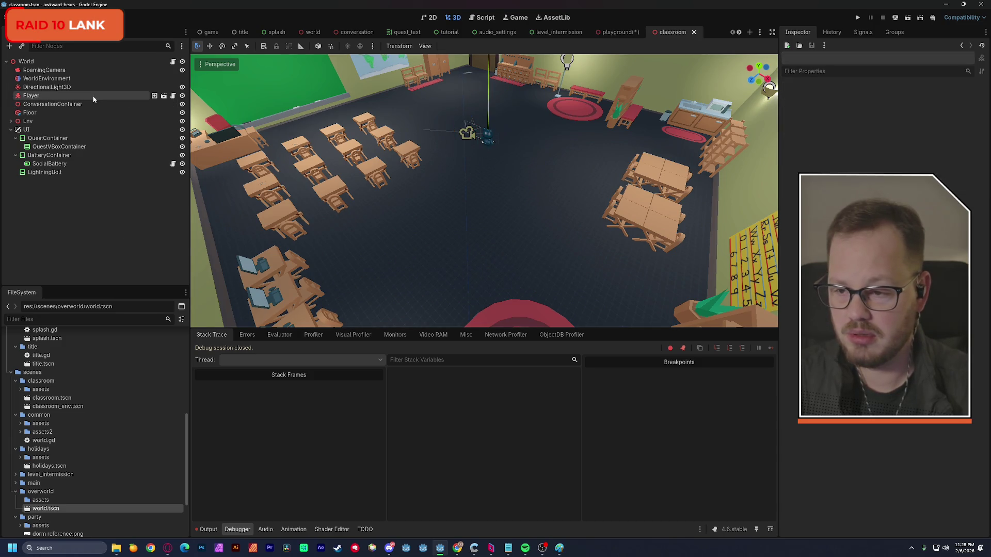
Slide the Player across the classroom floor along X and along Z to about 4.52
{"action": "left_click", "coordinate": [85, 99]}
{"action": "left_click_drag", "start_coordinate": [516, 164], "coordinate": [623, 203]}
{"action": "left_click_drag", "start_coordinate": [533, 209], "coordinate": [463, 280]}
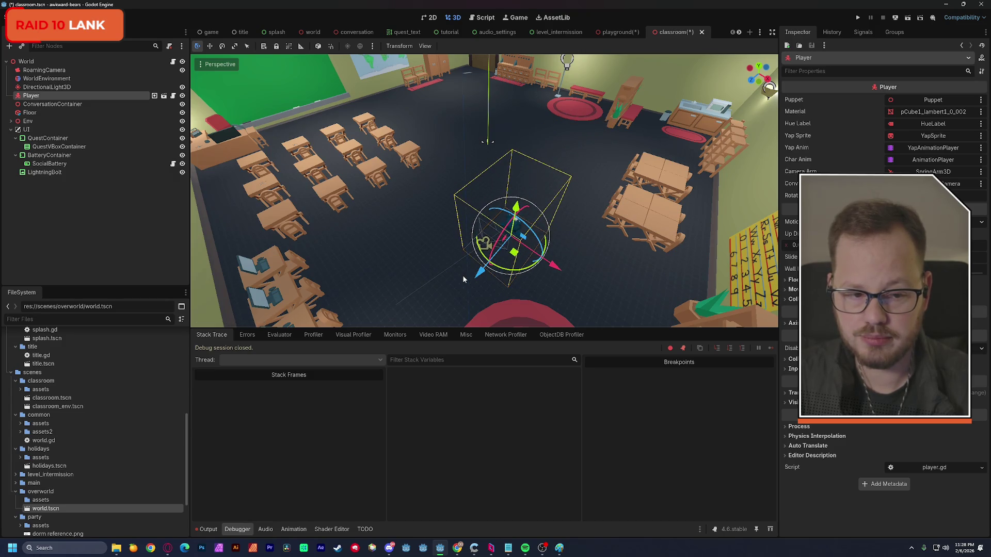
{"action": "left_click", "coordinate": [67, 63]}
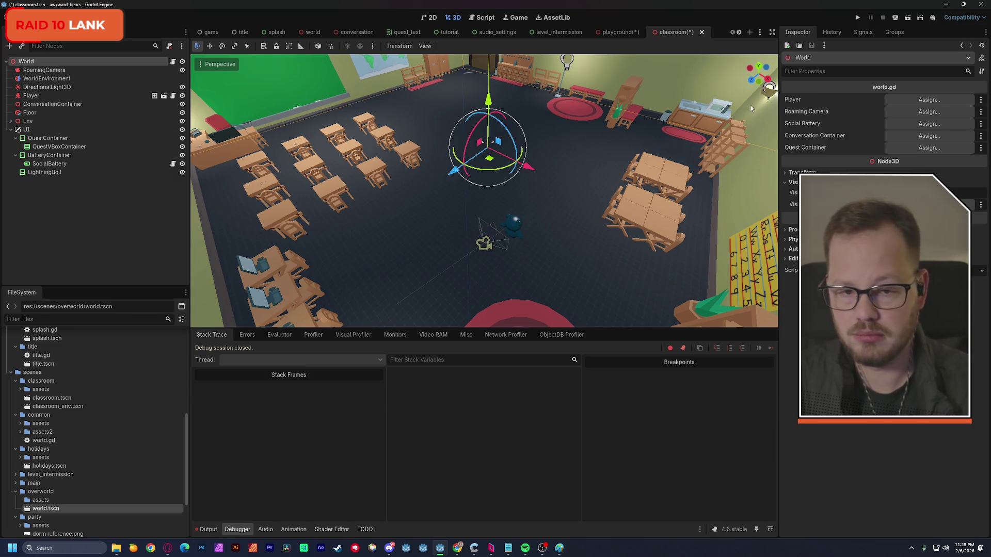
Assign Player, RoamingCamera and SocialBattery to the classroom World's matching slots
{"action": "left_click", "coordinate": [908, 99]}
{"action": "double_click", "coordinate": [472, 190]}
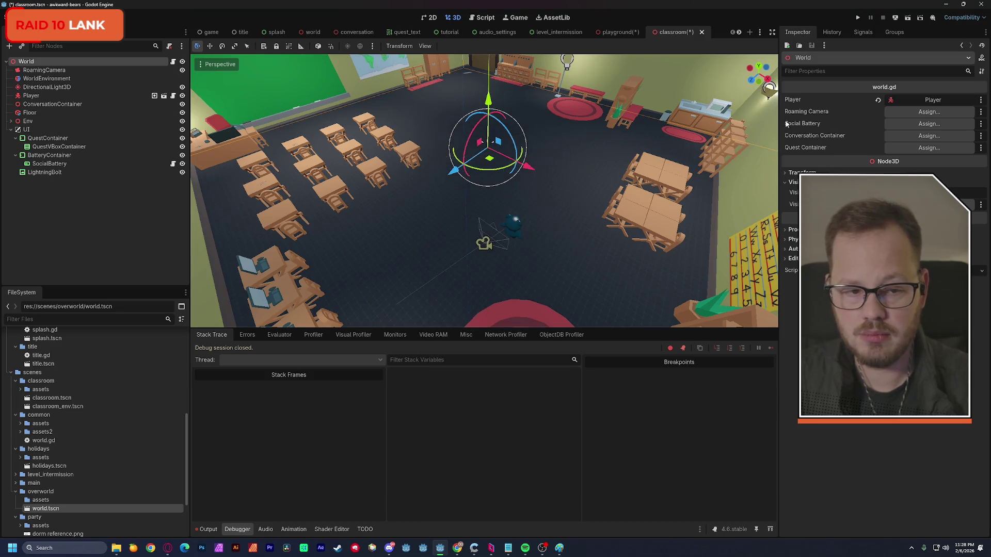
{"action": "left_click", "coordinate": [919, 111]}
{"action": "double_click", "coordinate": [491, 190]}
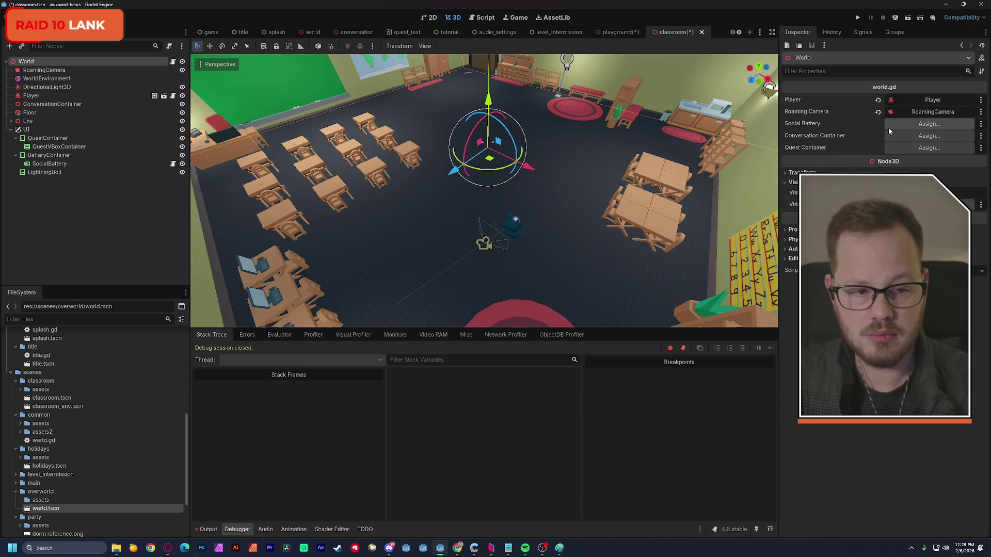
{"action": "left_click", "coordinate": [897, 125]}
{"action": "double_click", "coordinate": [475, 206]}
Assign ConversationContainer and QuestVBoxContainer to World's container slots and save the classroom scene
{"action": "left_click", "coordinate": [900, 137]}
{"action": "double_click", "coordinate": [474, 212]}
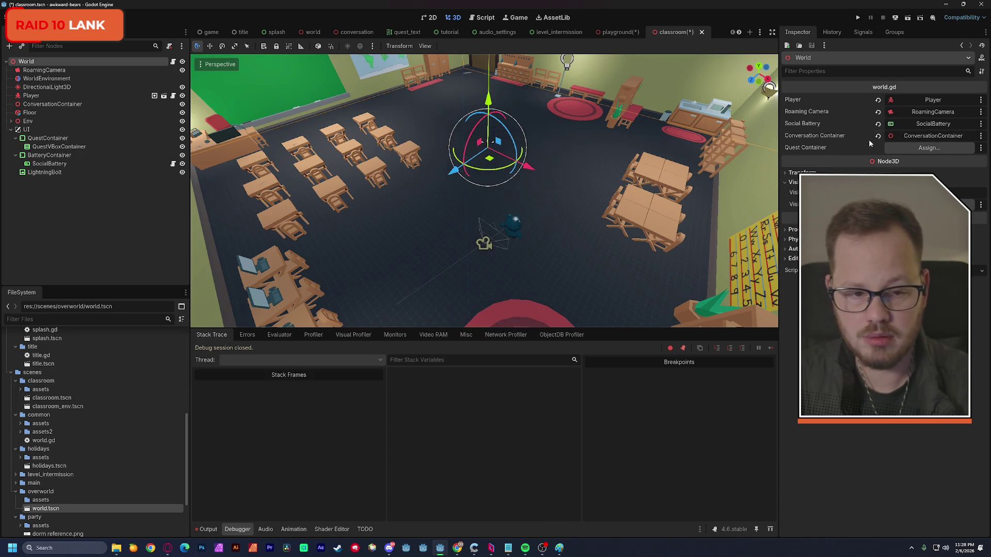
{"action": "left_click", "coordinate": [902, 149]}
{"action": "left_click", "coordinate": [516, 207]}
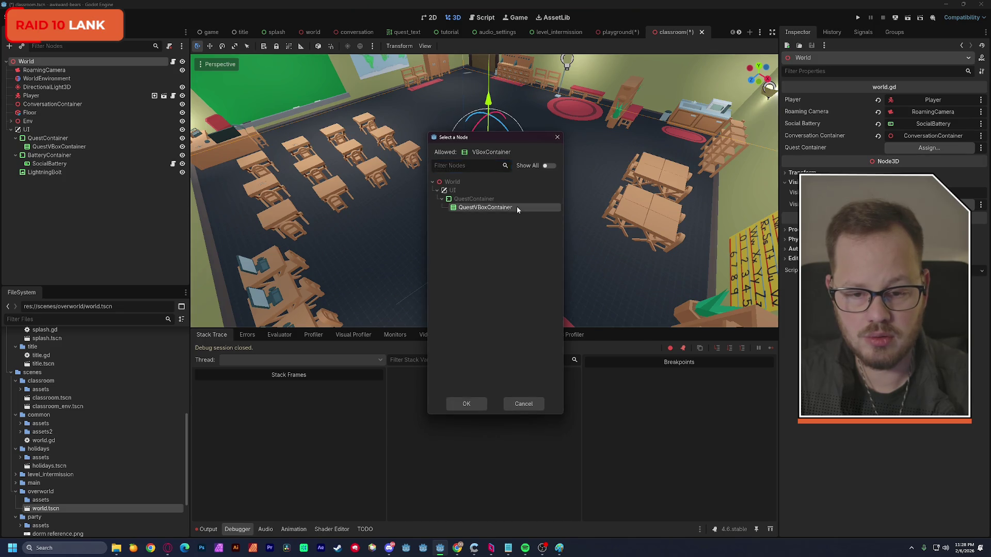
{"action": "double_click", "coordinate": [516, 207]}
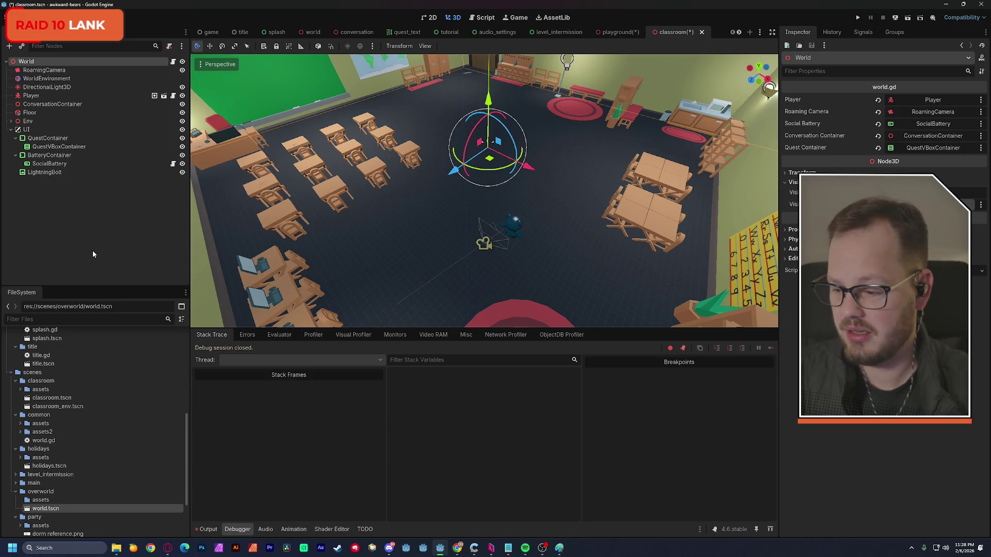
{"action": "key", "text": "ctrl+s"}
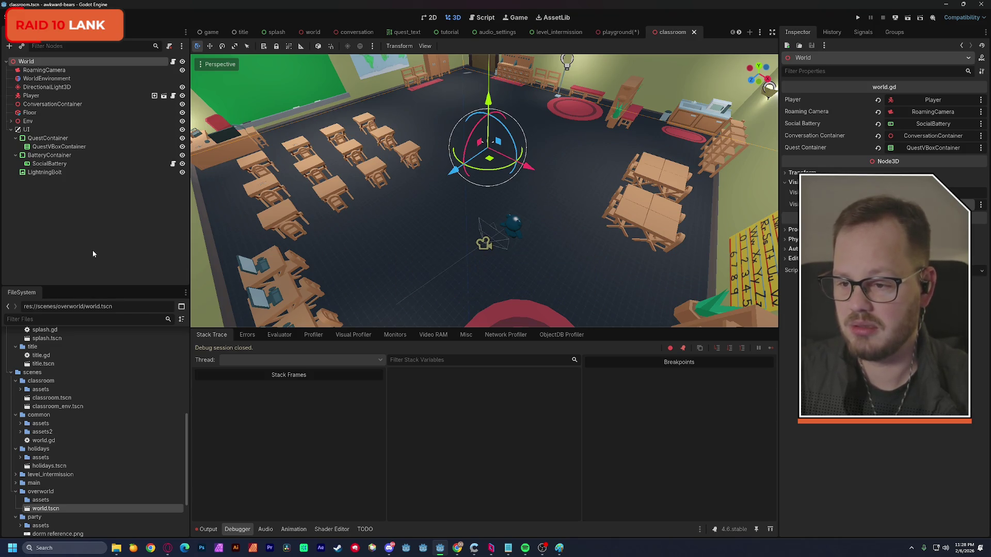
{"action": "left_click", "coordinate": [628, 34]}
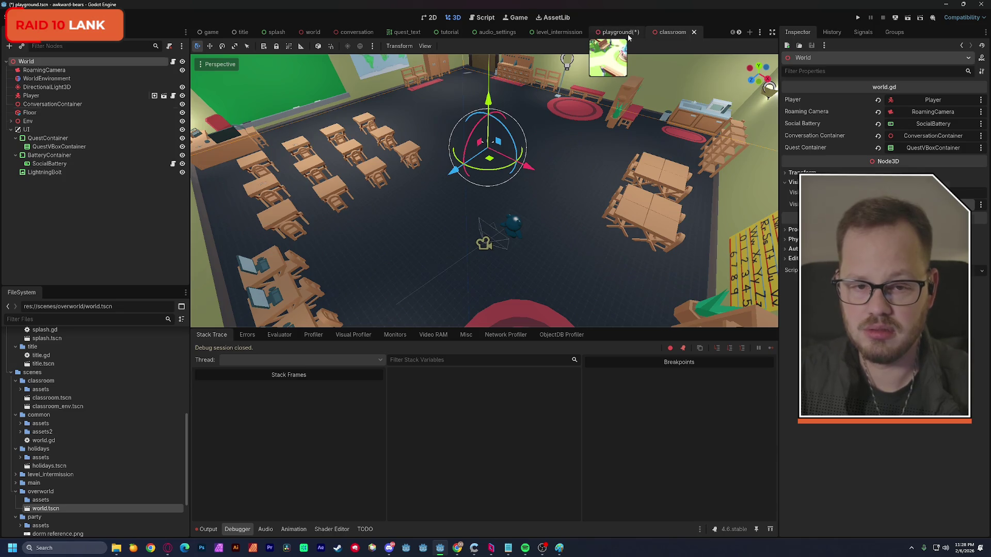
Test-run the playground scene, then stop the game
{"action": "key", "text": "ctrl+s"}
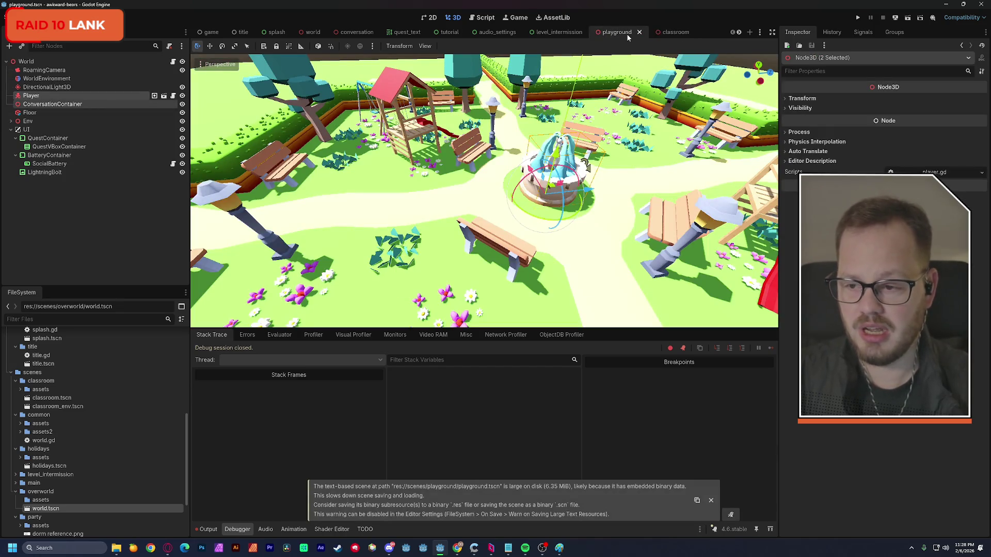
{"action": "left_click", "coordinate": [907, 19]}
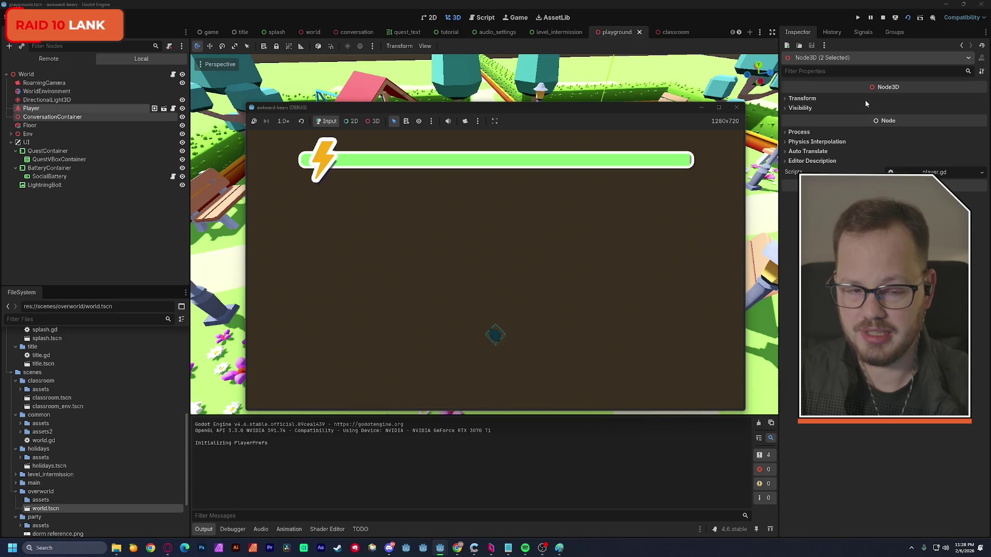
{"action": "left_click", "coordinate": [737, 107]}
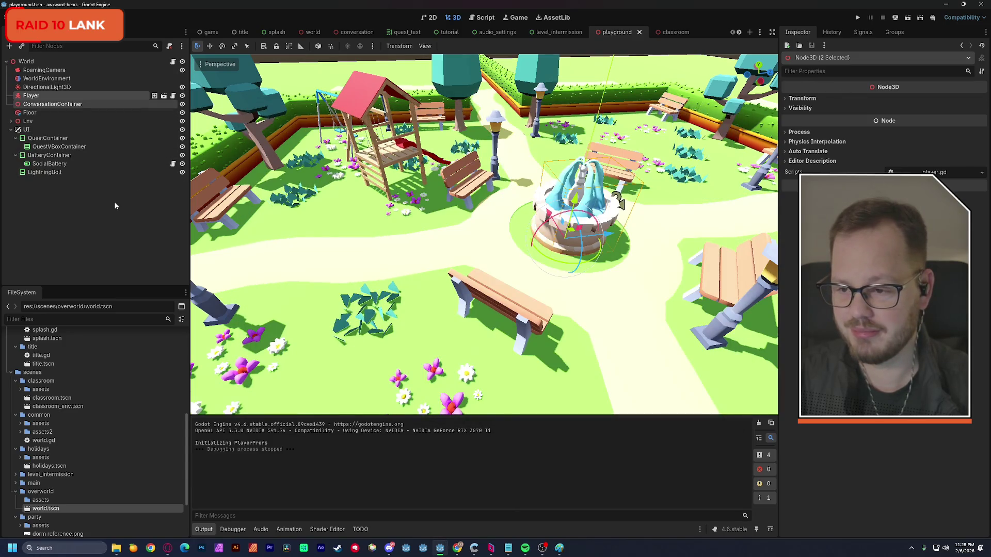
Move the Player off the fountain onto the grass to its right, lowering it slightly
{"action": "left_click", "coordinate": [45, 87]}
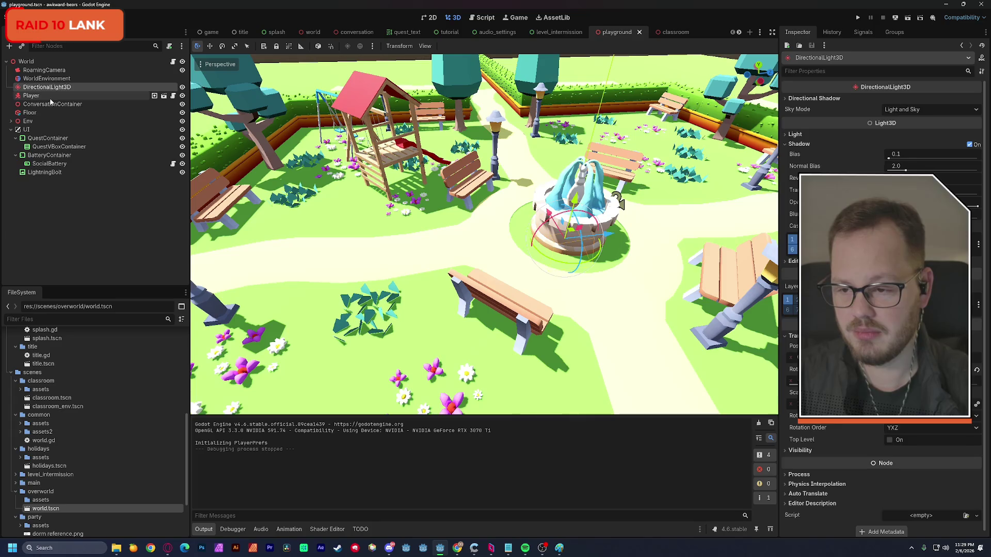
{"action": "left_click", "coordinate": [31, 95]}
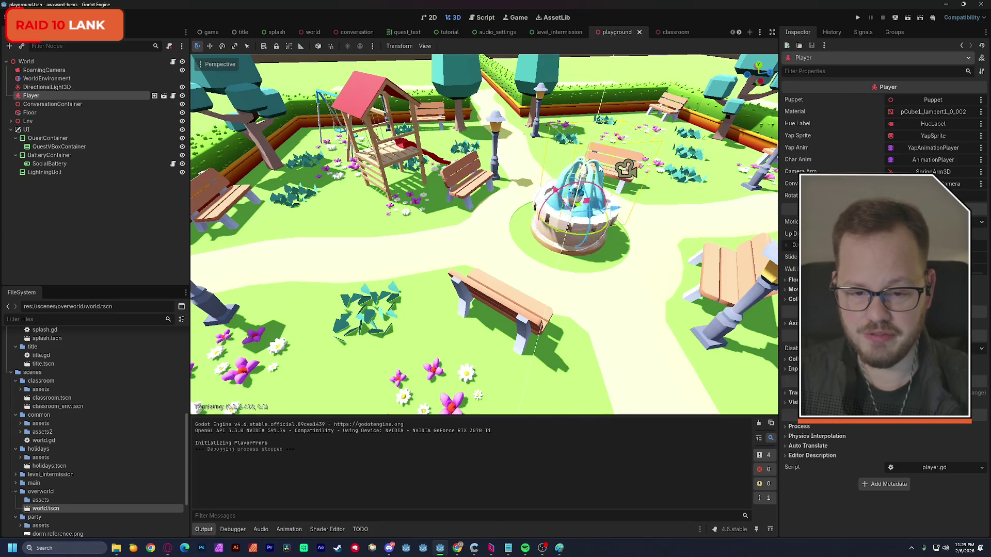
{"action": "left_click_drag", "start_coordinate": [572, 205], "coordinate": [701, 209]}
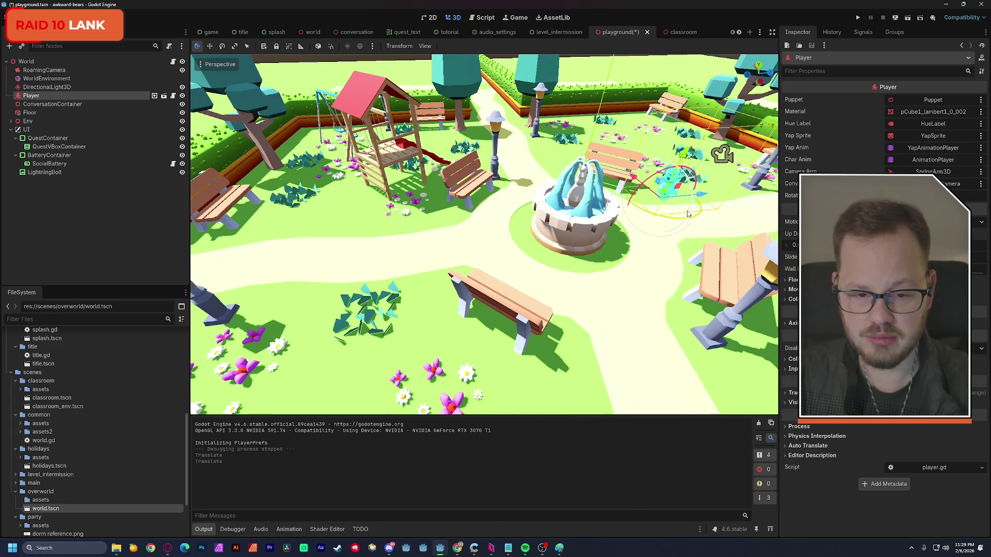
{"action": "left_click_drag", "start_coordinate": [671, 179], "coordinate": [666, 204]}
{"action": "scroll", "coordinate": [712, 172], "scroll_direction": "up", "scroll_amount": 5}
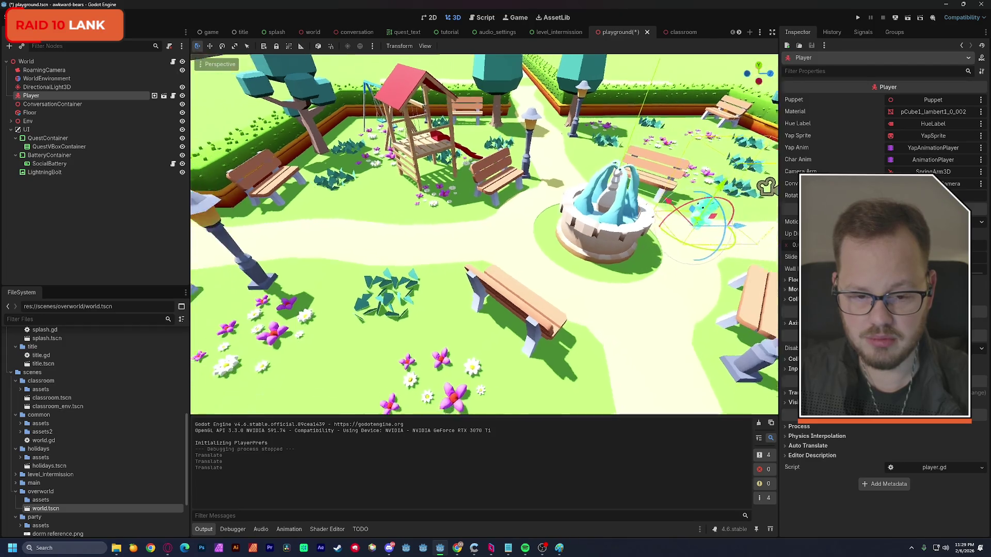
{"action": "mouse_move", "coordinate": [770, 193]}
{"action": "left_mouse_down"}
{"action": "mouse_move", "coordinate": [686, 403]}
{"action": "mouse_move", "coordinate": [500, 317]}
{"action": "mouse_move", "coordinate": [391, 313]}
{"action": "left_mouse_up"}
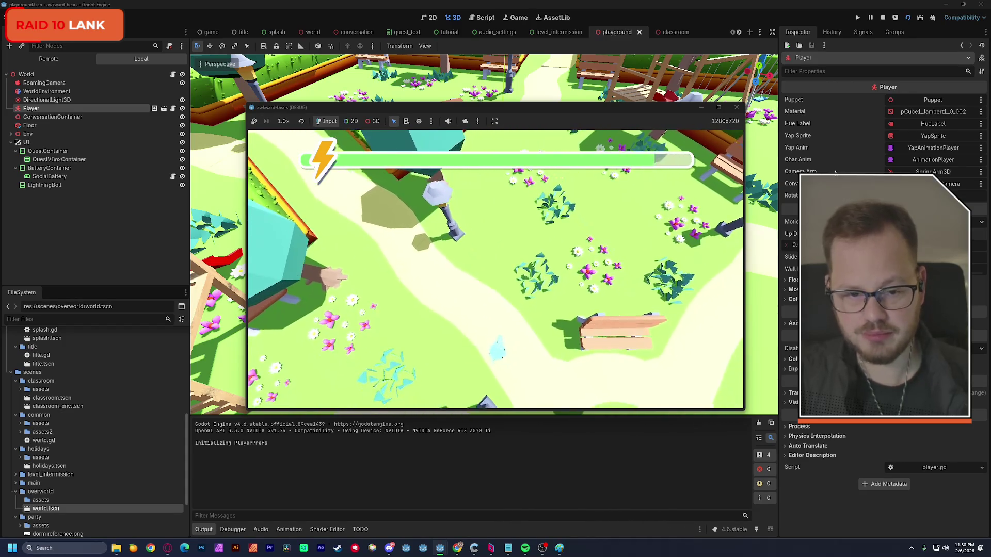
Stop the test run and orbit the view to frame the Player beside the fountain
{"action": "left_click", "coordinate": [736, 107]}
{"action": "left_click_drag", "start_coordinate": [736, 107], "coordinate": [615, 114]}
{"action": "mouse_move", "coordinate": [521, 258]}
{"action": "left_mouse_down"}
{"action": "mouse_move", "coordinate": [439, 288]}
{"action": "mouse_move", "coordinate": [276, 310]}
{"action": "left_mouse_up"}
{"action": "key", "text": "f"}
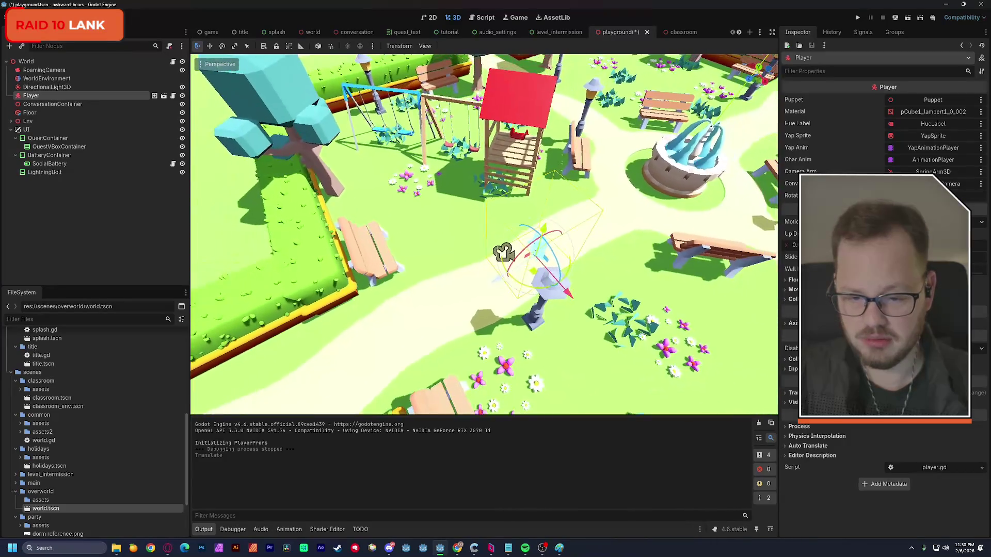
Shift the Player left along the path, save, and test-run the playground scene
{"action": "left_click_drag", "start_coordinate": [494, 282], "coordinate": [388, 308]}
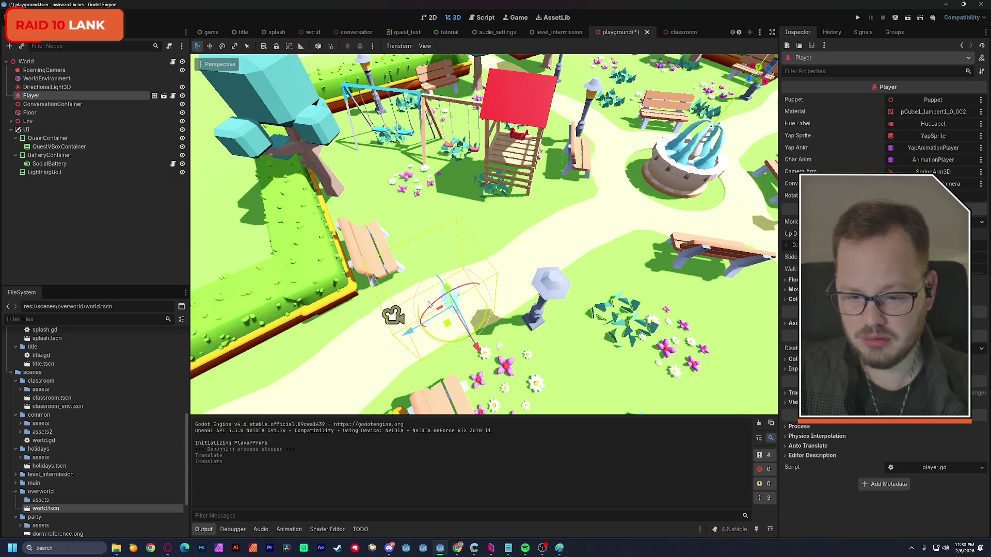
{"action": "key", "text": "ctrl+s"}
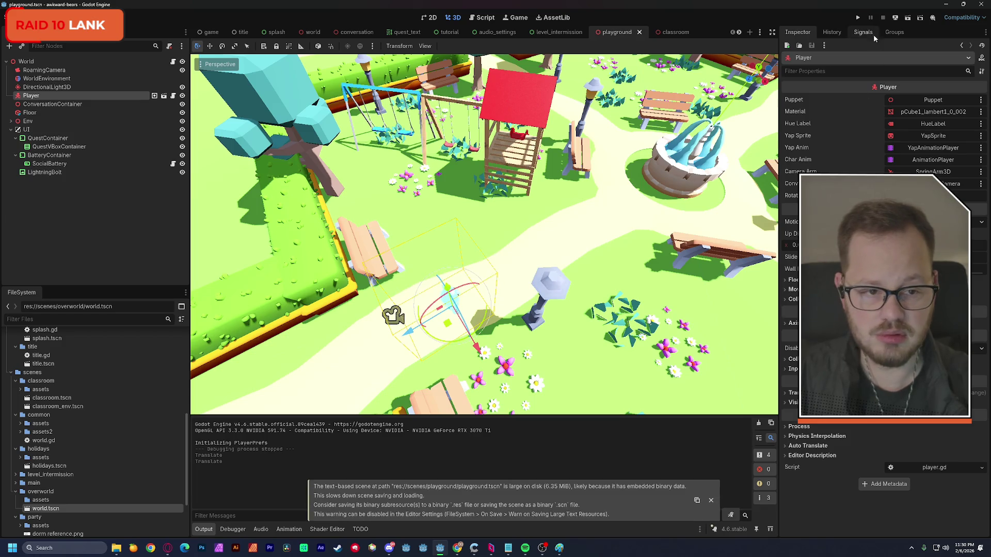
{"action": "left_click", "coordinate": [904, 21]}
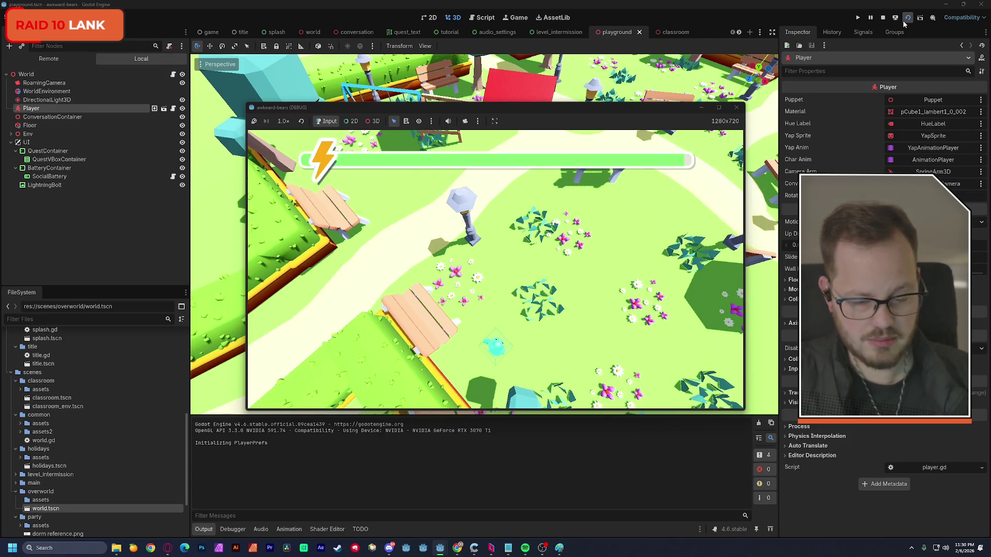
{"action": "left_click", "coordinate": [737, 108]}
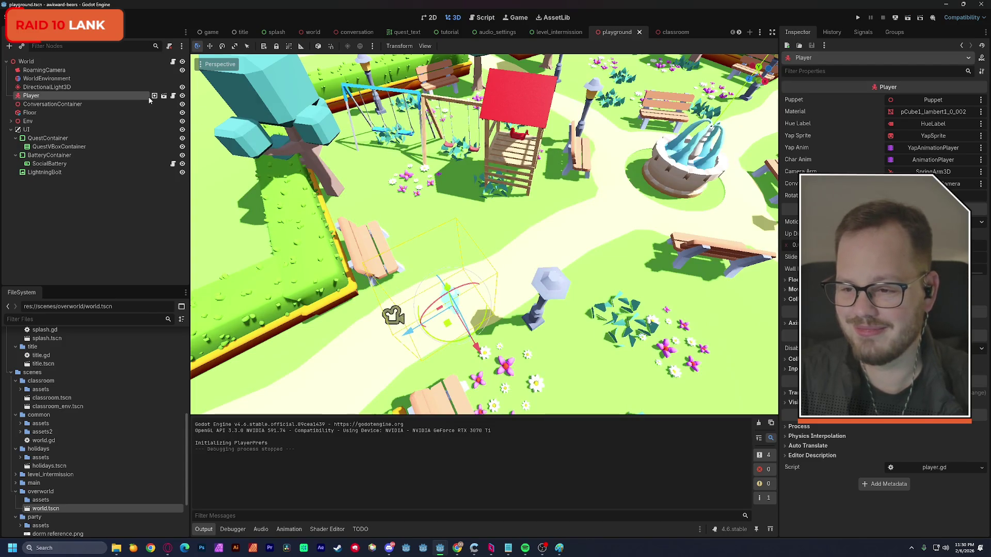
{"action": "left_click", "coordinate": [678, 37]}
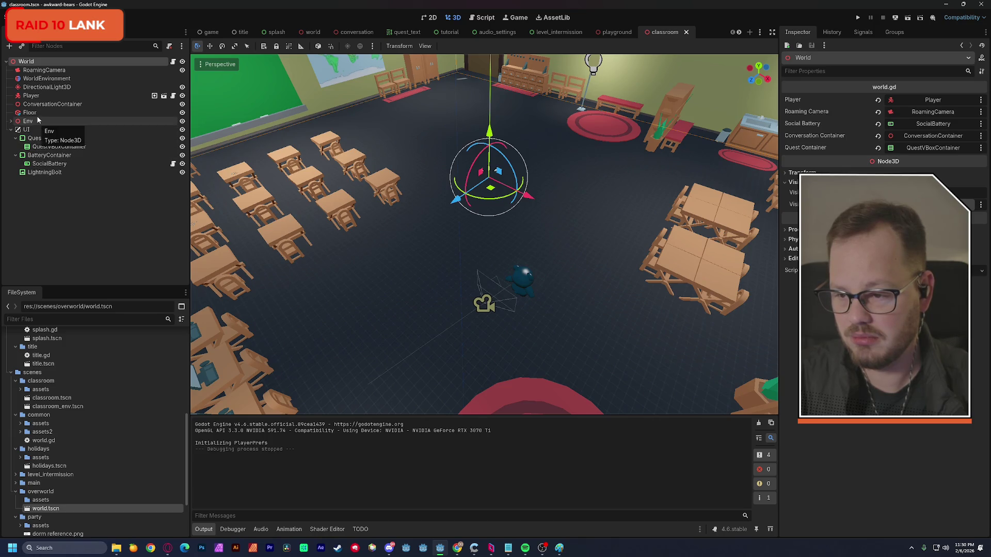
Move the classroom Player onto the red rug, lowering it onto the floor
{"action": "double_click", "coordinate": [31, 95]}
{"action": "left_click_drag", "start_coordinate": [343, 165], "coordinate": [384, 258]}
{"action": "left_click_drag", "start_coordinate": [515, 306], "coordinate": [613, 306]}
{"action": "mouse_move", "coordinate": [570, 257]}
{"action": "left_mouse_down"}
{"action": "mouse_move", "coordinate": [552, 237]}
{"action": "mouse_move", "coordinate": [551, 203]}
{"action": "mouse_move", "coordinate": [565, 196]}
{"action": "mouse_move", "coordinate": [449, 198]}
{"action": "left_mouse_up"}
{"action": "scroll", "coordinate": [565, 195], "scroll_direction": "up", "scroll_amount": 5}
{"action": "left_click_drag", "start_coordinate": [518, 216], "coordinate": [518, 221]}
Run the classroom scene with F6 and walk the bear left and up
{"action": "key", "text": "F6"}
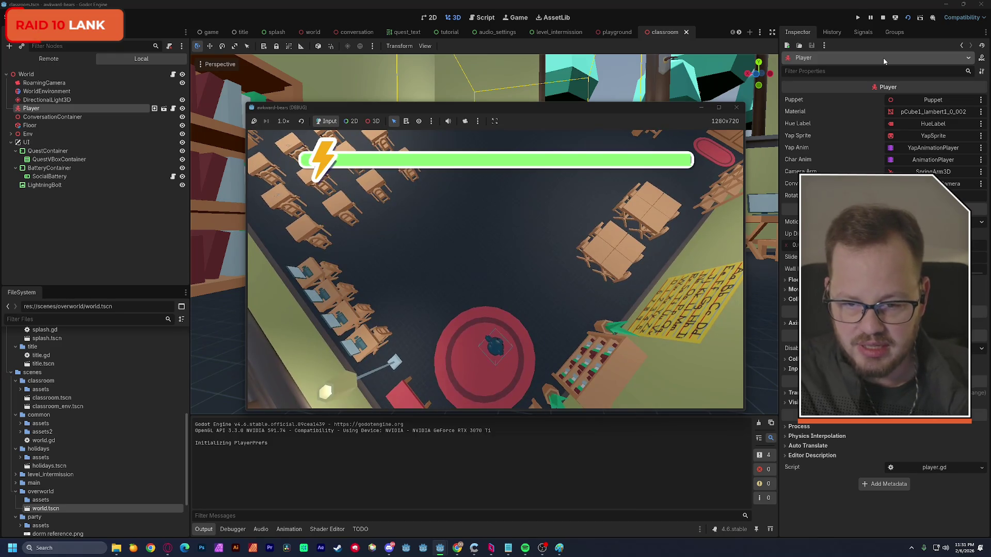
{"action": "key", "text": "a"}
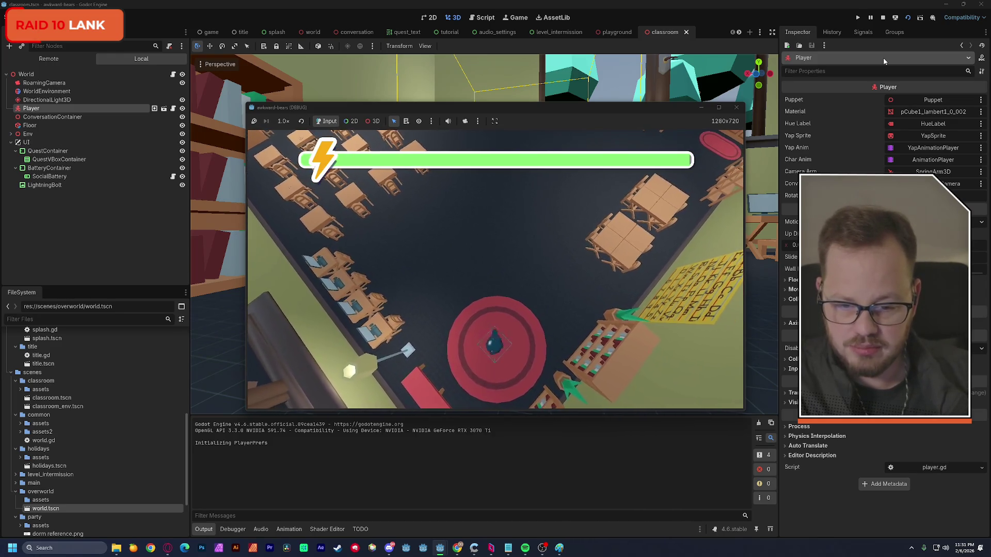
{"action": "key", "text": "w"}
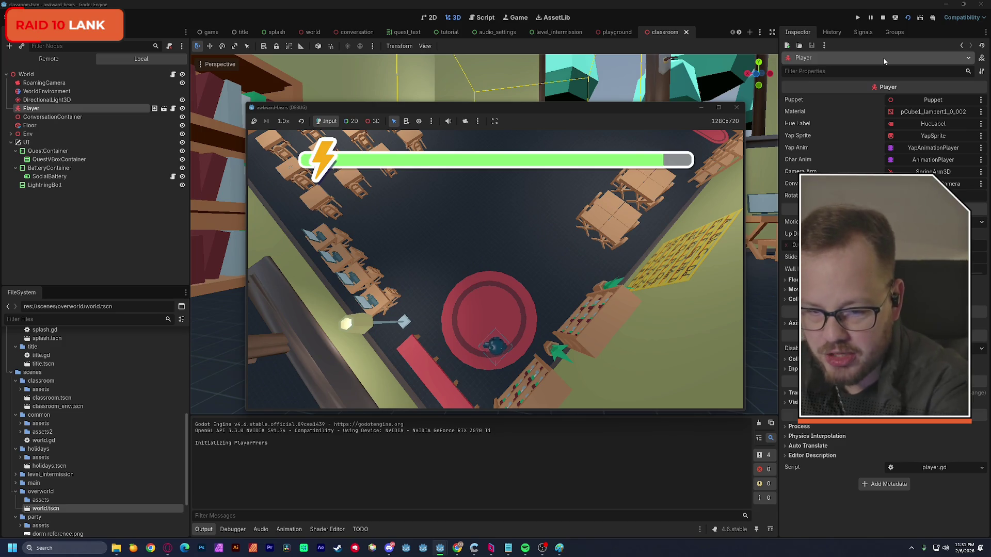
Close the game, select the Floor box and shrink its depth to about 61.6
{"action": "left_click", "coordinate": [737, 108]}
{"action": "mouse_move", "coordinate": [589, 228]}
{"action": "left_mouse_down"}
{"action": "mouse_move", "coordinate": [772, 309]}
{"action": "mouse_move", "coordinate": [591, 232]}
{"action": "mouse_move", "coordinate": [688, 243]}
{"action": "left_mouse_up"}
{"action": "left_click", "coordinate": [571, 260]}
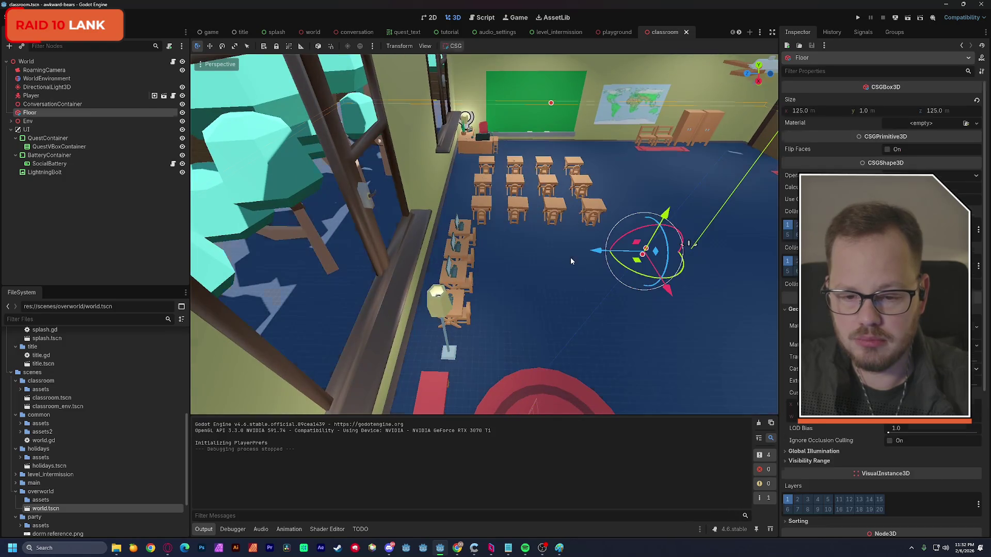
{"action": "left_click_drag", "start_coordinate": [571, 256], "coordinate": [515, 249]}
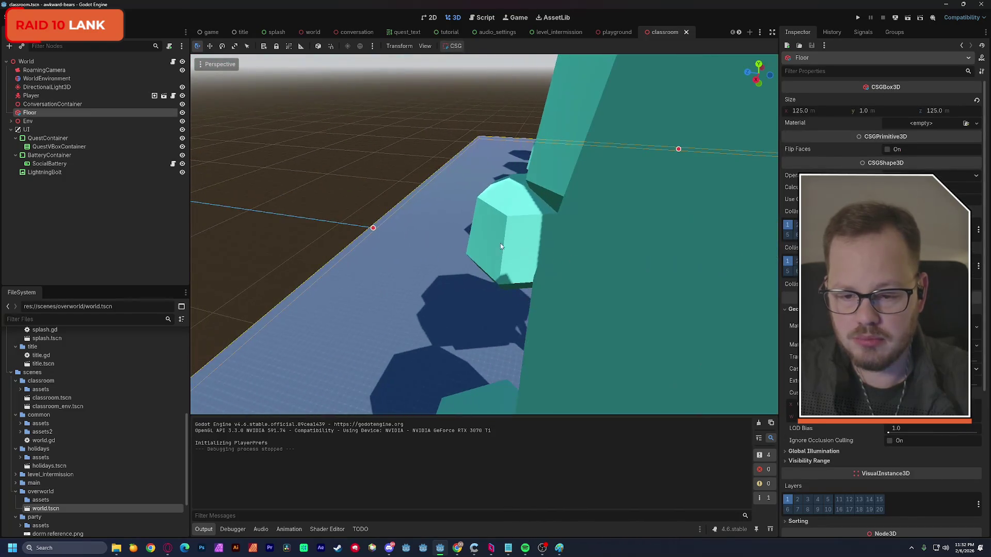
{"action": "mouse_move", "coordinate": [373, 227]}
{"action": "left_mouse_down"}
{"action": "mouse_move", "coordinate": [592, 258]}
{"action": "mouse_move", "coordinate": [502, 235]}
{"action": "mouse_move", "coordinate": [541, 237]}
{"action": "left_mouse_up"}
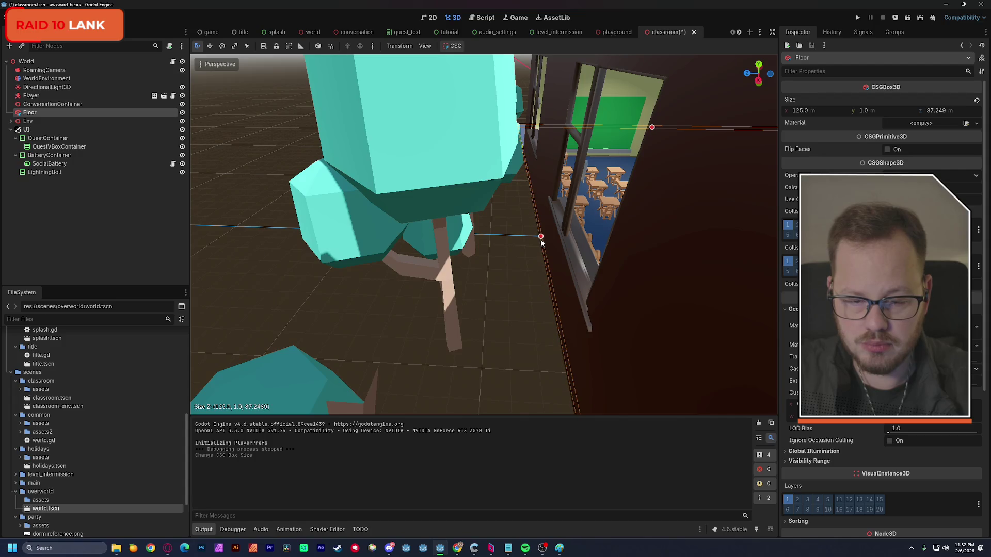
{"action": "key", "text": "w"}
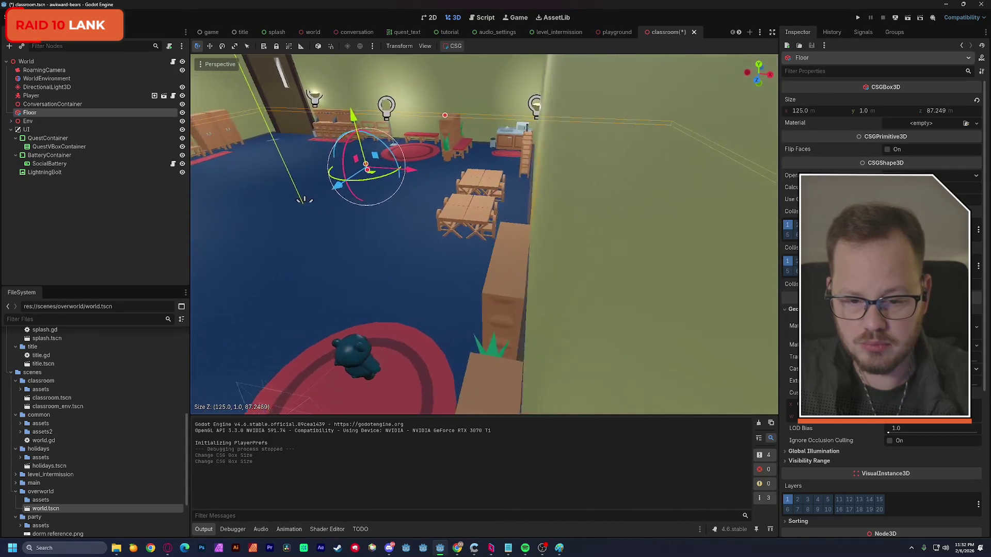
{"action": "left_click_drag", "start_coordinate": [707, 176], "coordinate": [460, 192]}
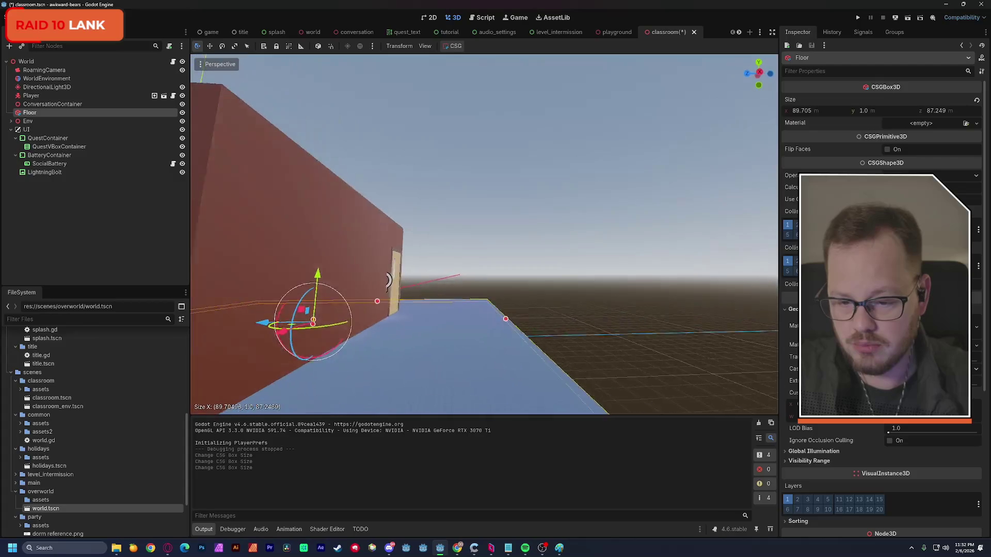
{"action": "left_click_drag", "start_coordinate": [521, 275], "coordinate": [395, 246]}
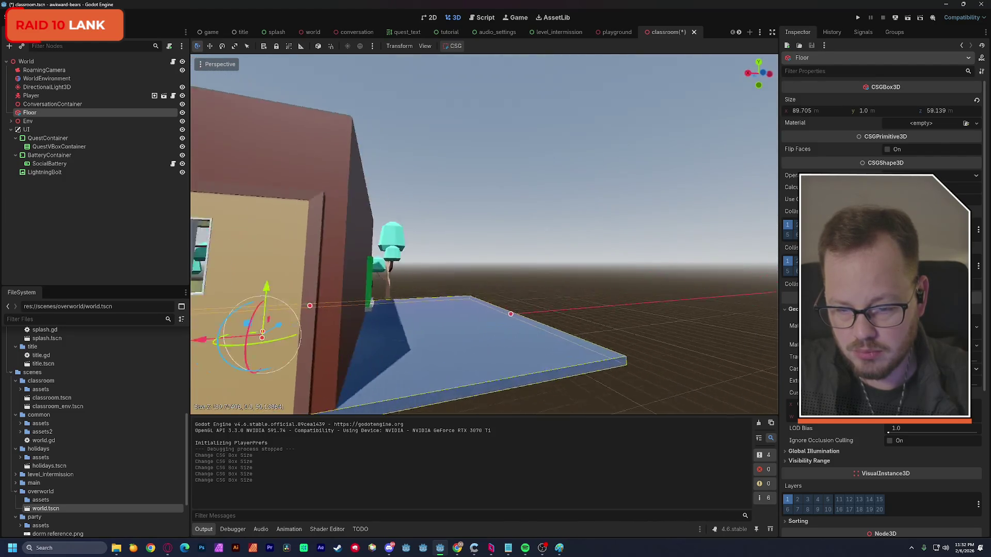
Trim the Floor box's width to 59.469 so it fits the classroom walls
{"action": "key", "text": "d"}
{"action": "left_click_drag", "start_coordinate": [523, 330], "coordinate": [334, 331]}
{"action": "key", "text": "d"}
{"action": "left_click_drag", "start_coordinate": [488, 252], "coordinate": [474, 253]}
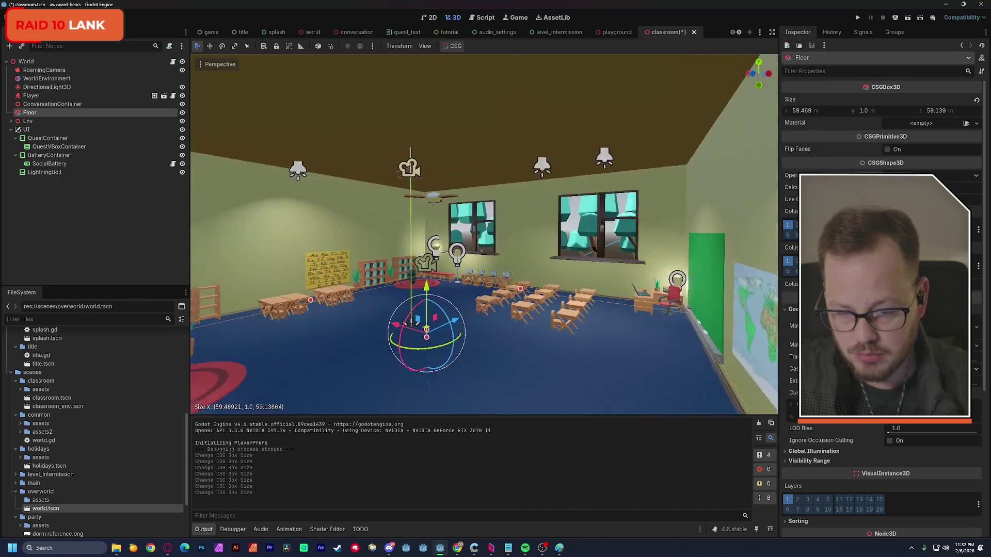
{"action": "key", "text": "a"}
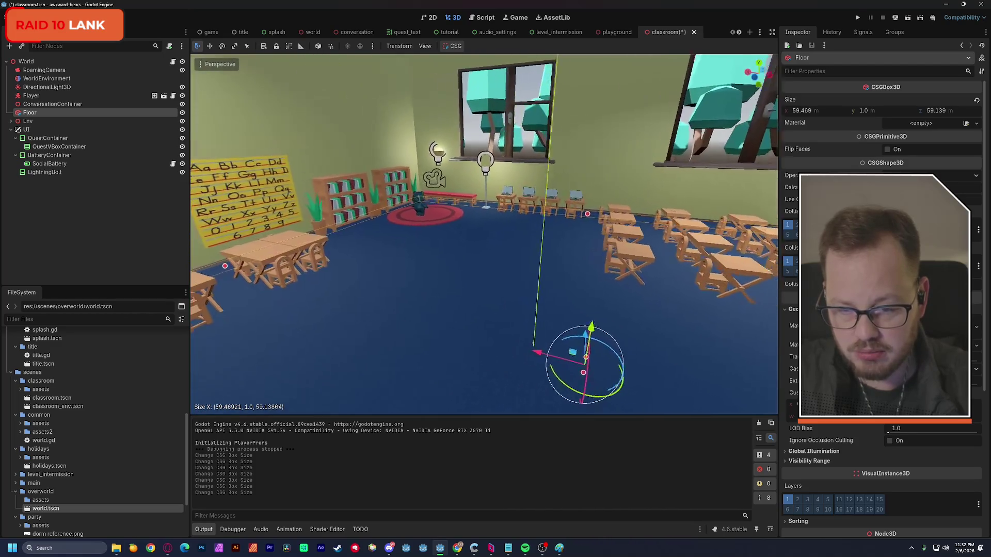
{"action": "key", "text": "s"}
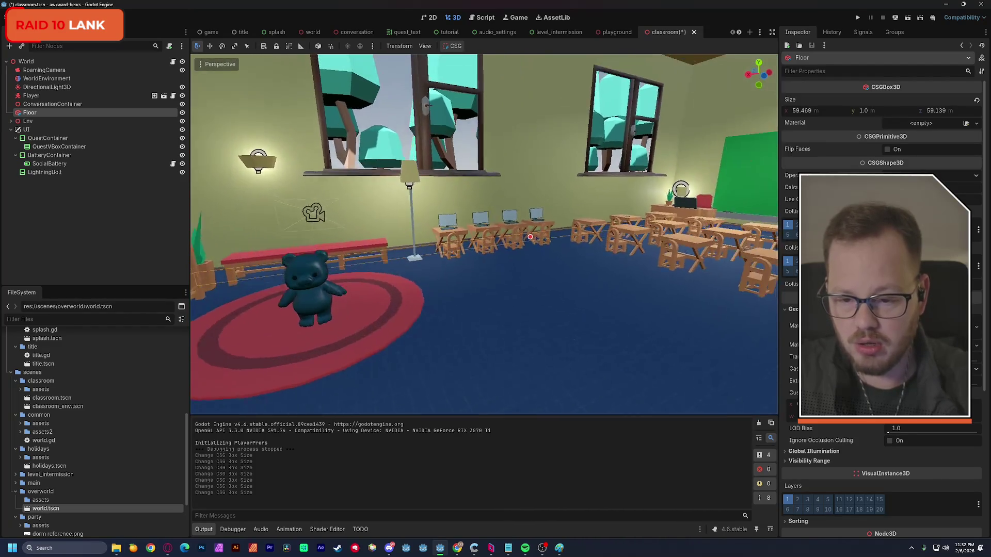
{"action": "key", "text": "a"}
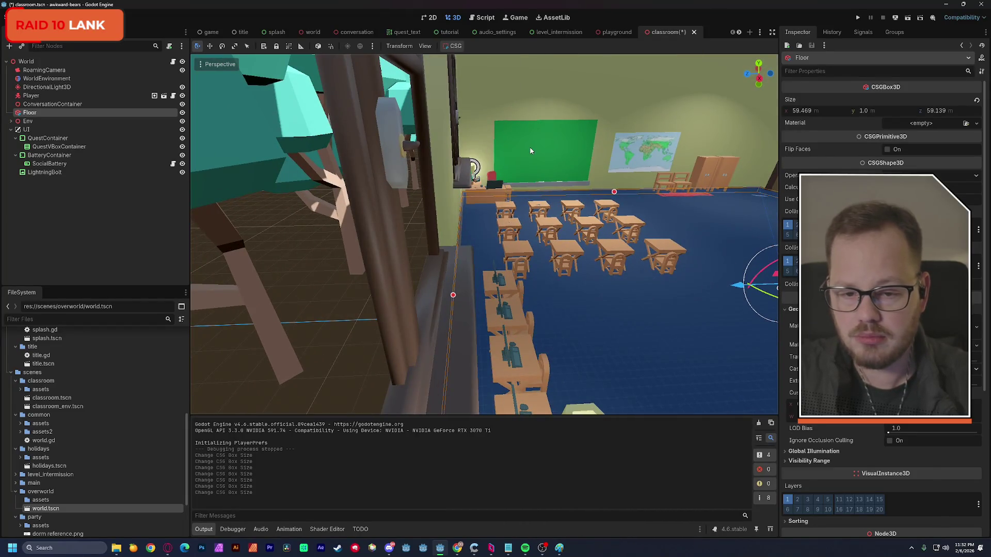
Duplicate the green chalkboard as GreenBoard2, delete its four child meshes, and place it under Env
{"action": "left_click", "coordinate": [531, 150]}
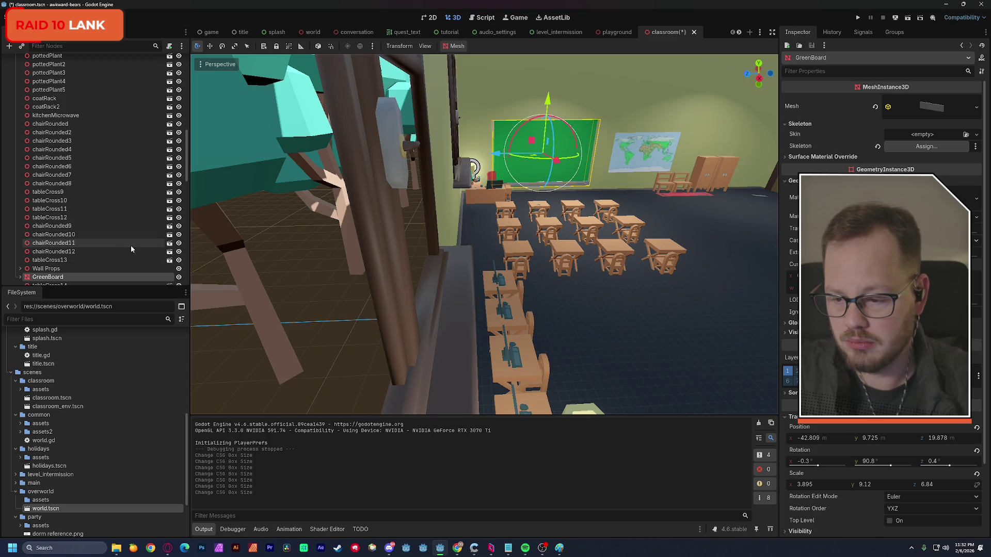
{"action": "scroll", "coordinate": [116, 250], "scroll_direction": "down", "scroll_amount": 3}
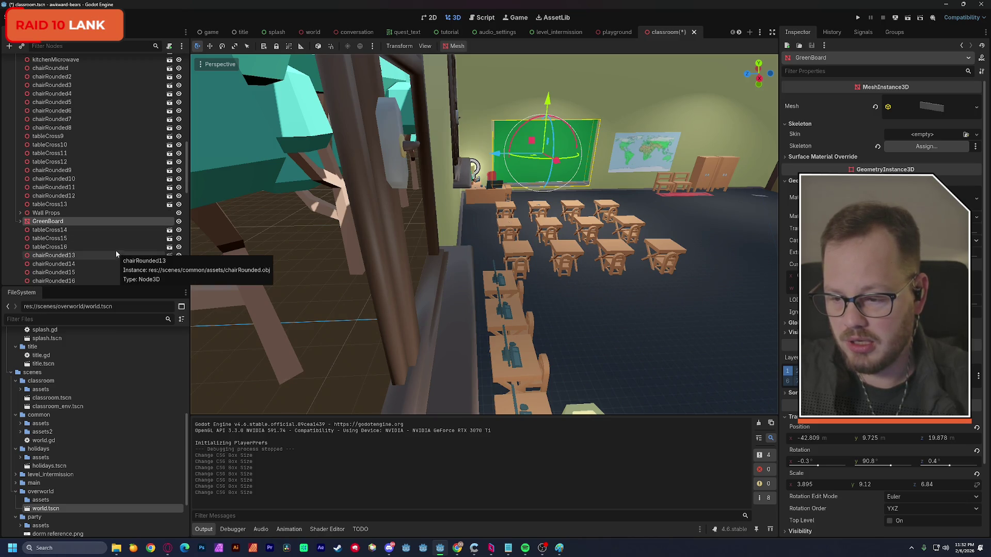
{"action": "key", "text": "ctrl+d"}
{"action": "left_click", "coordinate": [50, 239]}
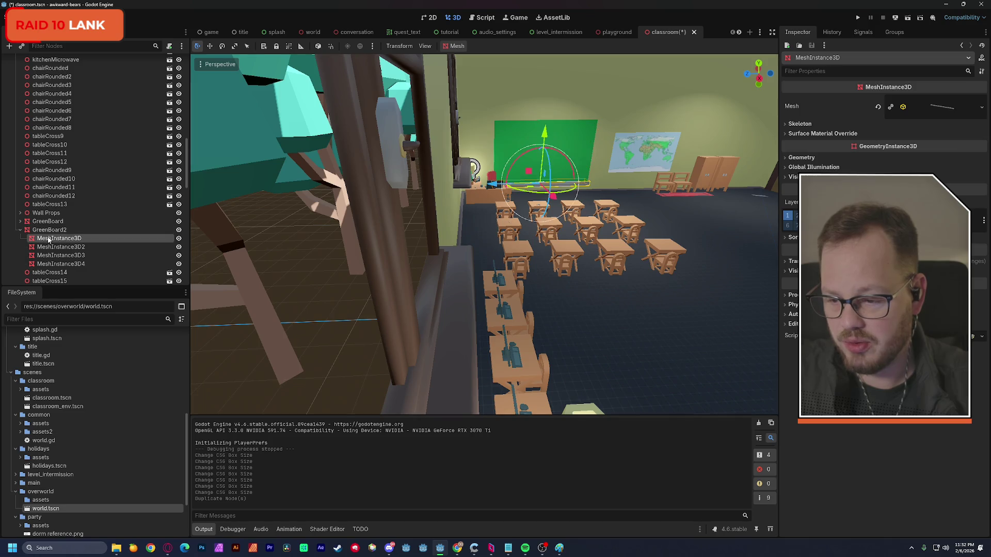
{"action": "left_click", "coordinate": [51, 264], "text": "shift"}
{"action": "key", "text": "Delete"}
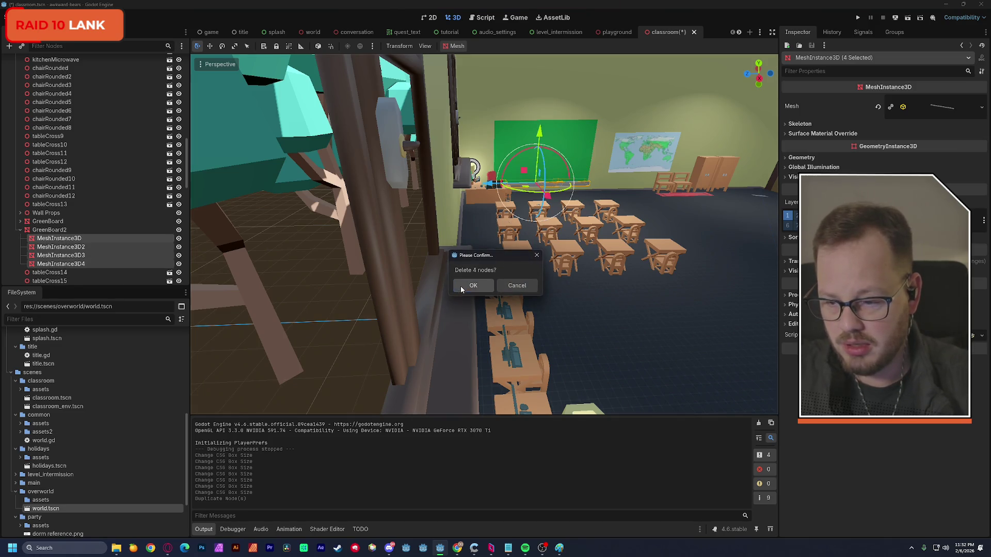
{"action": "left_click", "coordinate": [461, 286]}
{"action": "mouse_move", "coordinate": [56, 233]}
{"action": "left_mouse_down"}
{"action": "mouse_move", "coordinate": [95, 100]}
{"action": "mouse_move", "coordinate": [98, 55]}
{"action": "mouse_move", "coordinate": [83, 72]}
{"action": "mouse_move", "coordinate": [75, 127]}
{"action": "left_mouse_up"}
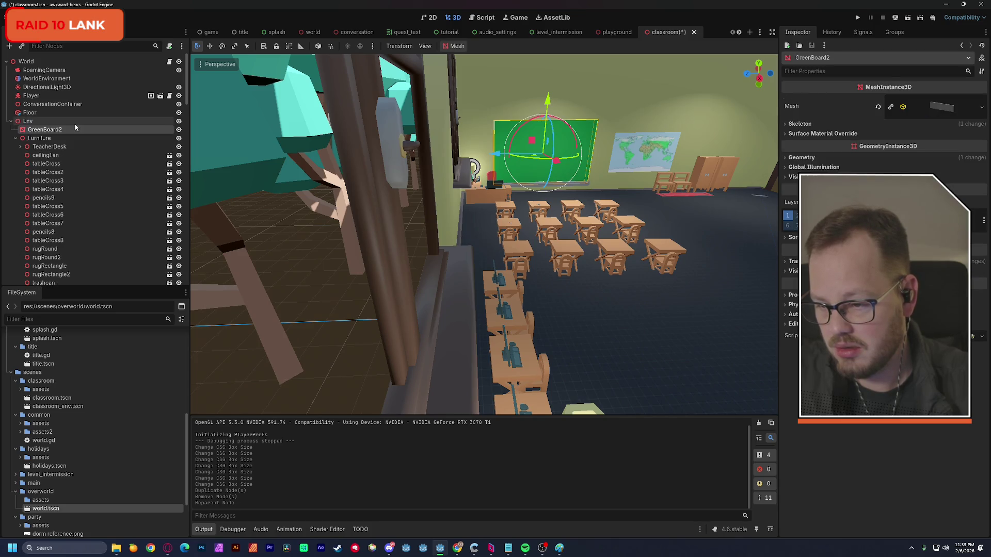
Put GreenBoard2 in the Outside Trees group and move it beyond the window among the trees
{"action": "left_click", "coordinate": [15, 138]}
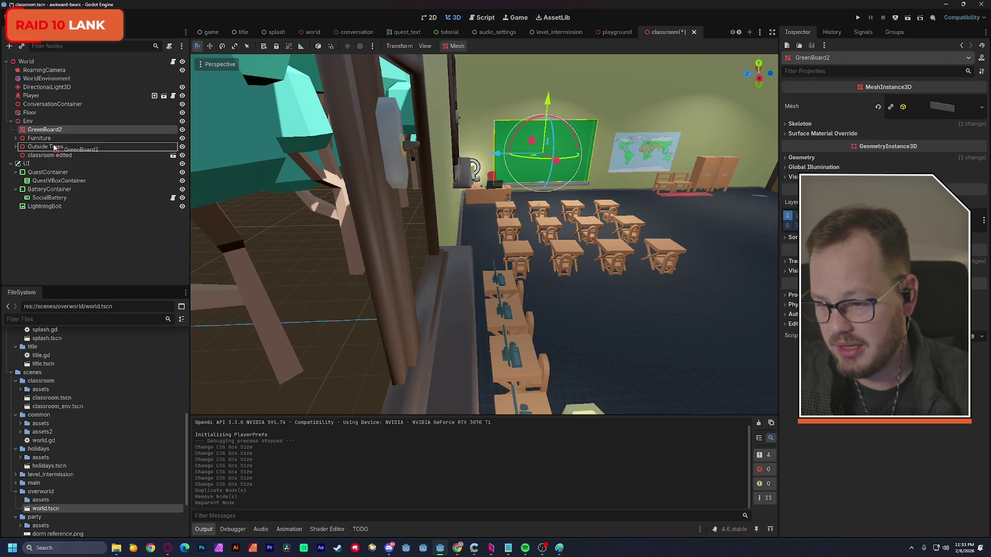
{"action": "left_click_drag", "start_coordinate": [54, 148], "coordinate": [55, 147]}
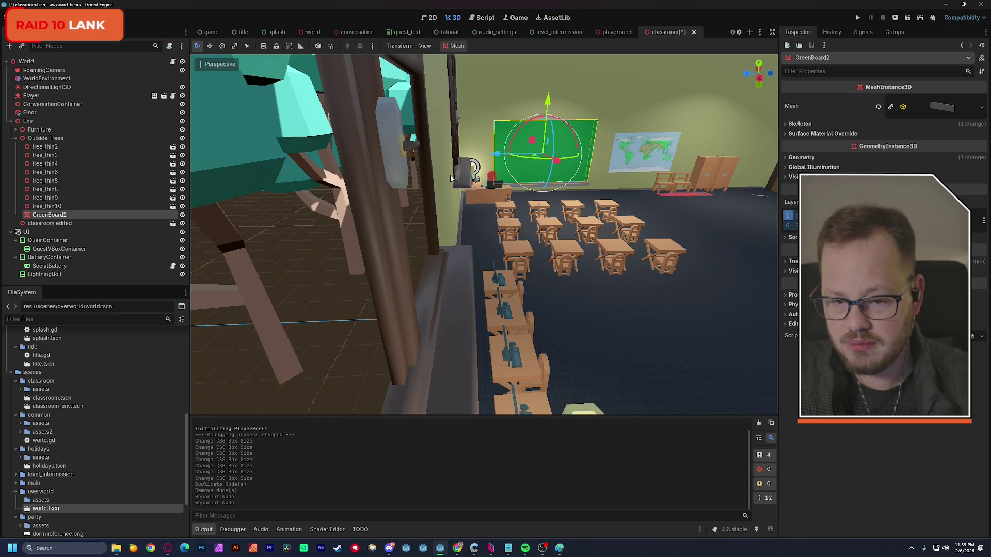
{"action": "left_click_drag", "start_coordinate": [494, 159], "coordinate": [275, 178]}
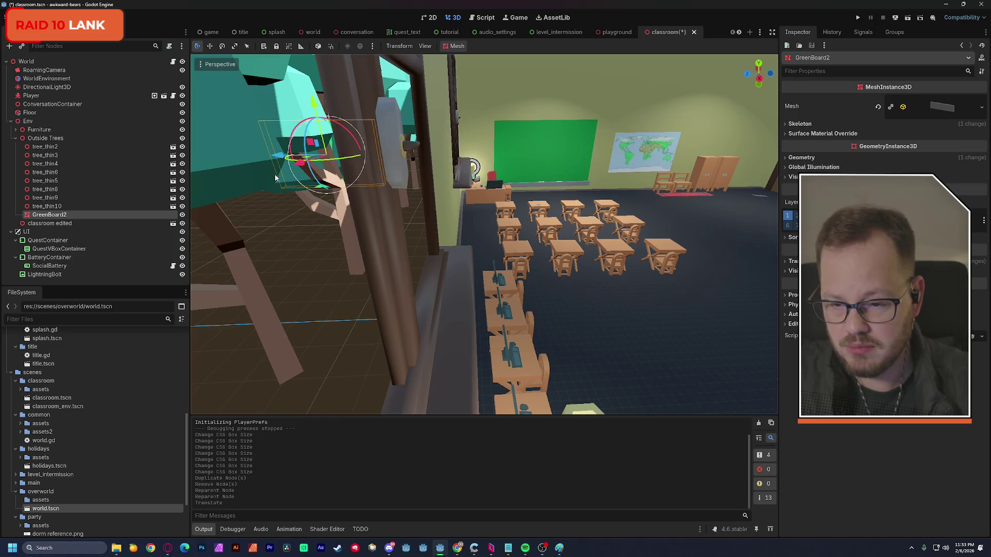
{"action": "key", "text": "f"}
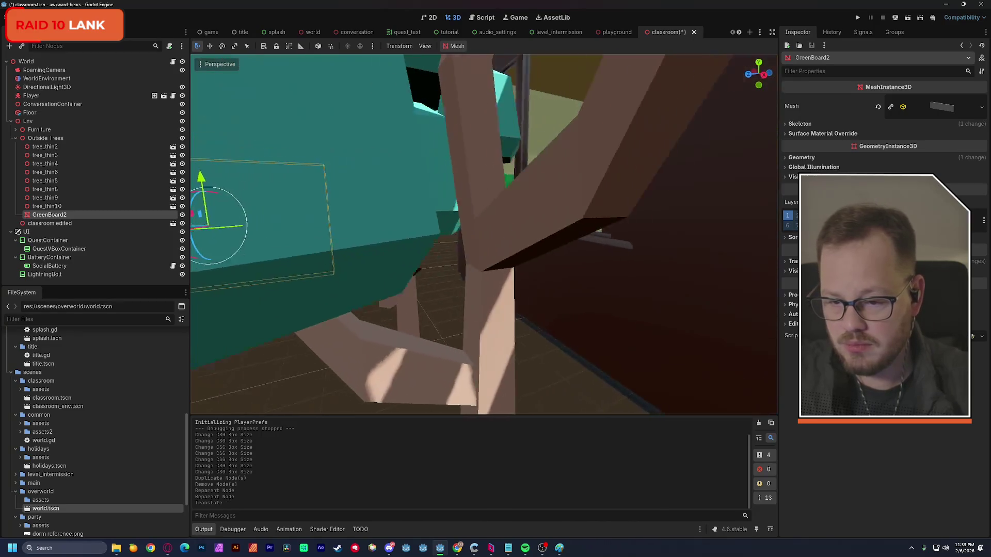
{"action": "left_click_drag", "start_coordinate": [600, 148], "coordinate": [601, 148]}
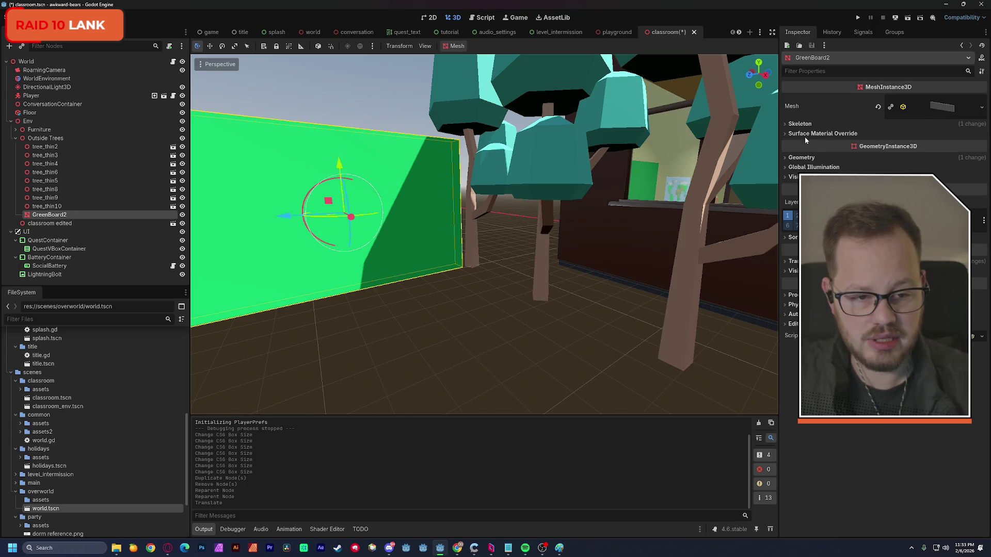
Reset GreenBoard2's position and trial-resize its box mesh into a wider, thicker slab
{"action": "left_click", "coordinate": [793, 261]}
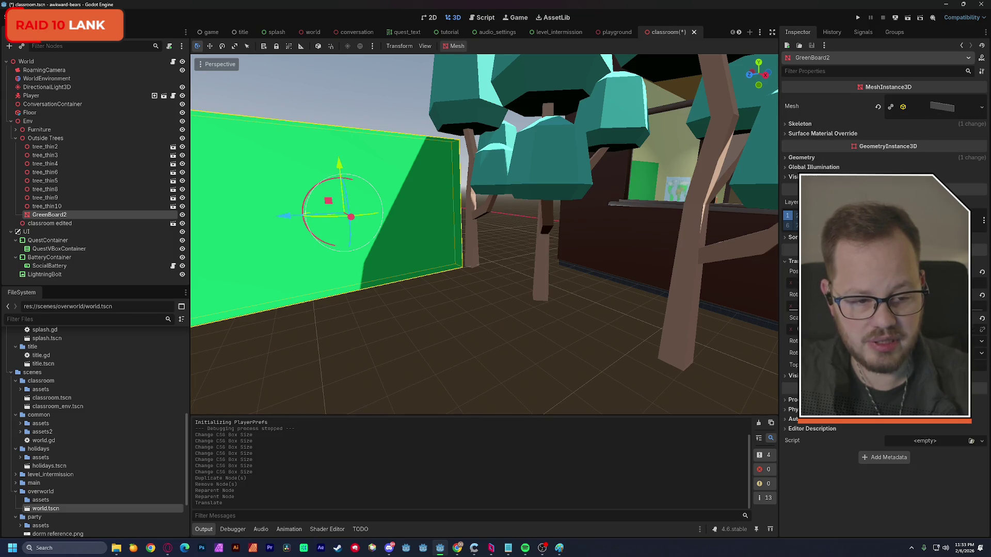
{"action": "left_click", "coordinate": [981, 273]}
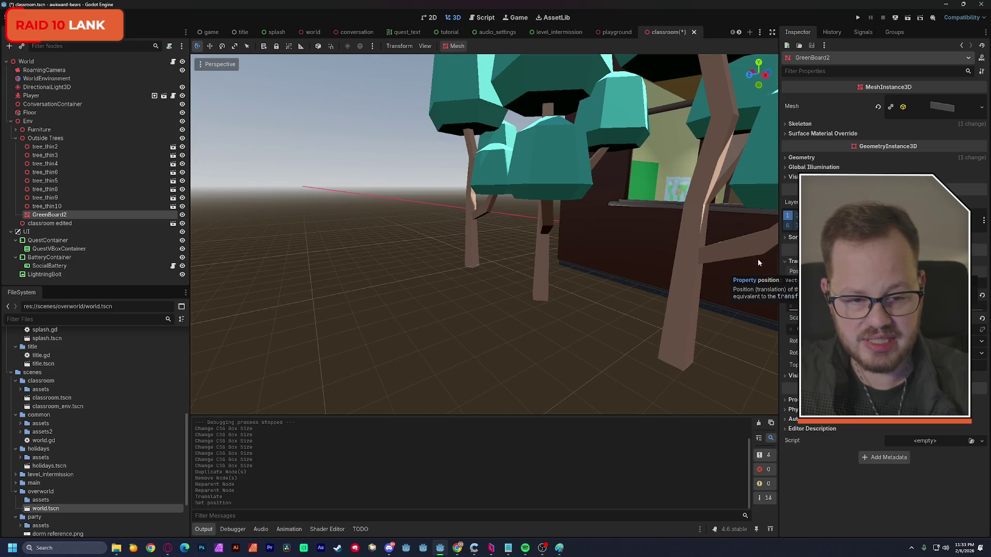
{"action": "key", "text": "f"}
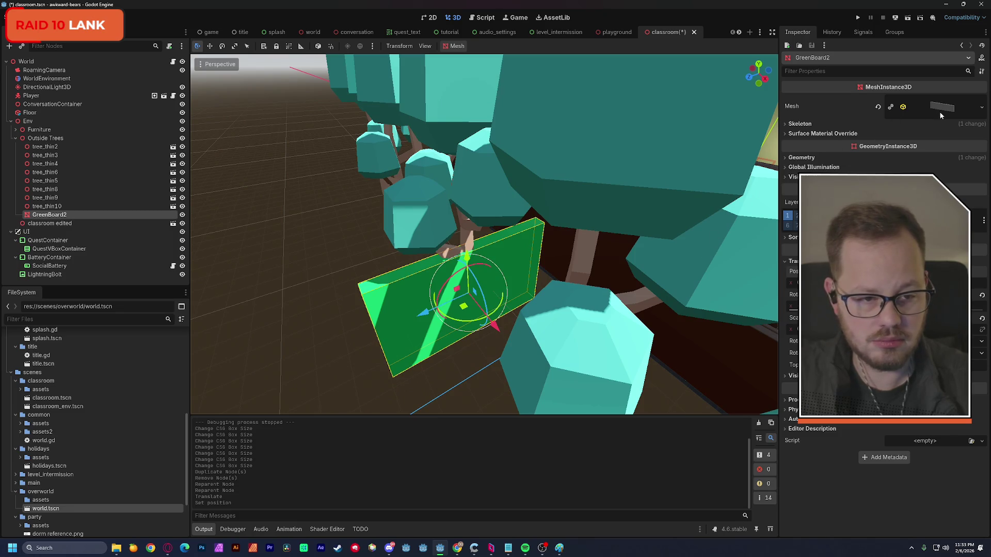
{"action": "left_click", "coordinate": [942, 110]}
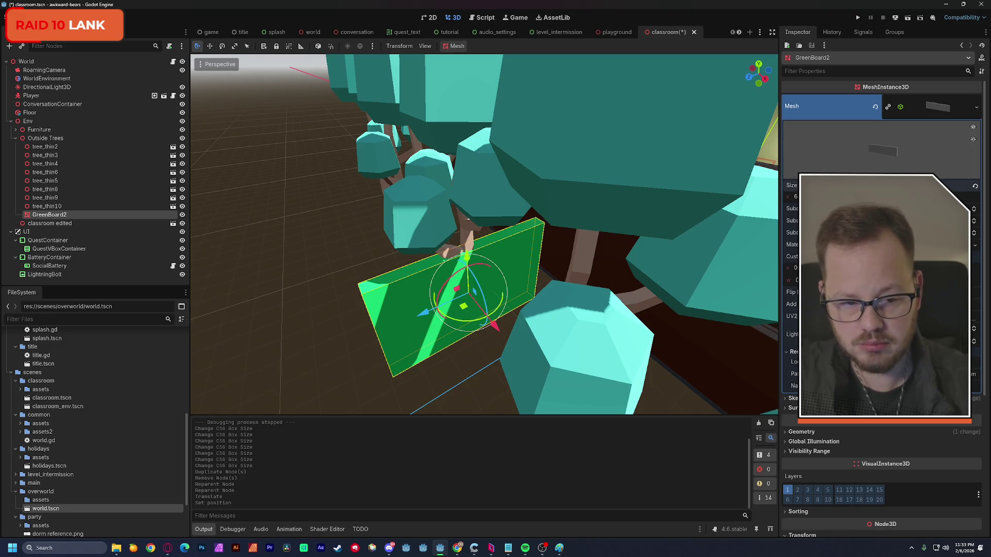
{"action": "mouse_move", "coordinate": [924, 197]}
{"action": "left_mouse_down"}
{"action": "mouse_move", "coordinate": [956, 196]}
{"action": "mouse_move", "coordinate": [929, 197]}
{"action": "left_mouse_up"}
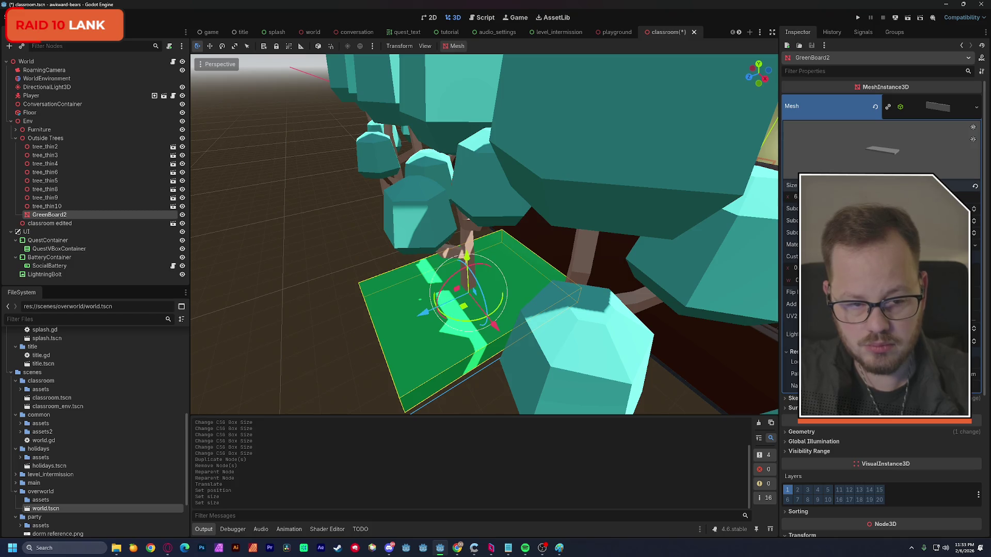
{"action": "left_click_drag", "start_coordinate": [929, 197], "coordinate": [944, 196]}
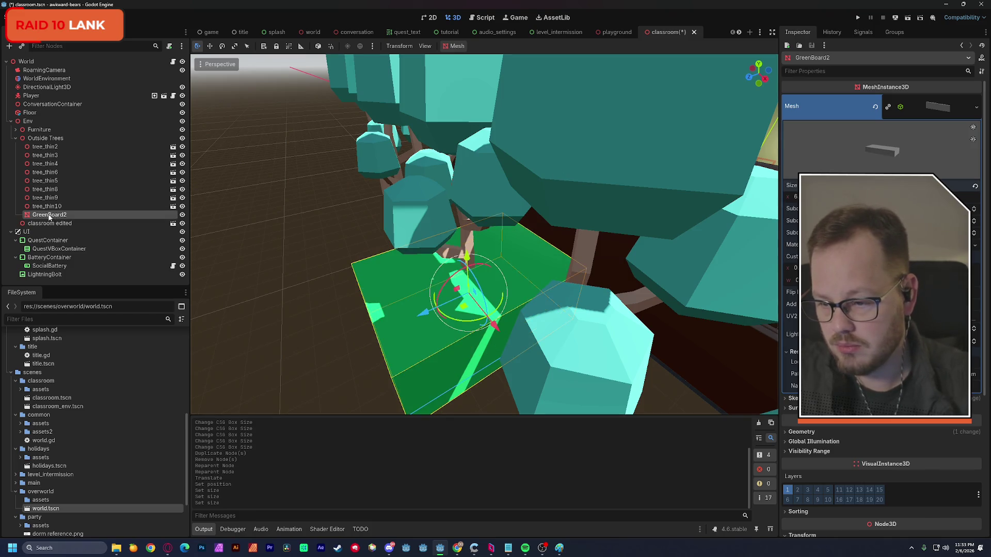
Move GreenBoard2 under Env, shorten it, then undo the resizing and regrouping changes
{"action": "left_click_drag", "start_coordinate": [50, 186], "coordinate": [50, 142]}
{"action": "left_click", "coordinate": [50, 147]}
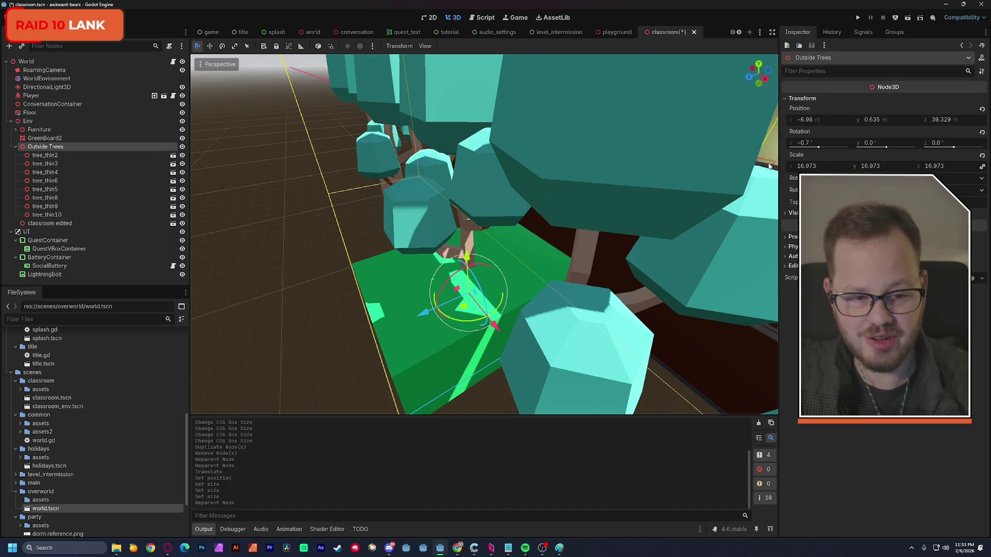
{"action": "left_click", "coordinate": [45, 138]}
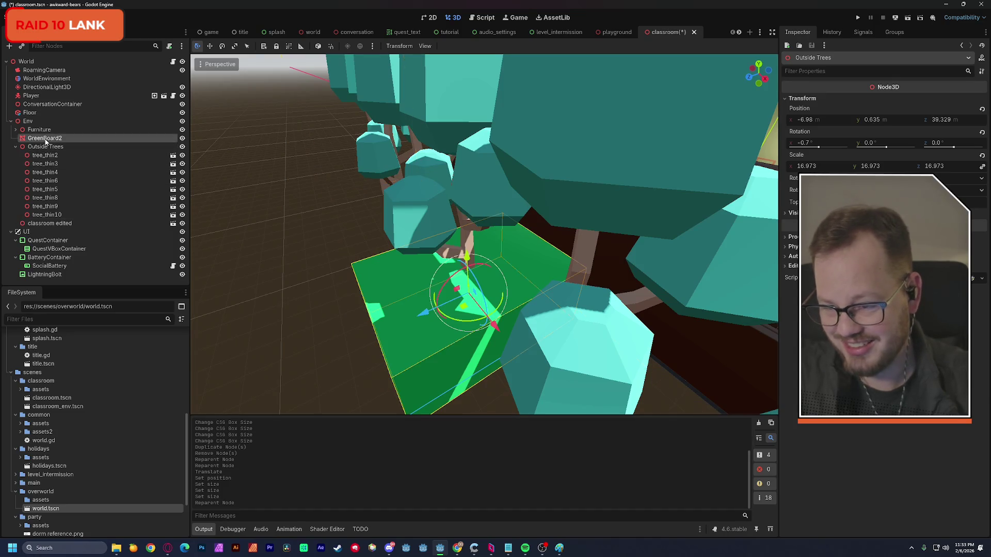
{"action": "key", "text": "f"}
{"action": "left_click_drag", "start_coordinate": [645, 330], "coordinate": [665, 289]}
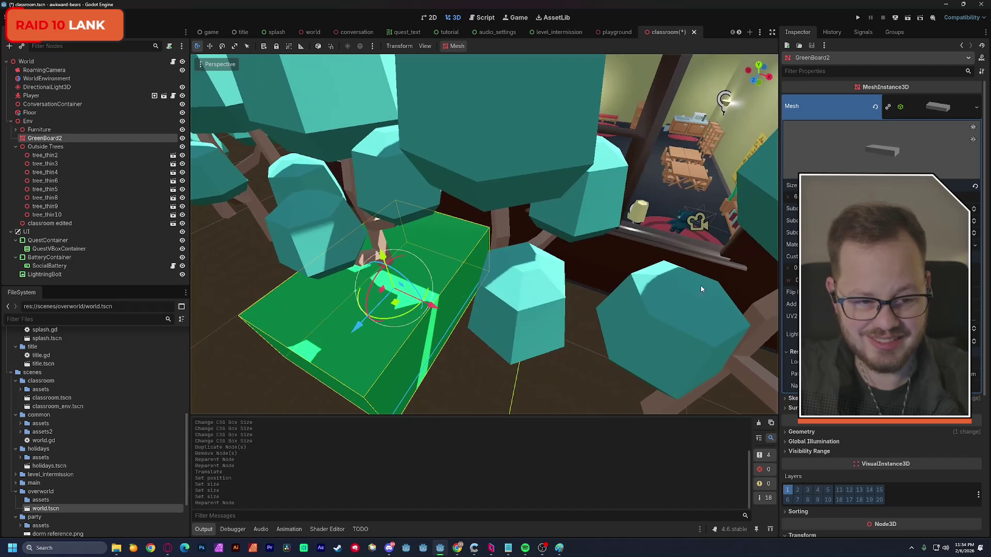
{"action": "mouse_move", "coordinate": [877, 197]}
{"action": "left_mouse_down"}
{"action": "mouse_move", "coordinate": [839, 196]}
{"action": "mouse_move", "coordinate": [880, 196]}
{"action": "mouse_move", "coordinate": [867, 196]}
{"action": "left_mouse_up"}
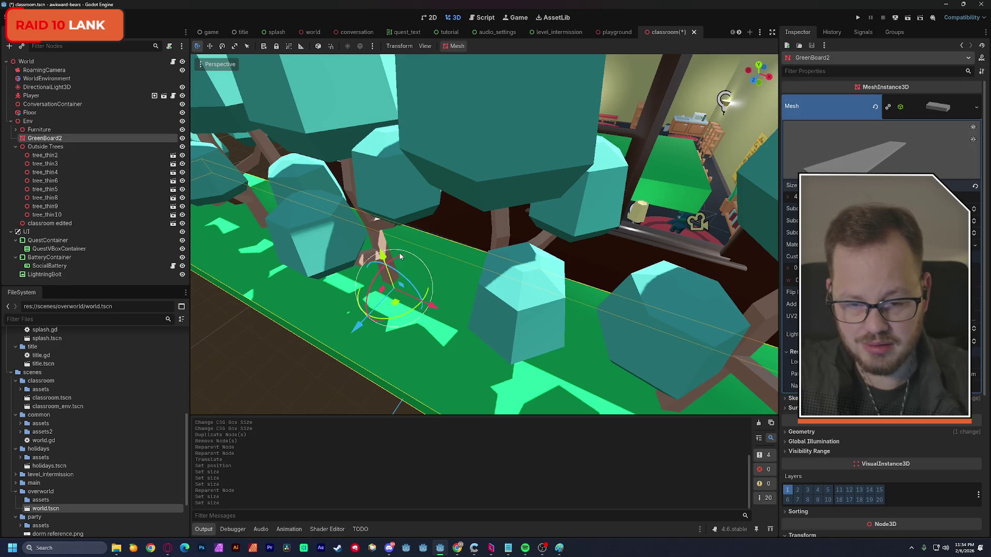
{"action": "key", "text": "w"}
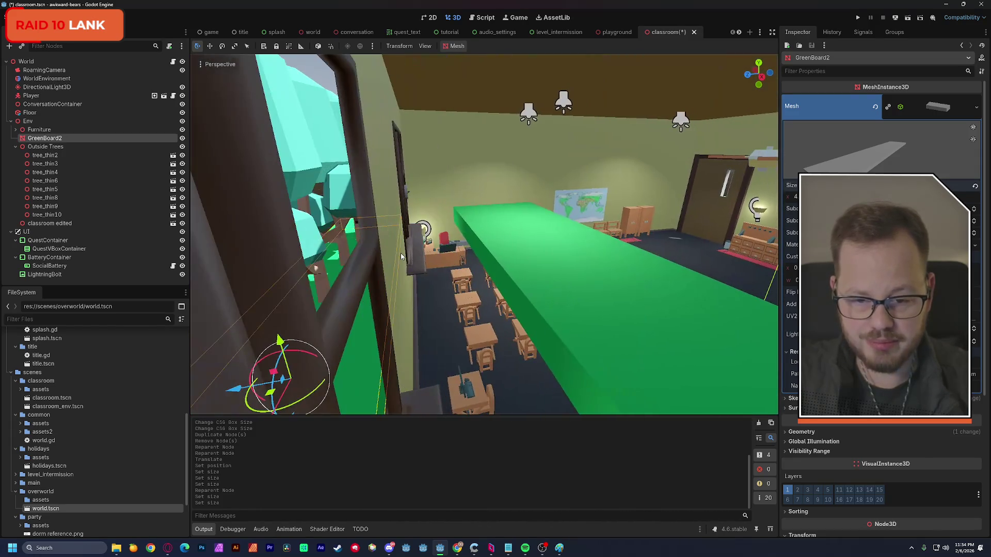
{"action": "key", "text": "ctrl+z"}
{"action": "key", "text": "ctrl+z"}
{"action": "key", "text": "ctrl+z"}
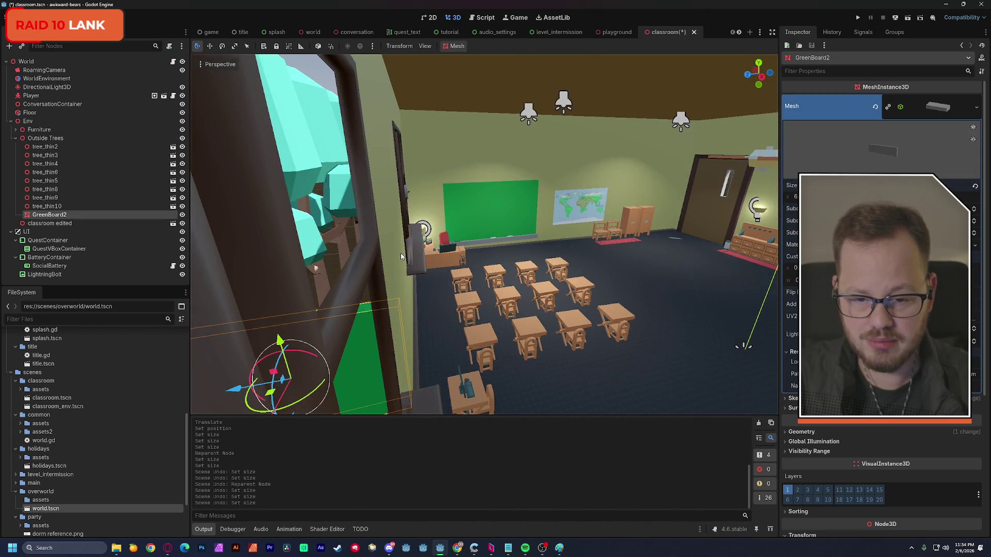
Make GreenBoard2's mesh unique, move it under Outside Trees, and reset its position, rotation and scale
{"action": "left_click", "coordinate": [889, 107]}
{"action": "key", "text": "s"}
{"action": "key", "text": "w"}
{"action": "left_click_drag", "start_coordinate": [805, 196], "coordinate": [797, 197]}
{"action": "mouse_move", "coordinate": [54, 216]}
{"action": "left_mouse_down"}
{"action": "mouse_move", "coordinate": [78, 172]}
{"action": "mouse_move", "coordinate": [80, 137]}
{"action": "left_mouse_up"}
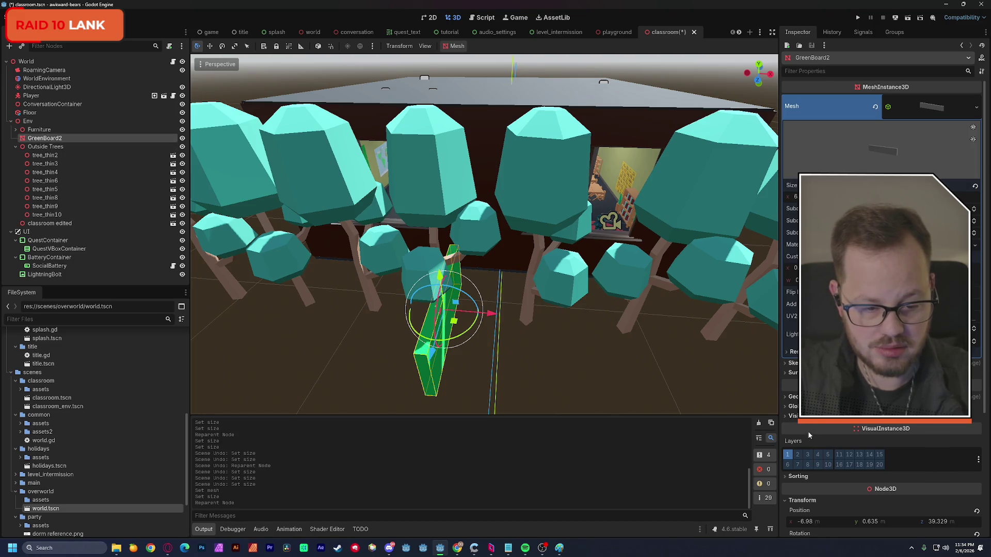
{"action": "scroll", "coordinate": [808, 434], "scroll_direction": "down", "scroll_amount": 2}
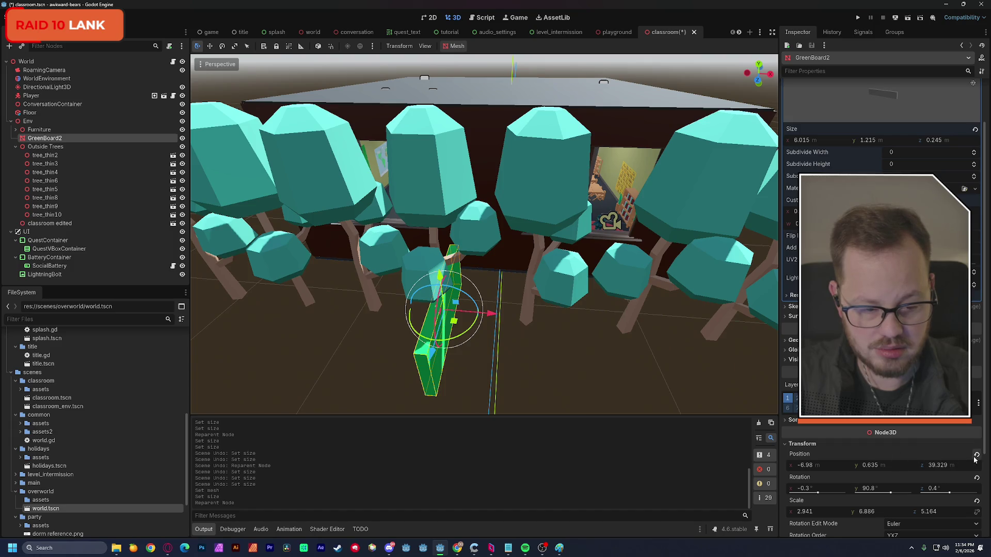
{"action": "left_click", "coordinate": [977, 503]}
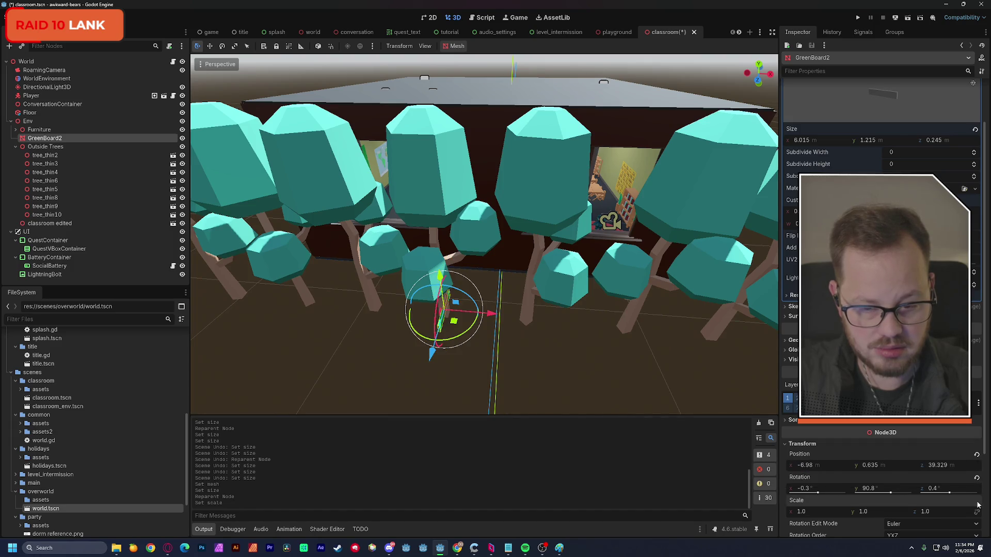
{"action": "left_click", "coordinate": [977, 480]}
{"action": "left_click", "coordinate": [976, 455]}
Push the board out along Z and stretch it into a ground slab of 108.34×2×43.13
{"action": "left_click_drag", "start_coordinate": [505, 216], "coordinate": [472, 369]}
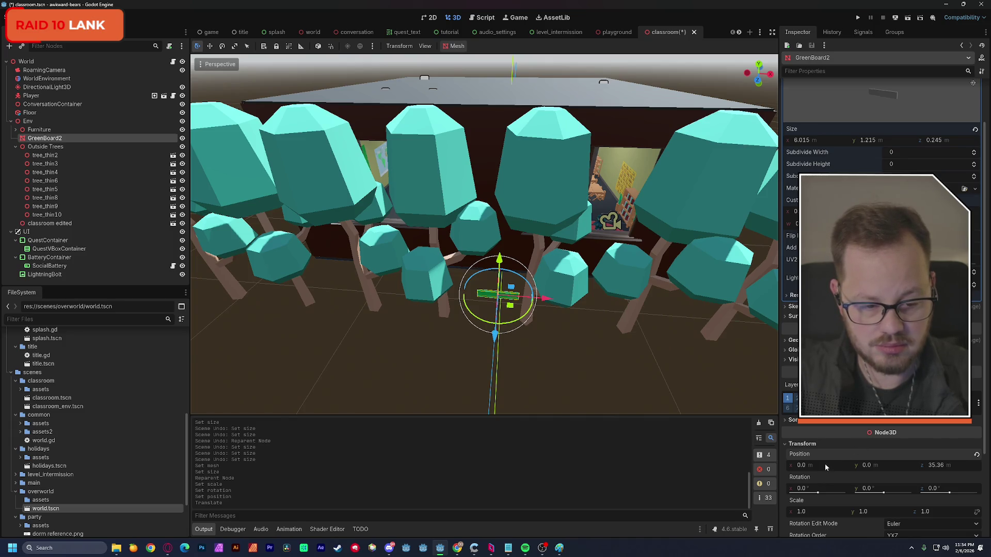
{"action": "left_click_drag", "start_coordinate": [872, 140], "coordinate": [918, 139]}
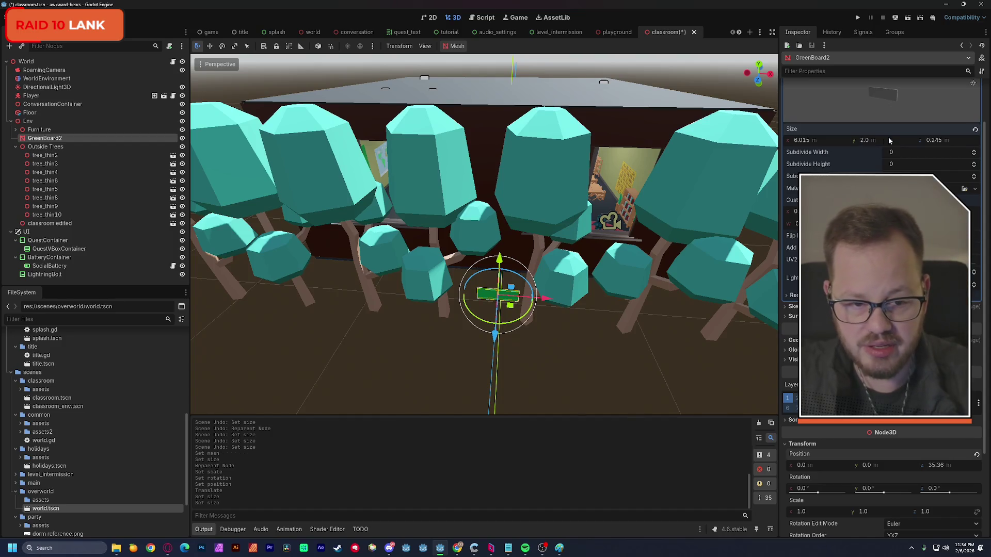
{"action": "left_click_drag", "start_coordinate": [802, 140], "coordinate": [867, 140]}
{"action": "mouse_move", "coordinate": [937, 140]}
{"action": "left_mouse_down"}
{"action": "mouse_move", "coordinate": [981, 140]}
{"action": "mouse_move", "coordinate": [942, 139]}
{"action": "left_mouse_up"}
{"action": "left_click_drag", "start_coordinate": [246, 315], "coordinate": [331, 335]}
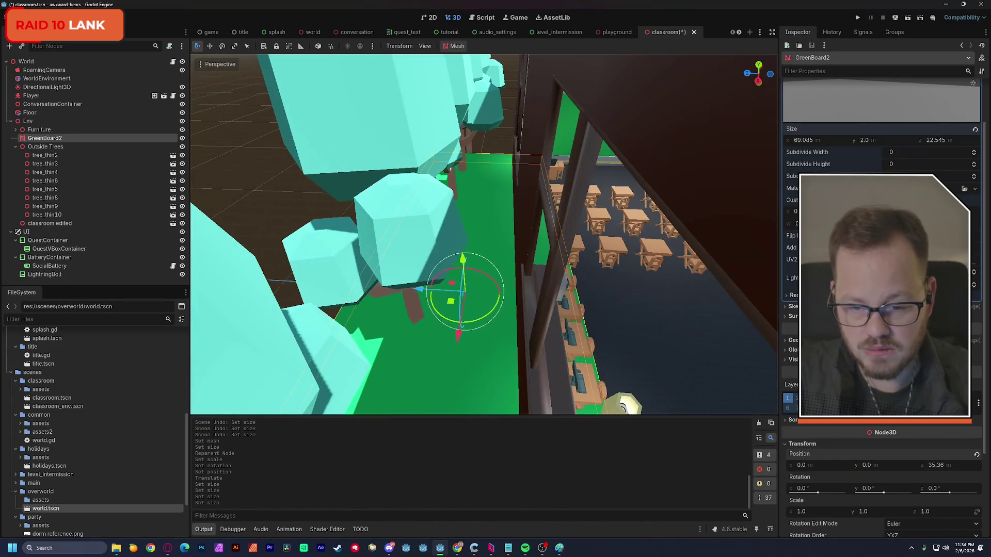
{"action": "left_click_drag", "start_coordinate": [362, 290], "coordinate": [378, 291]}
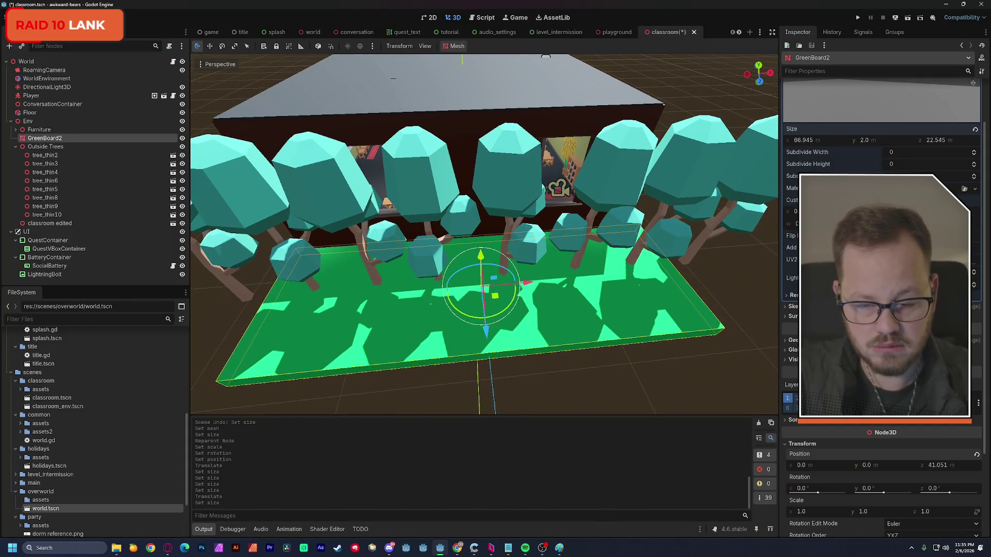
{"action": "left_click_drag", "start_coordinate": [803, 140], "coordinate": [828, 140]}
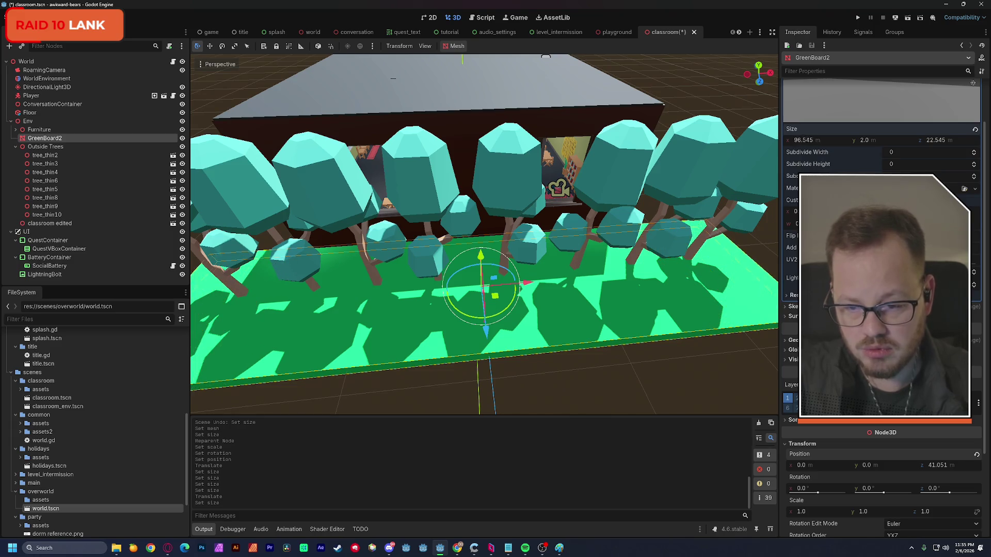
{"action": "left_click_drag", "start_coordinate": [939, 144], "coordinate": [957, 143]}
Check the new grass from the classroom and outside, then save the classroom scene
{"action": "mouse_move", "coordinate": [256, 359]}
{"action": "left_mouse_down"}
{"action": "mouse_move", "coordinate": [573, 315]}
{"action": "mouse_move", "coordinate": [548, 318]}
{"action": "left_mouse_up"}
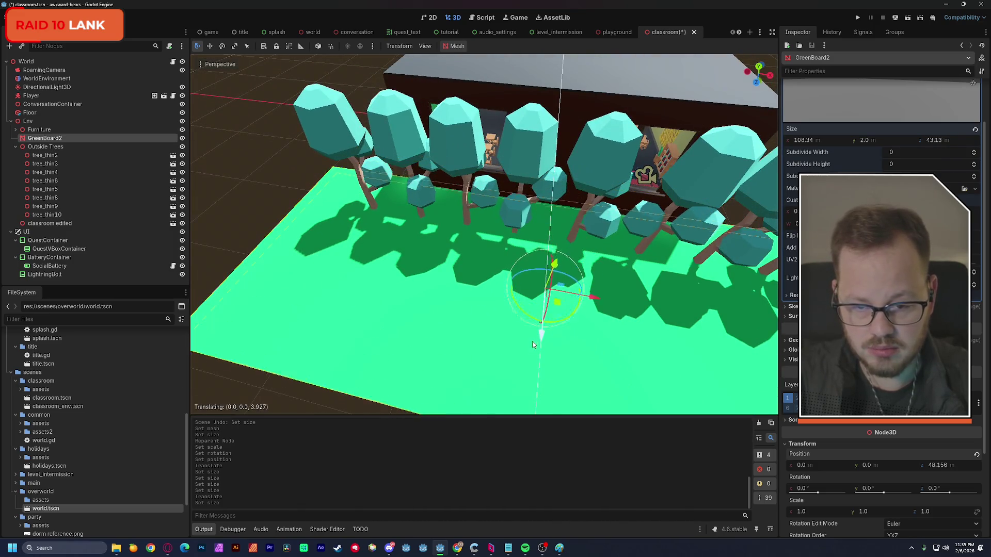
{"action": "left_click_drag", "start_coordinate": [651, 197], "coordinate": [537, 250]}
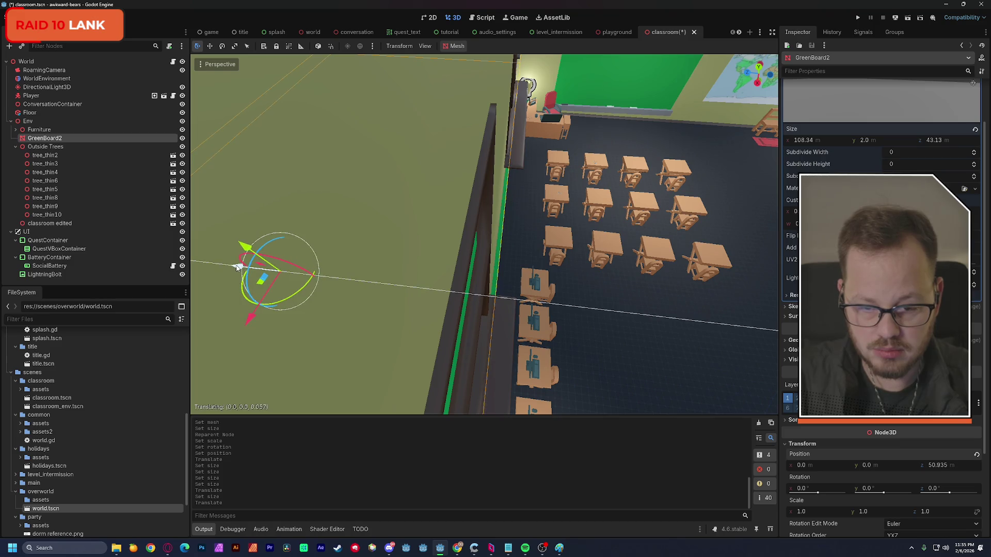
{"action": "left_click_drag", "start_coordinate": [492, 289], "coordinate": [382, 320]}
{"action": "left_click_drag", "start_coordinate": [572, 288], "coordinate": [572, 287]}
{"action": "key", "text": "ctrl+s"}
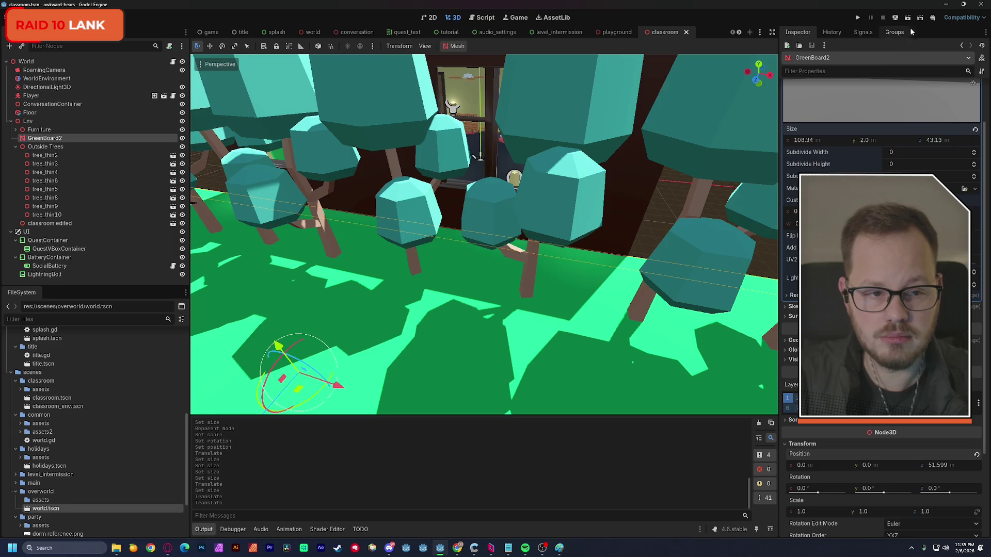
{"action": "left_click", "coordinate": [918, 20]}
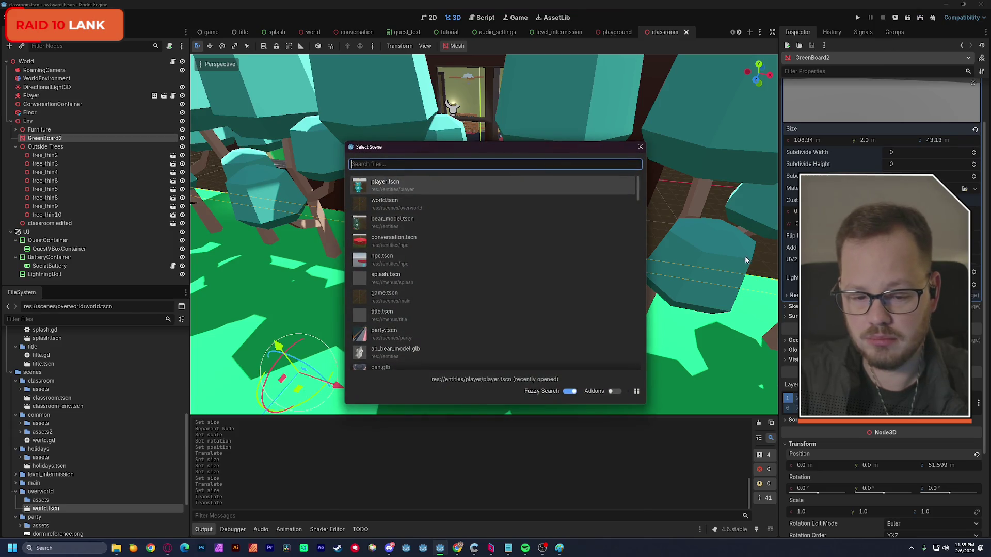
{"action": "left_click", "coordinate": [641, 147]}
{"action": "left_click", "coordinate": [908, 19]}
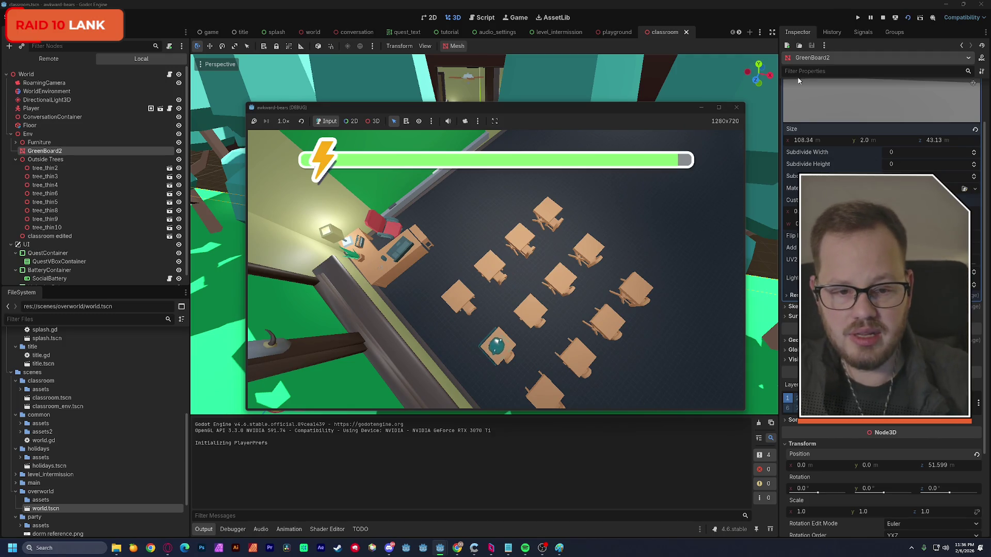
{"action": "left_click", "coordinate": [883, 17]}
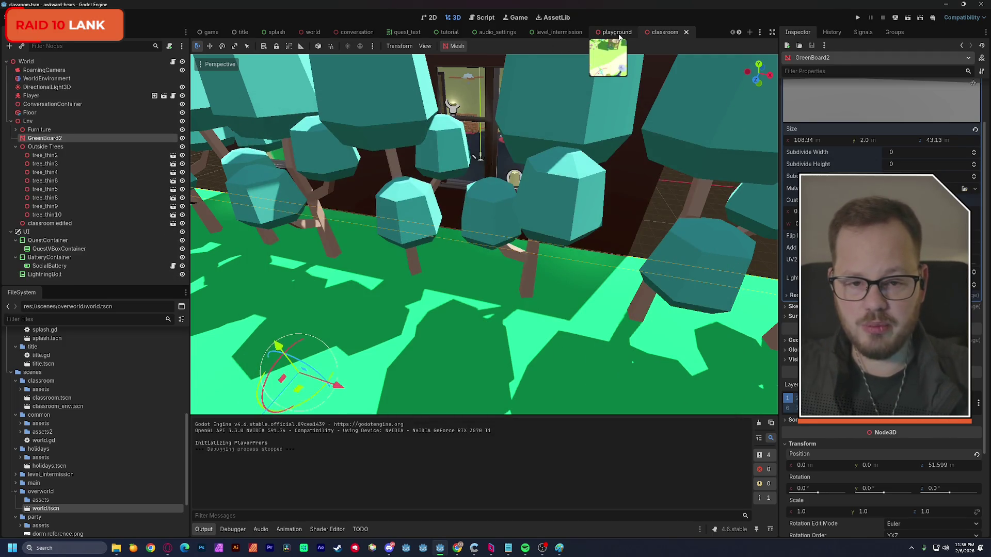
Look up the playground Floor's albedo colour for reference, then return to the classroom
{"action": "left_click", "coordinate": [617, 32]}
{"action": "left_click", "coordinate": [415, 227]}
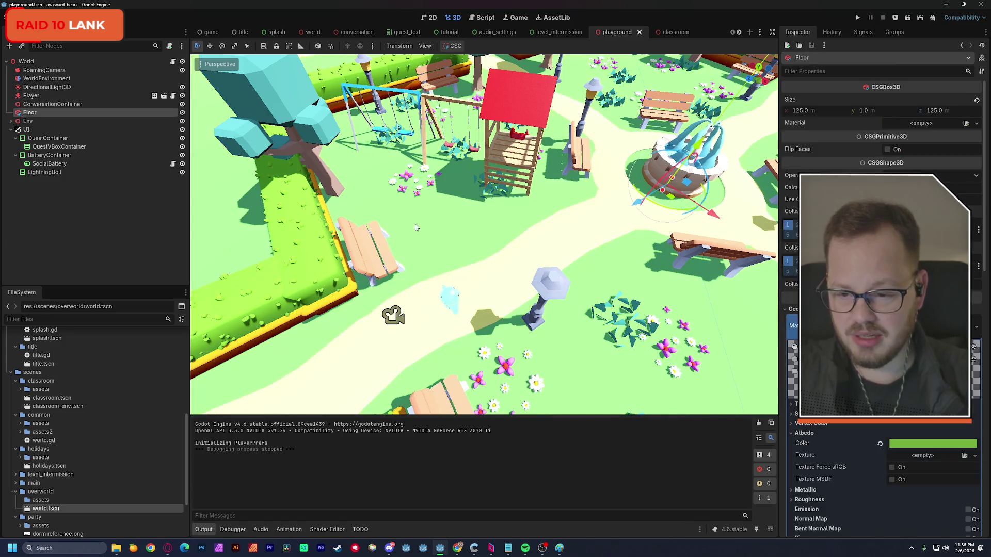
{"action": "left_click", "coordinate": [917, 445]}
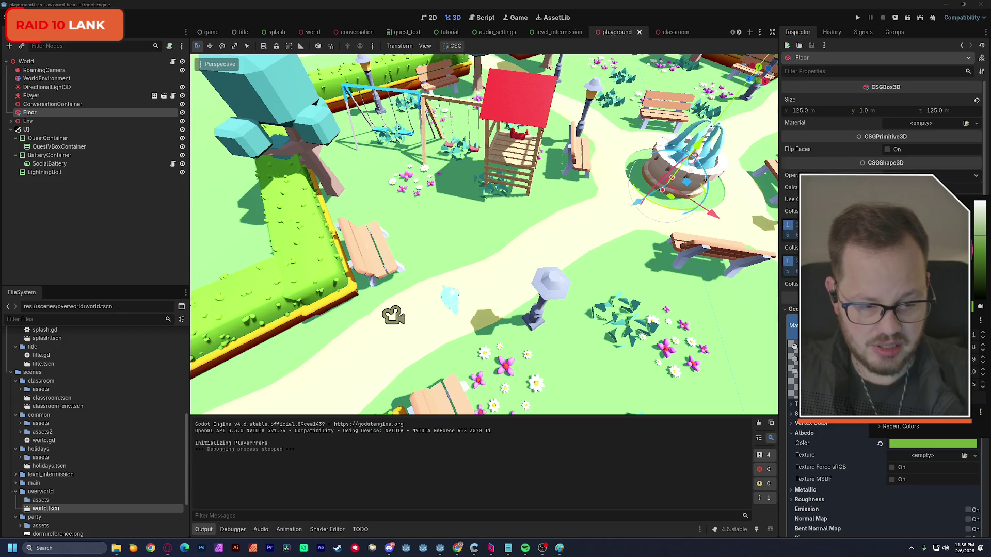
{"action": "key", "text": "Escape"}
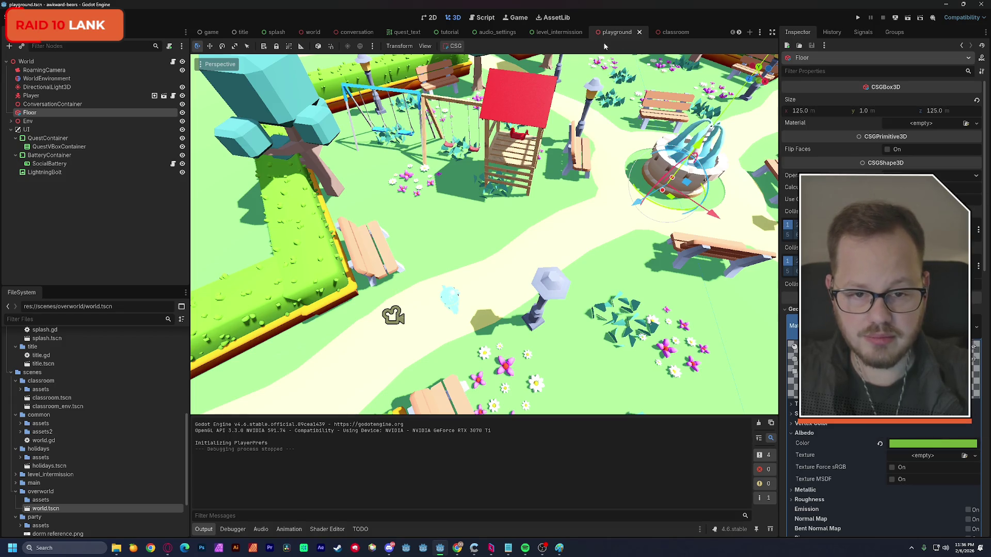
{"action": "left_click", "coordinate": [671, 32]}
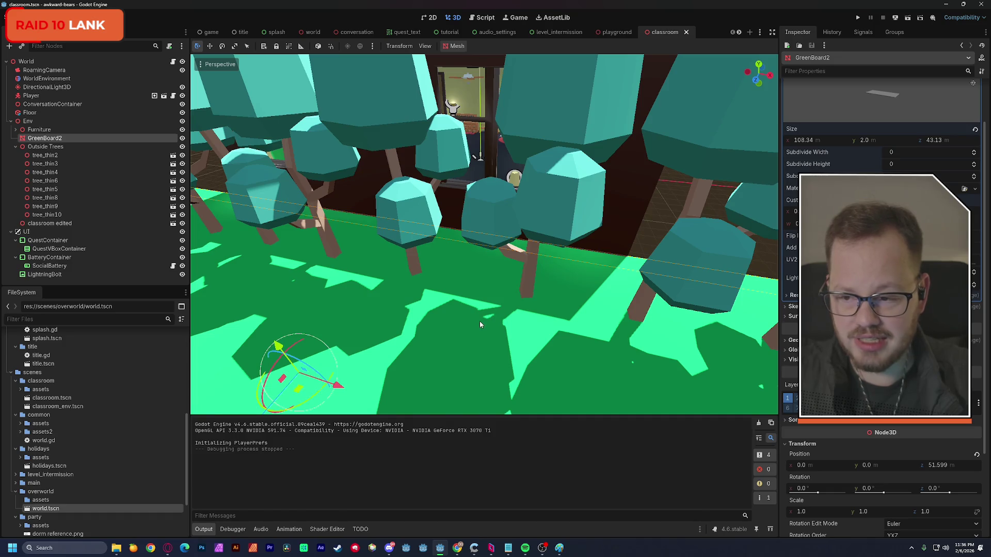
Set GreenBoard2's material override albedo to 73b039 and save the classroom scene
{"action": "scroll", "coordinate": [882, 258], "scroll_direction": "down", "scroll_amount": 5}
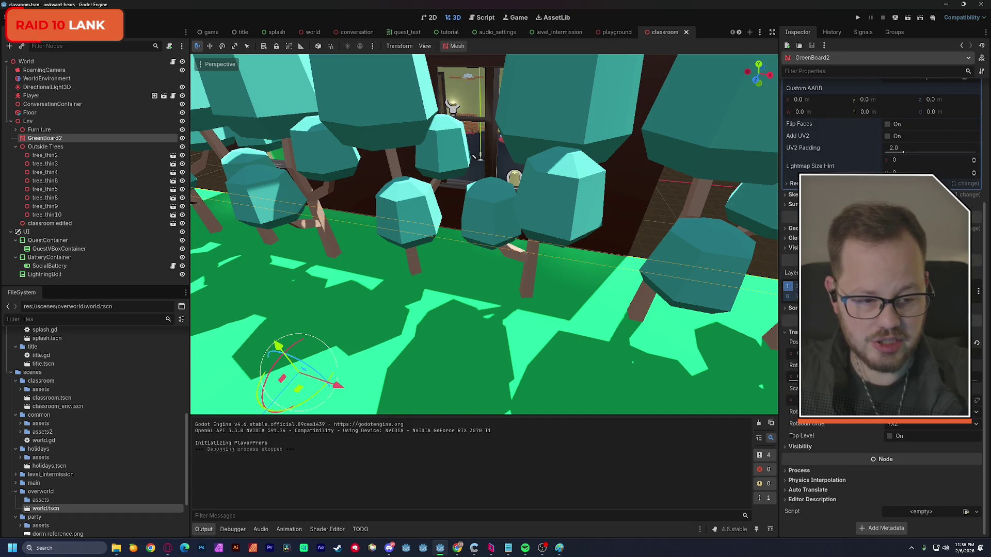
{"action": "scroll", "coordinate": [882, 258], "scroll_direction": "up", "scroll_amount": 8}
{"action": "scroll", "coordinate": [883, 258], "scroll_direction": "down", "scroll_amount": 2}
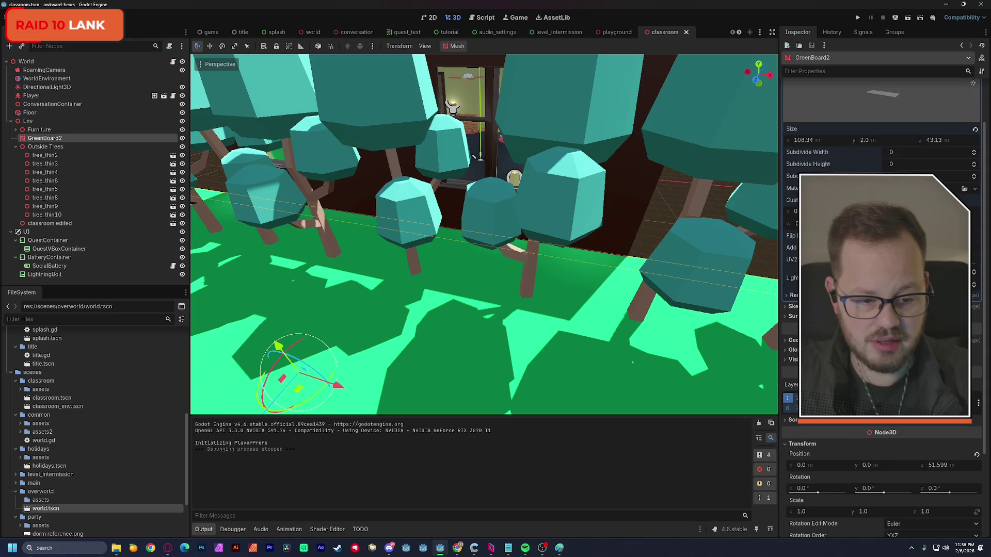
{"action": "left_click", "coordinate": [877, 340]}
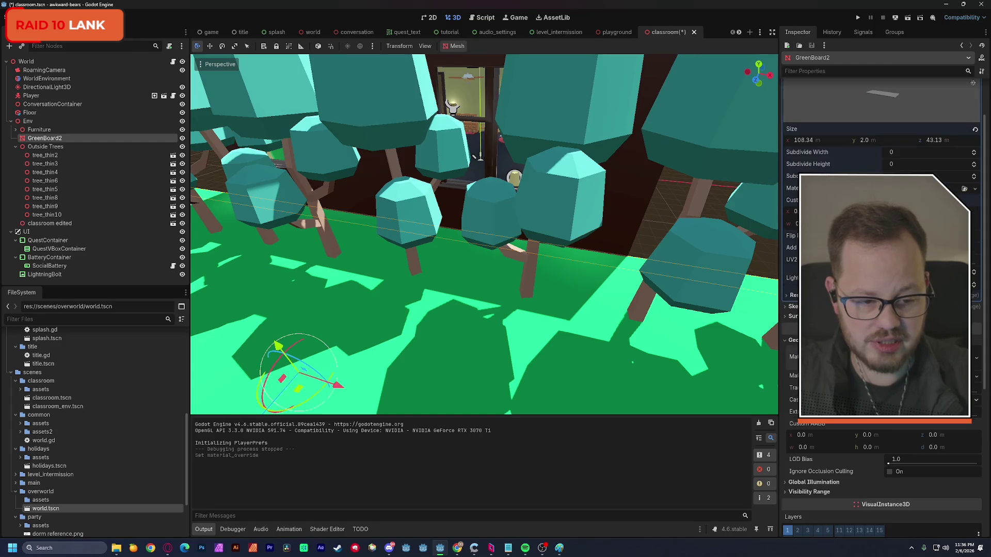
{"action": "left_click", "coordinate": [929, 357]}
{"action": "scroll", "coordinate": [883, 258], "scroll_direction": "down", "scroll_amount": 5}
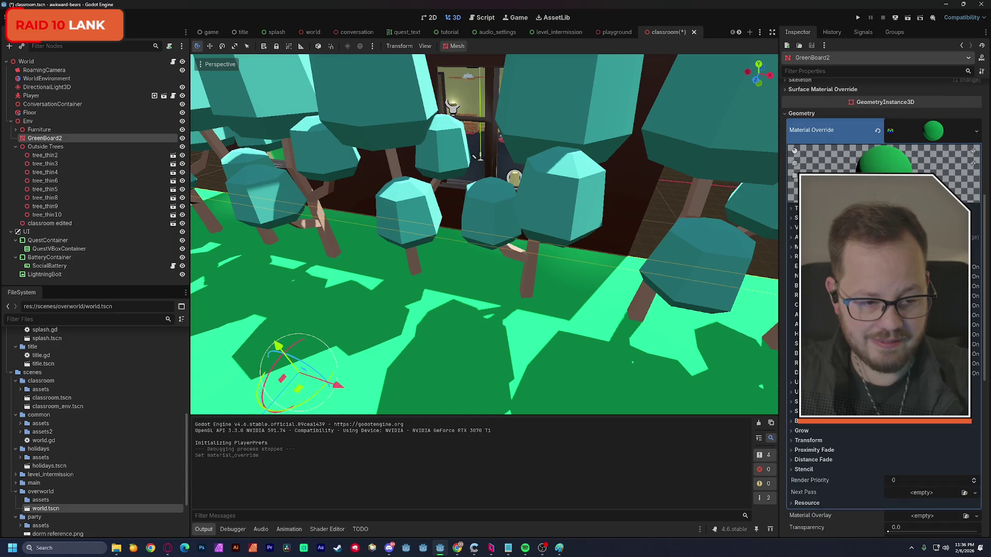
{"action": "left_click", "coordinate": [797, 236]}
{"action": "left_click", "coordinate": [974, 248]}
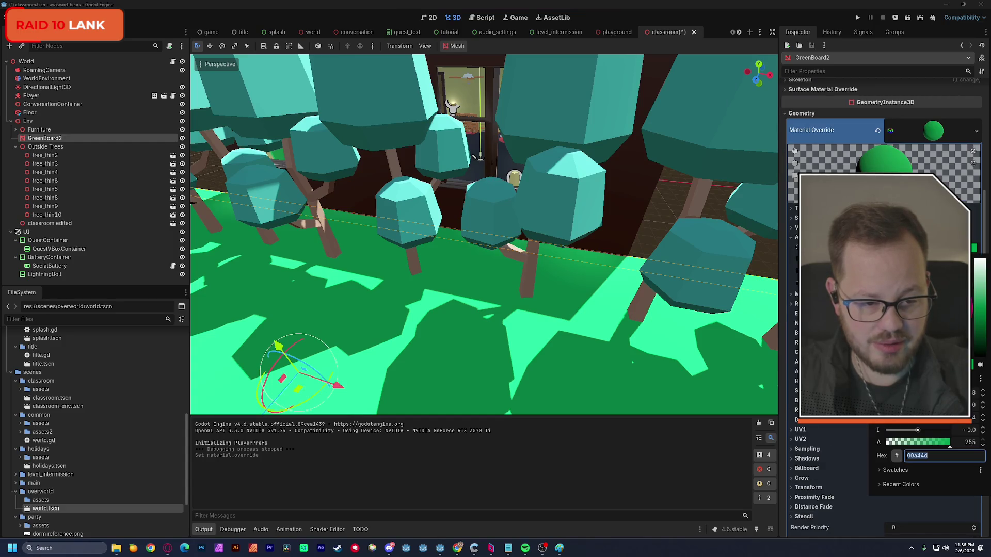
{"action": "key", "text": "Return"}
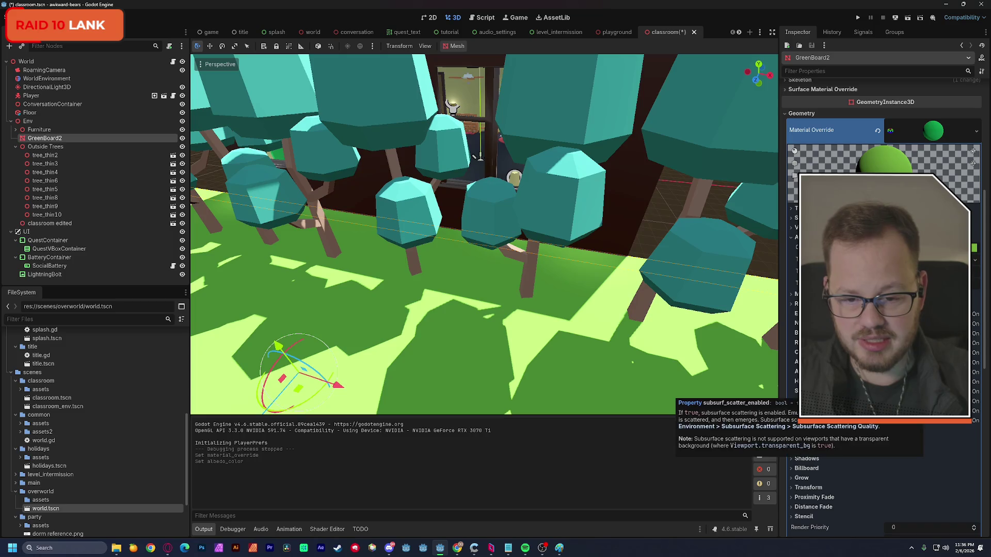
{"action": "key", "text": "ctrl+s"}
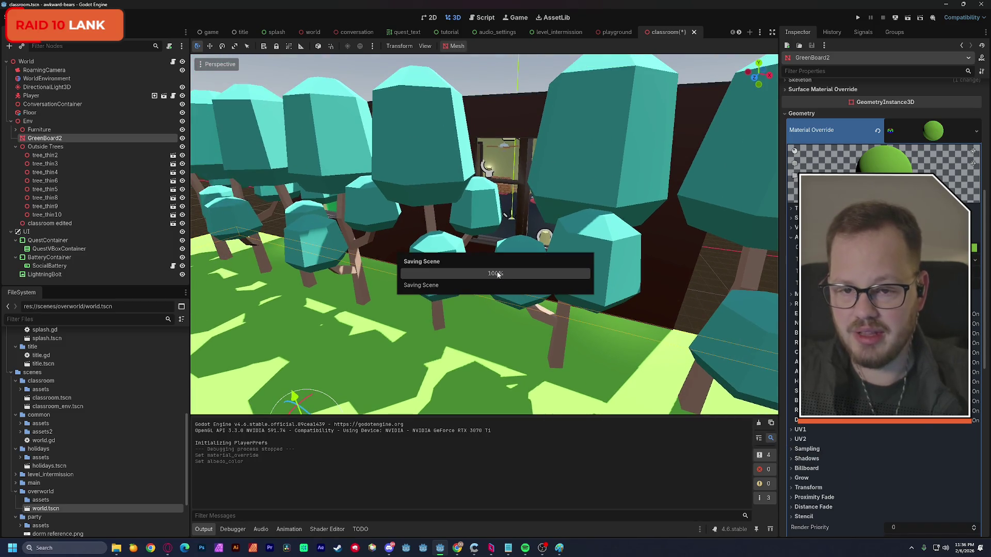
{"action": "key", "text": "w"}
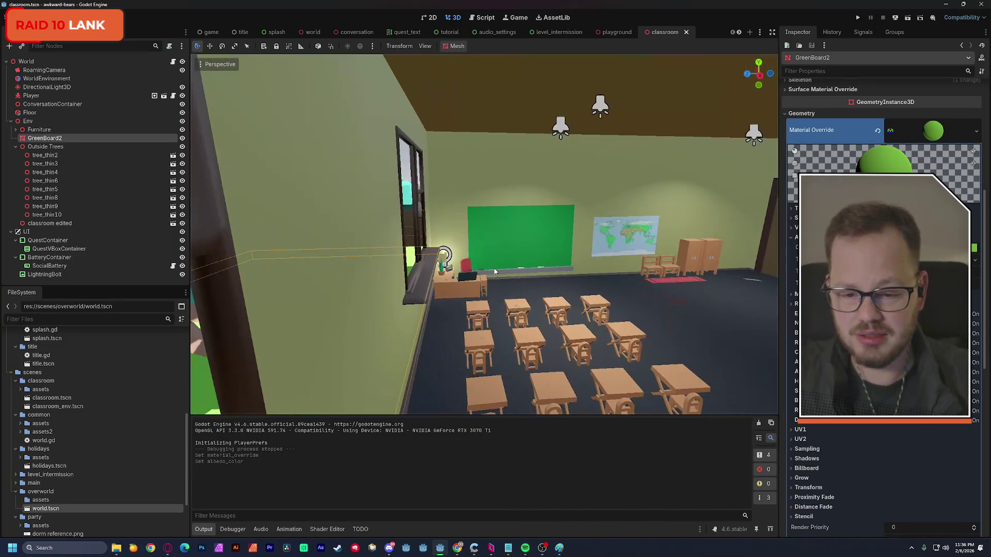
{"action": "left_click", "coordinate": [907, 17]}
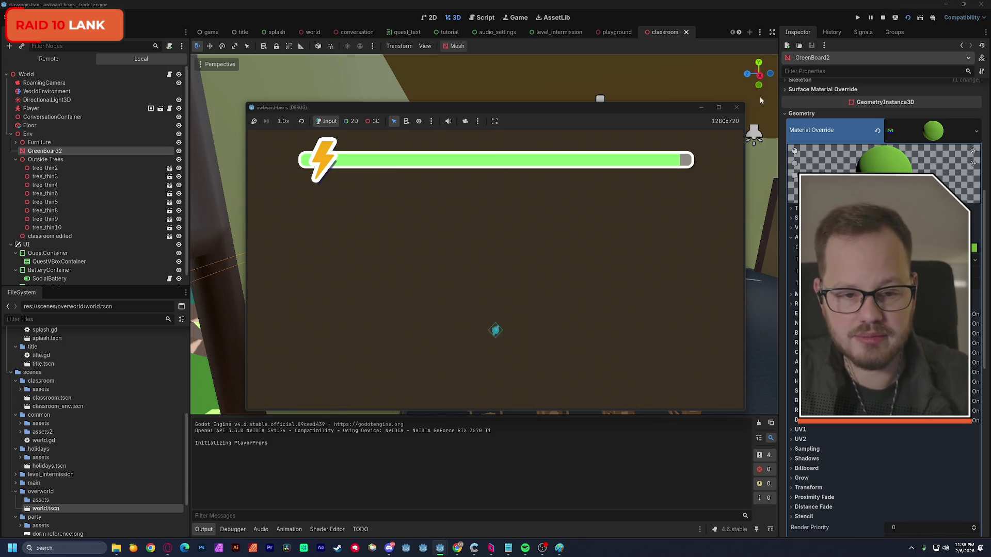
{"action": "left_click", "coordinate": [736, 107]}
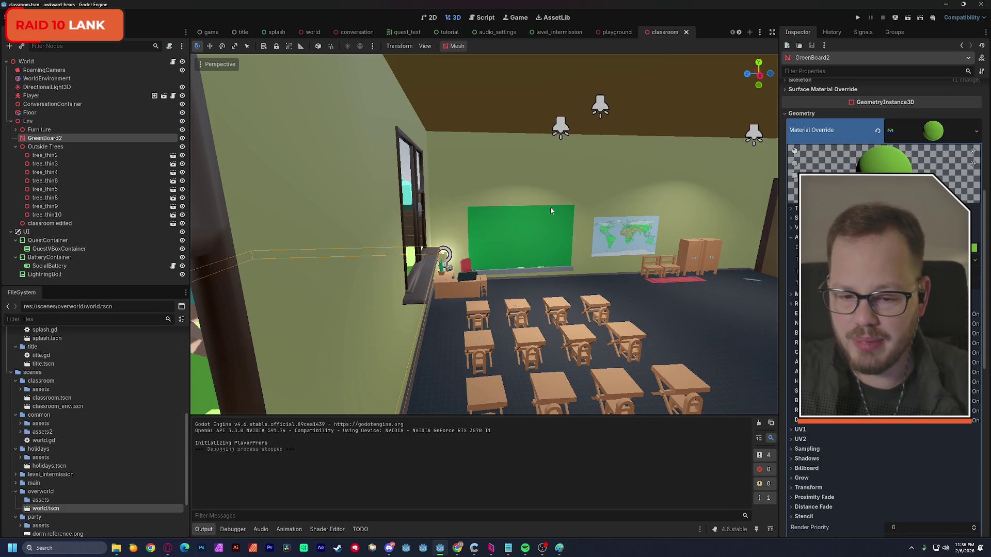
{"action": "key", "text": "f"}
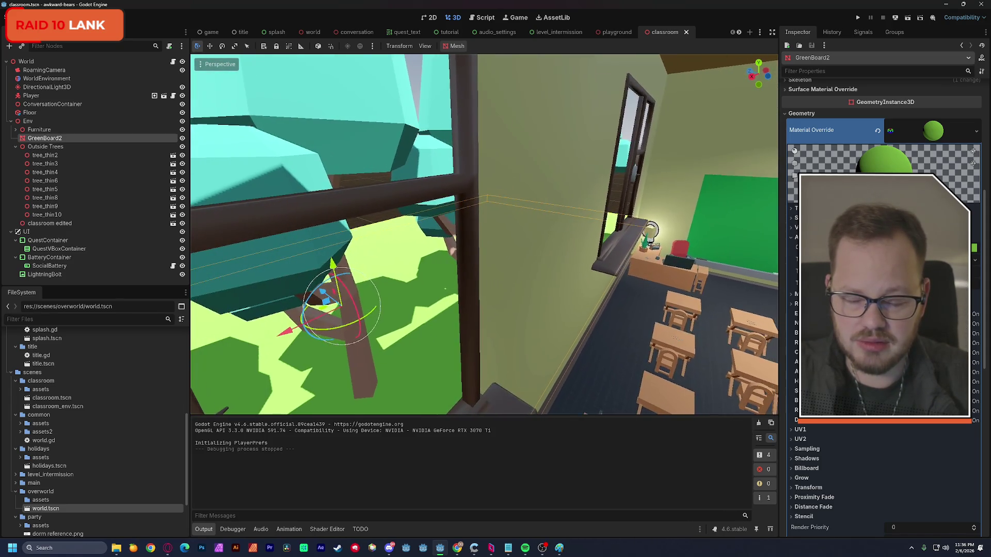
{"action": "scroll", "coordinate": [484, 234], "scroll_direction": "down", "scroll_amount": 6}
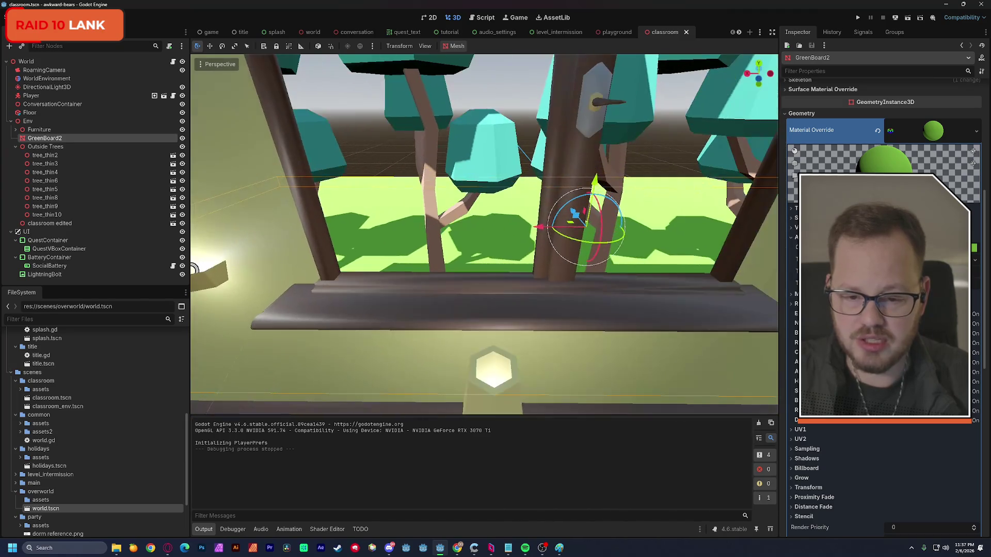
{"action": "mouse_move", "coordinate": [484, 234]}
{"action": "left_mouse_down"}
{"action": "mouse_move", "coordinate": [341, 240]}
{"action": "mouse_move", "coordinate": [341, 266]}
{"action": "mouse_move", "coordinate": [340, 253]}
{"action": "left_mouse_up"}
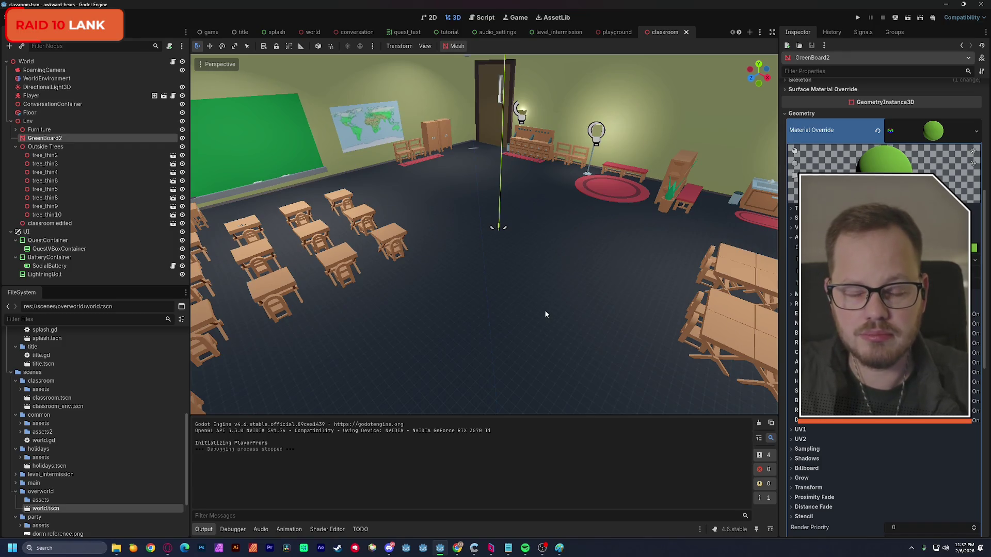
{"action": "left_click", "coordinate": [402, 33]}
Close the quest_text scene and browse the open scenes, ending on the holidays scene
{"action": "left_click", "coordinate": [424, 32]}
{"action": "left_click", "coordinate": [411, 32]}
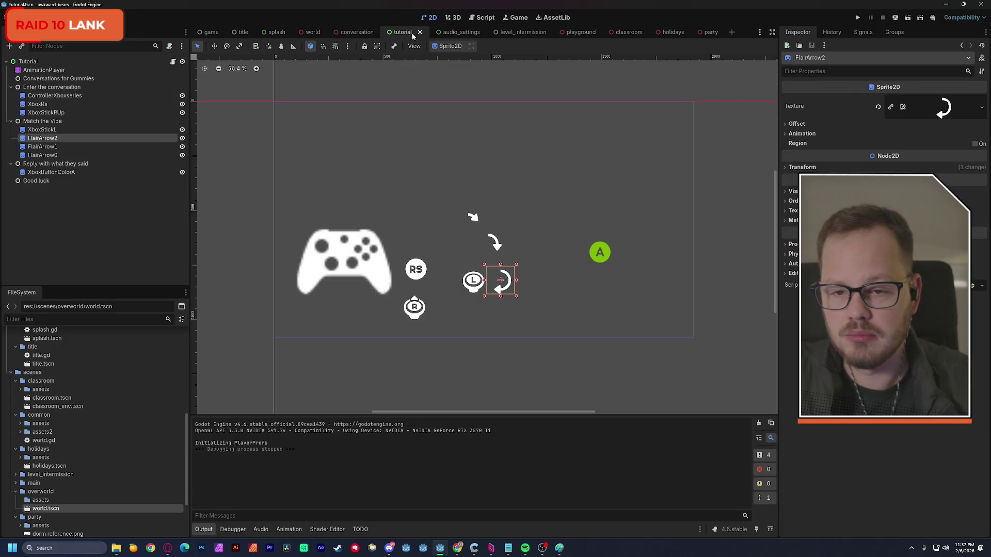
{"action": "left_click", "coordinate": [453, 32]}
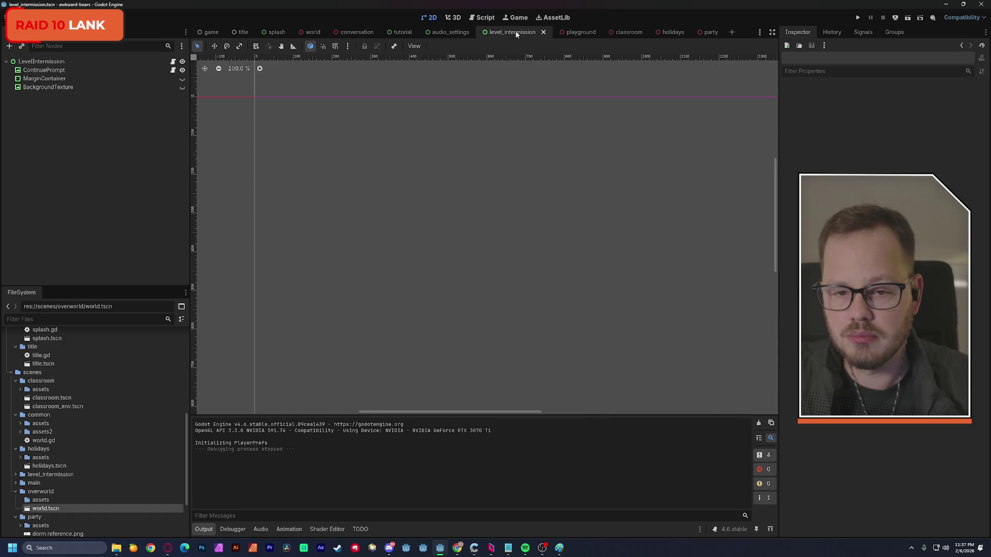
{"action": "left_click", "coordinate": [577, 34]}
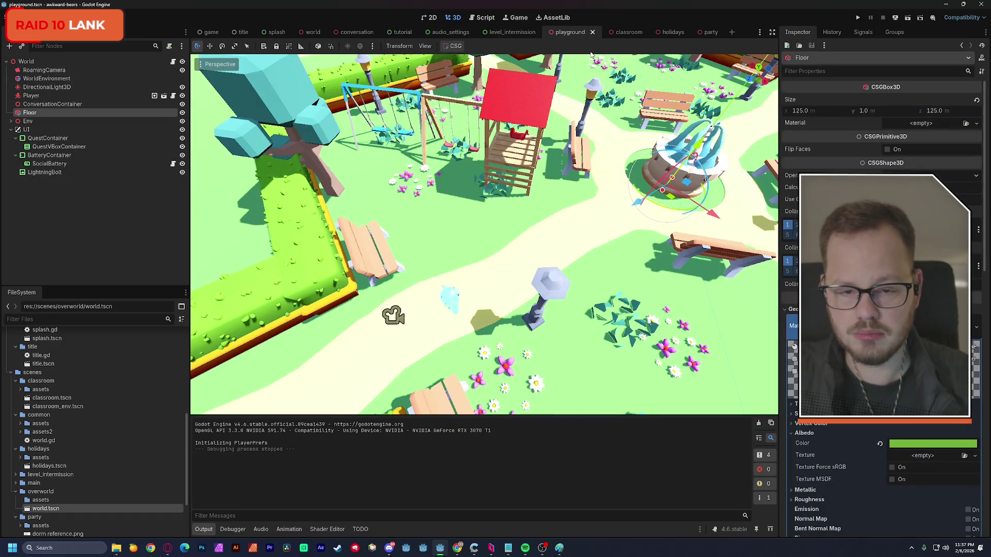
{"action": "left_click", "coordinate": [628, 33]}
{"action": "left_click", "coordinate": [570, 33]}
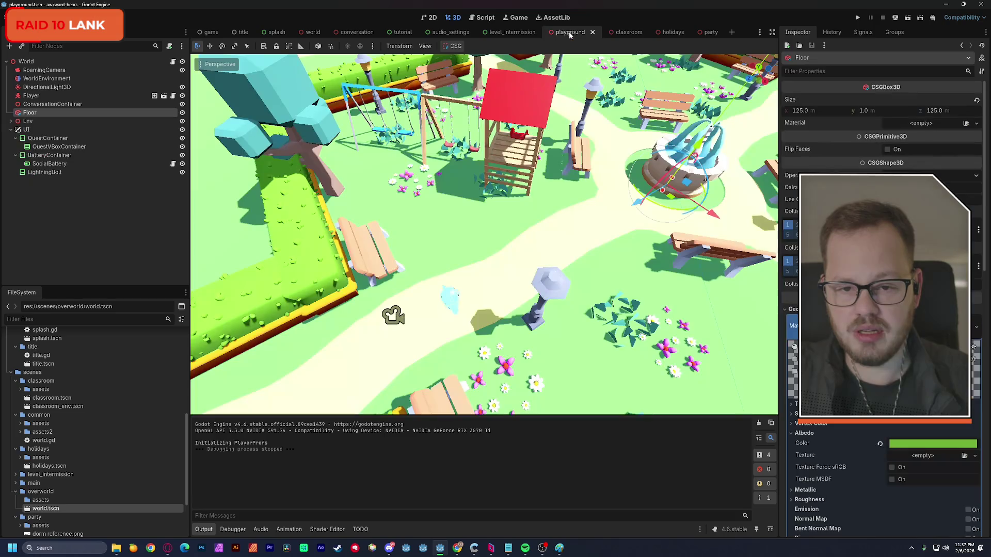
{"action": "left_click", "coordinate": [665, 32]}
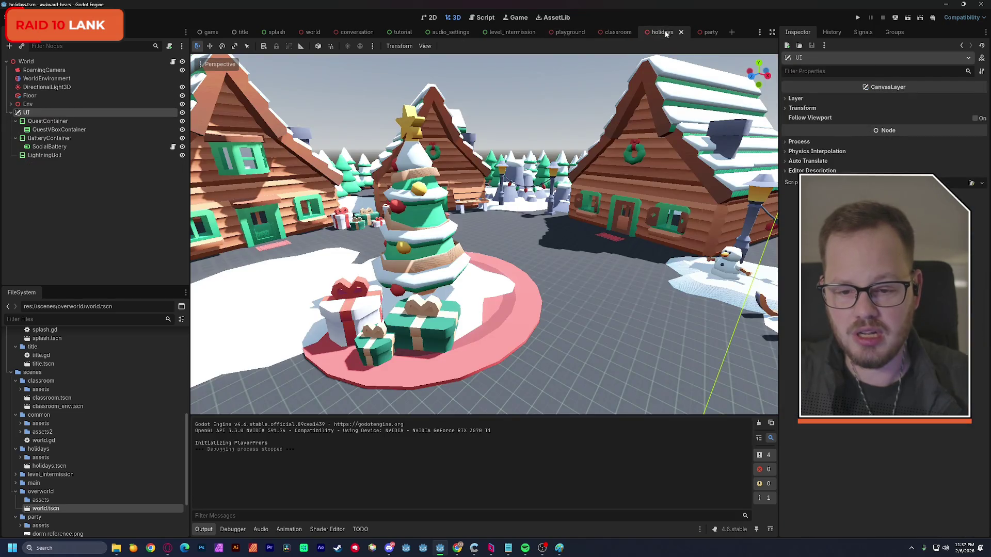
{"action": "key", "text": "w"}
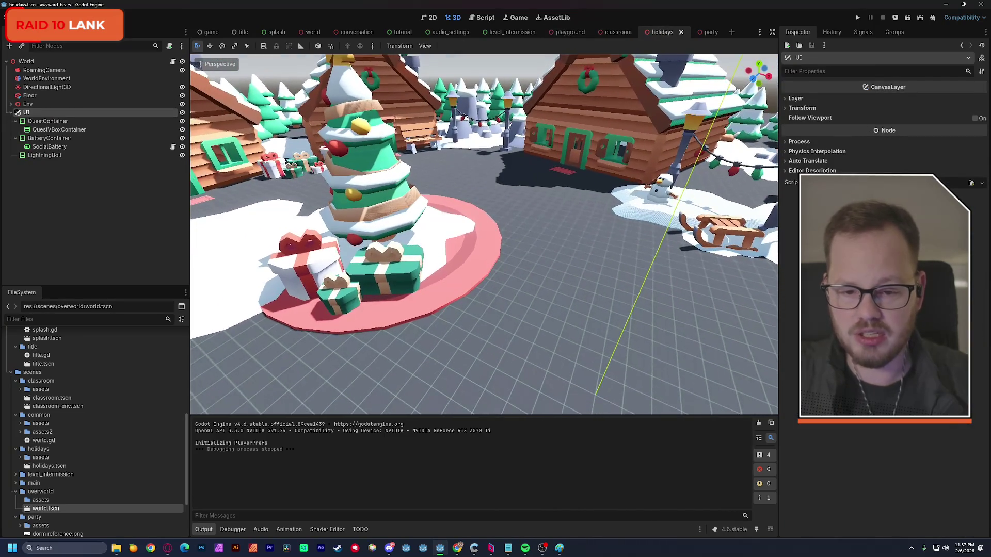
{"action": "key", "text": "d"}
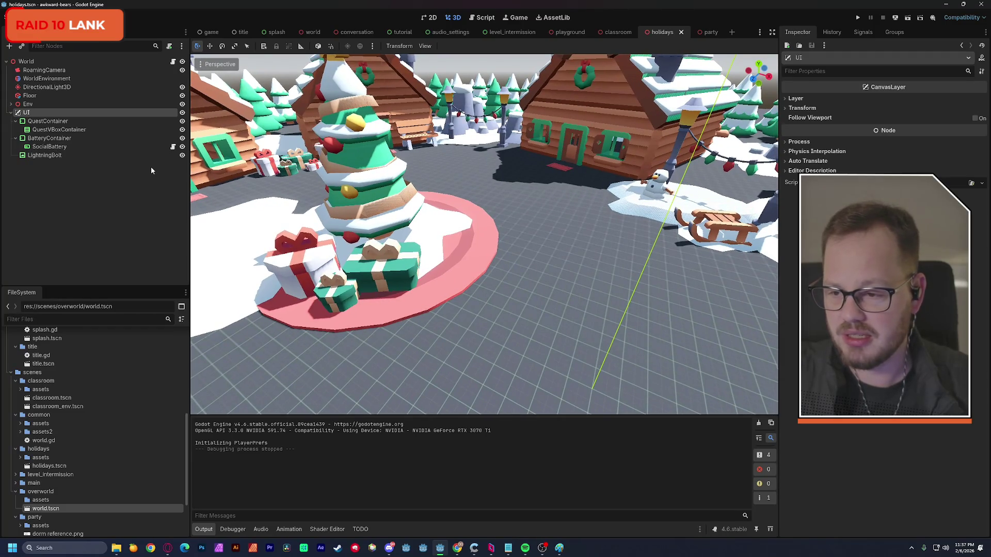
Clear the holidays Floor's albedo texture and set its albedo colour to near-white
{"action": "left_click", "coordinate": [29, 96]}
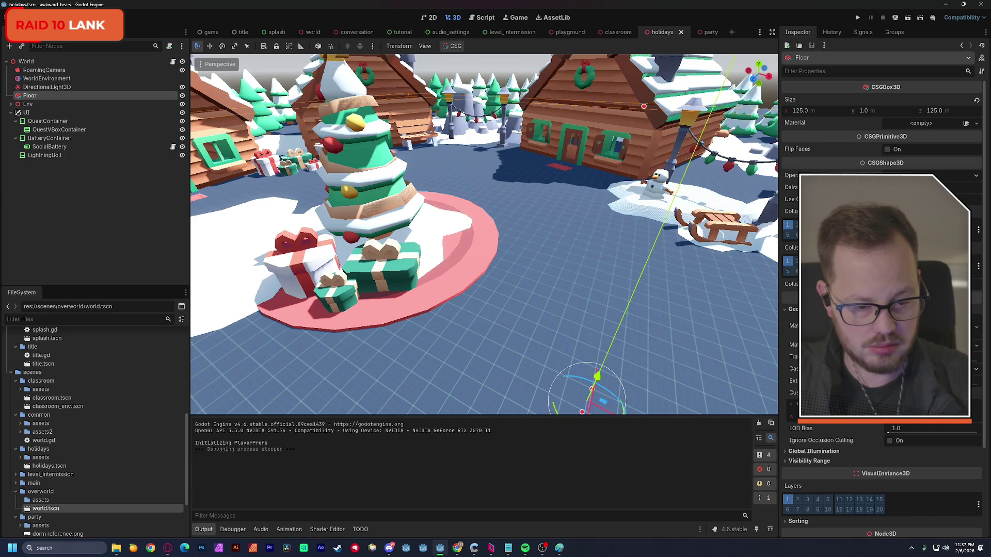
{"action": "left_click", "coordinate": [885, 326]}
{"action": "scroll", "coordinate": [852, 432], "scroll_direction": "down", "scroll_amount": 2}
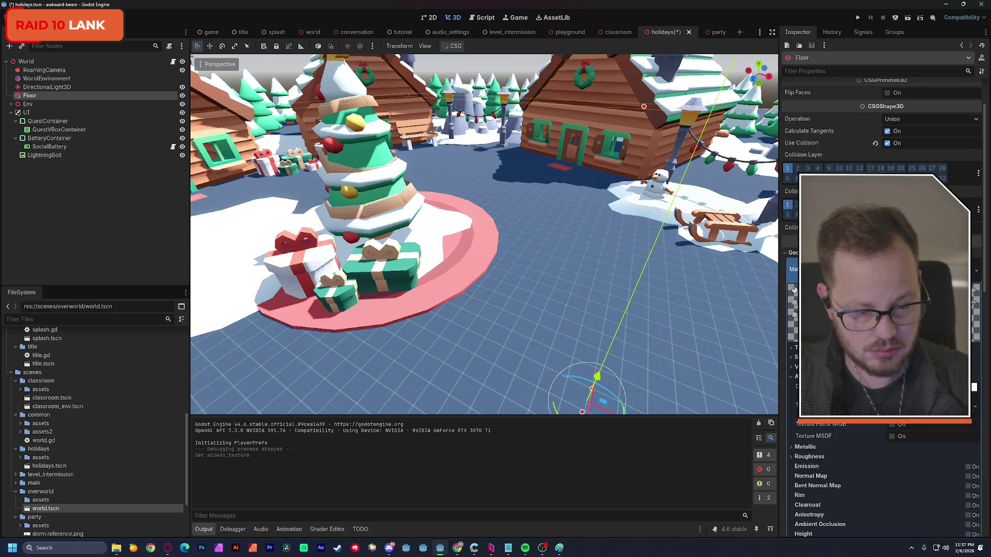
{"action": "left_click", "coordinate": [974, 409]}
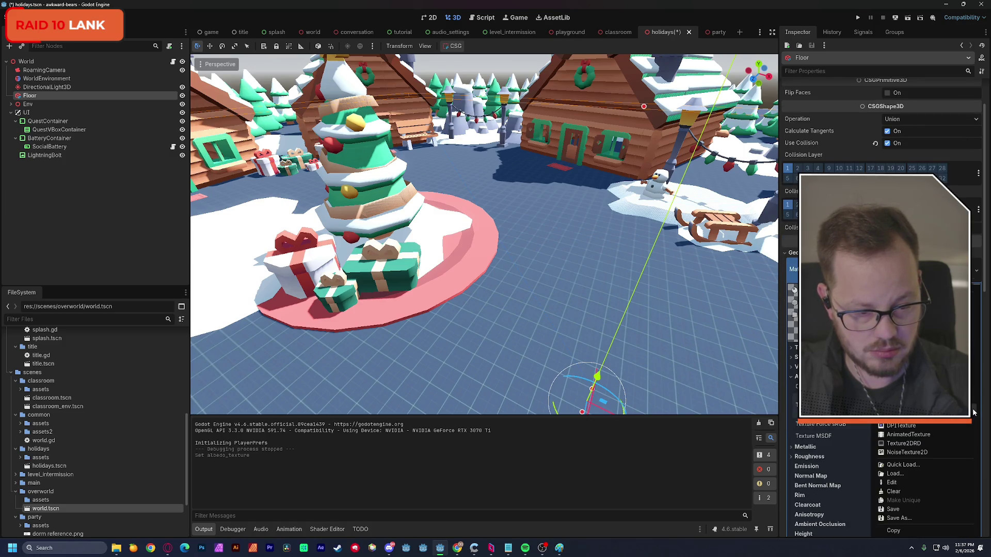
{"action": "left_click", "coordinate": [918, 488]}
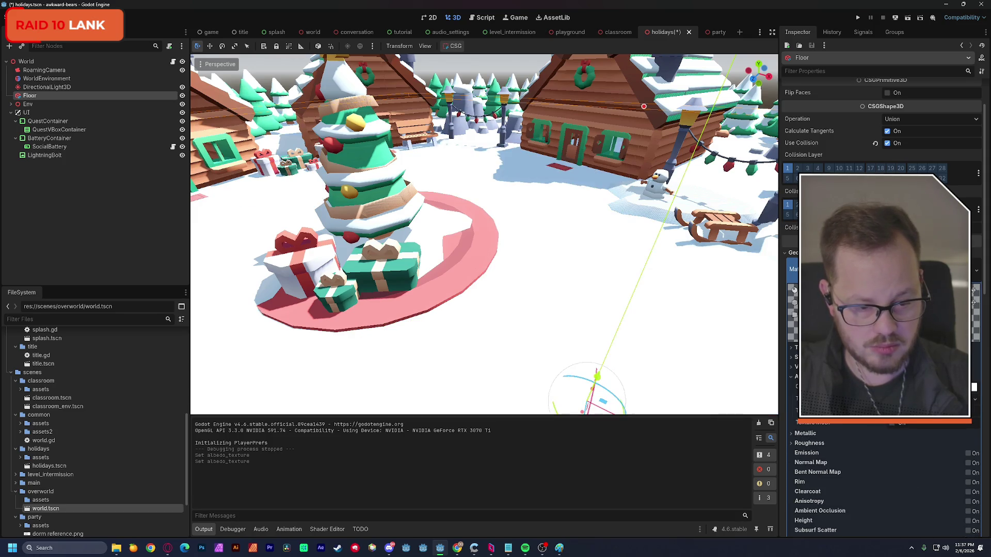
{"action": "left_click", "coordinate": [974, 387]}
{"action": "mouse_move", "coordinate": [976, 216]}
{"action": "left_mouse_down"}
{"action": "mouse_move", "coordinate": [979, 232]}
{"action": "mouse_move", "coordinate": [982, 167]}
{"action": "left_mouse_up"}
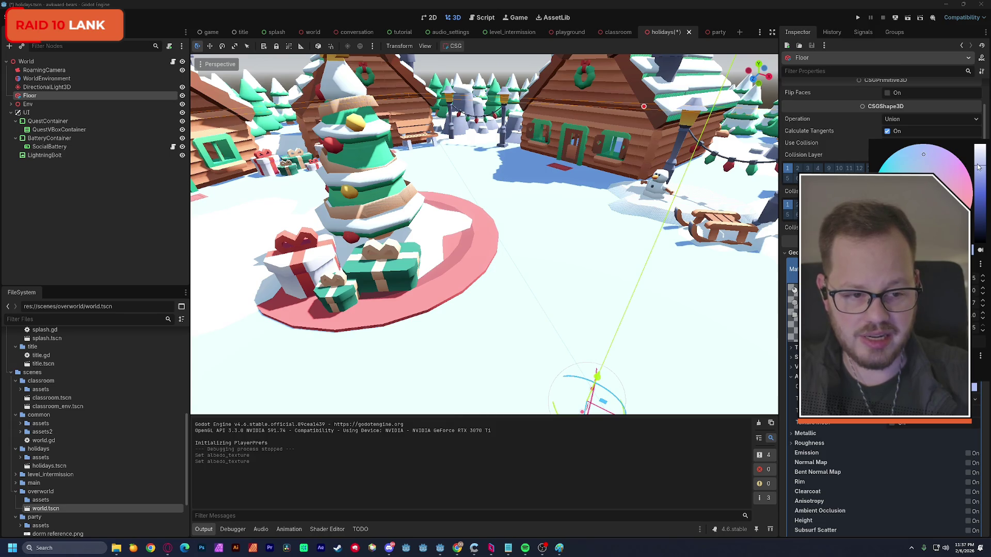
{"action": "left_click_drag", "start_coordinate": [978, 166], "coordinate": [980, 174]}
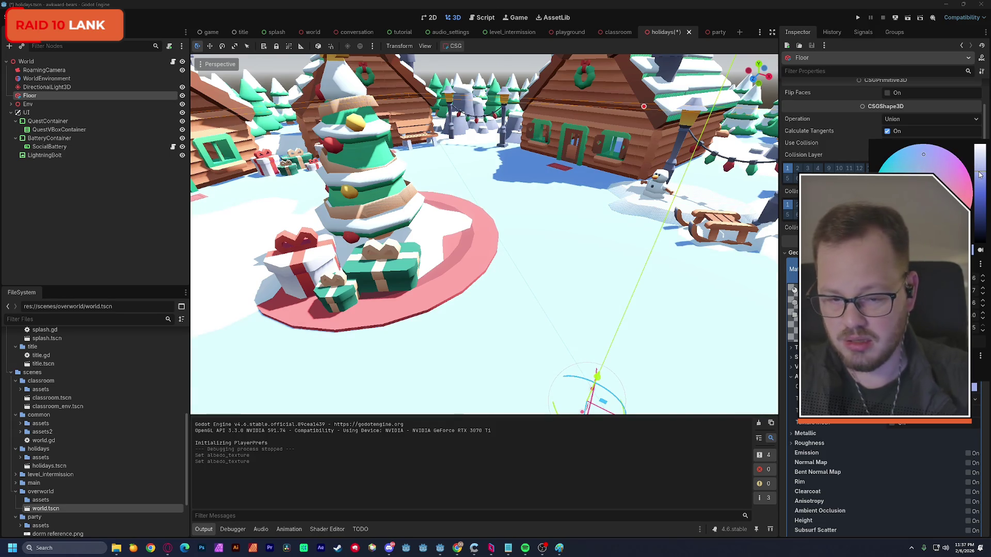
{"action": "key", "text": "Escape"}
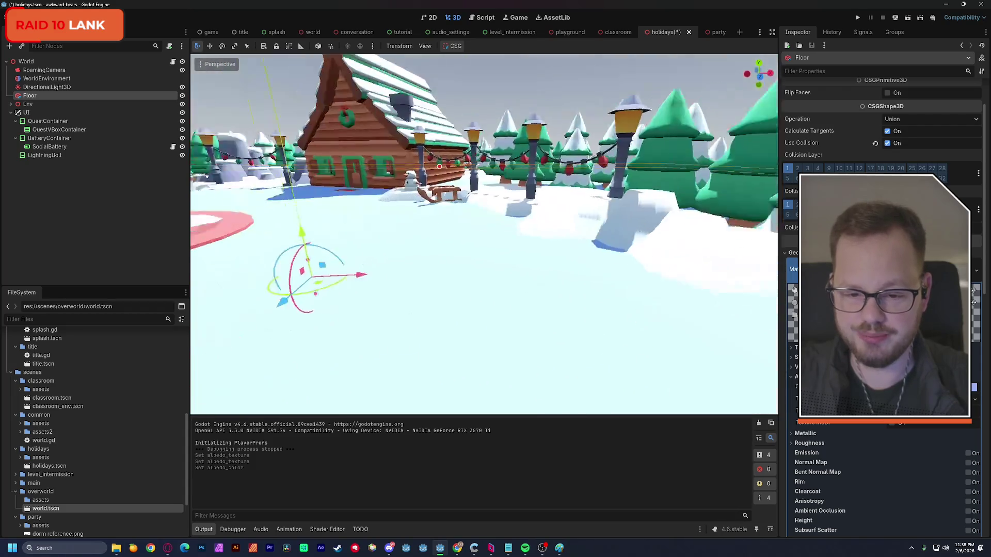
Save the holidays scene, view the snowy village, and switch to the classroom scene
{"action": "key", "text": "ctrl+s"}
{"action": "left_click_drag", "start_coordinate": [489, 180], "coordinate": [490, 180]}
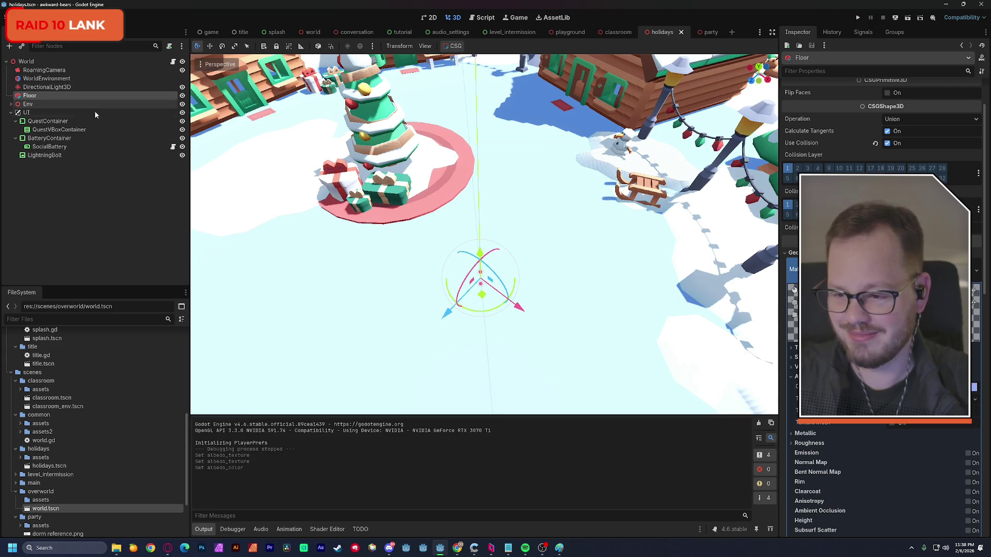
{"action": "left_click", "coordinate": [617, 32]}
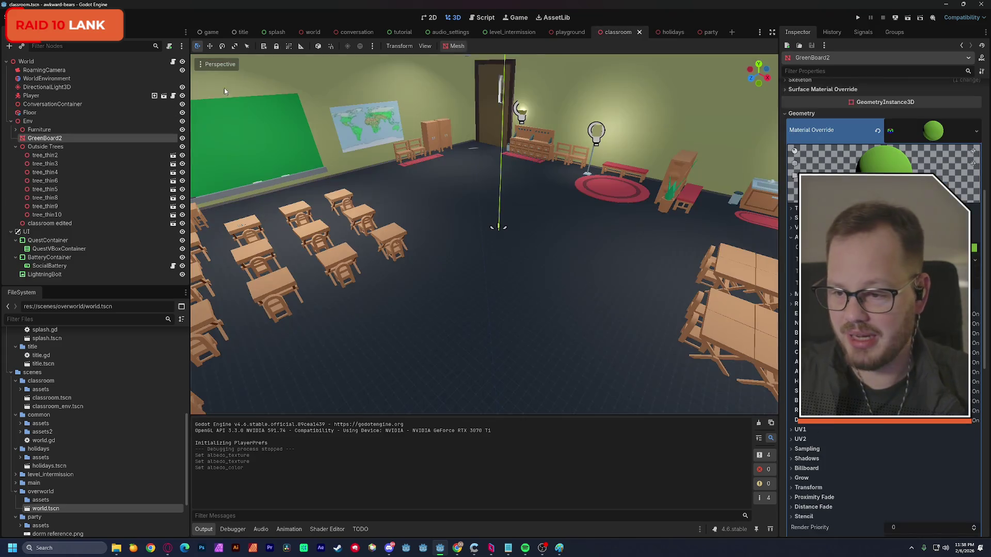
Paste the classroom's Player and ConversationContainer under holidays World, below DirectionalLight3D, and save
{"action": "left_click", "coordinate": [16, 147]}
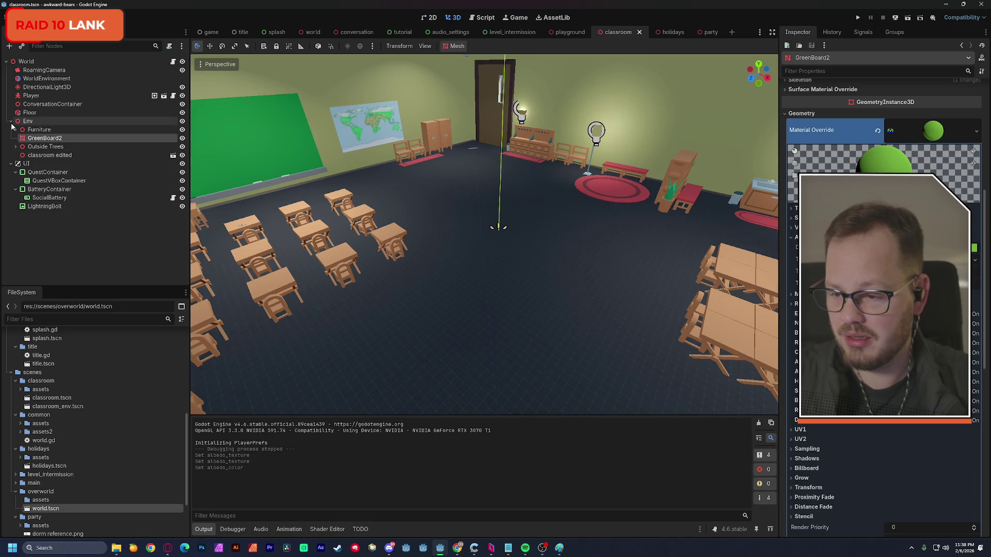
{"action": "left_click", "coordinate": [40, 97]}
{"action": "left_click", "coordinate": [39, 104], "text": "ctrl"}
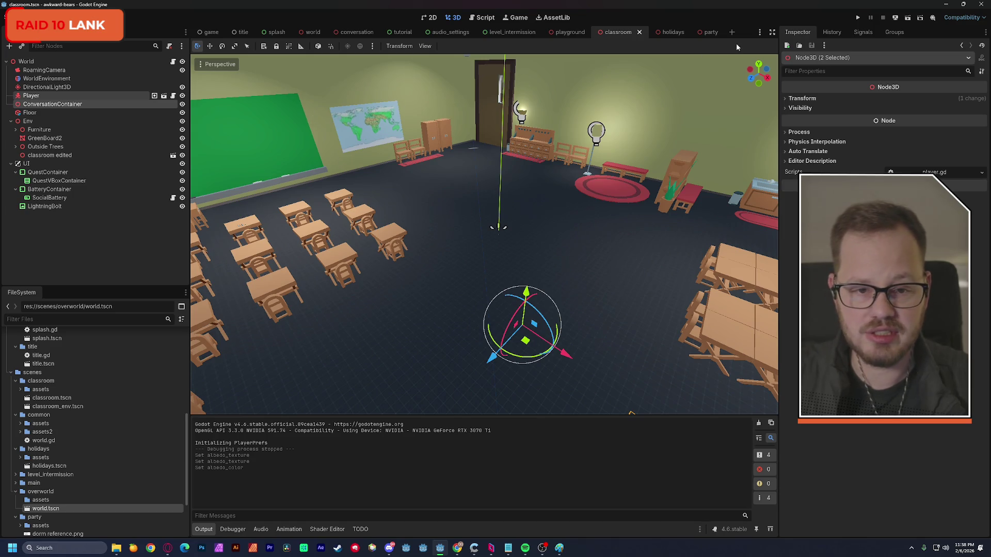
{"action": "left_click", "coordinate": [683, 38]}
{"action": "key", "text": "ctrl+v"}
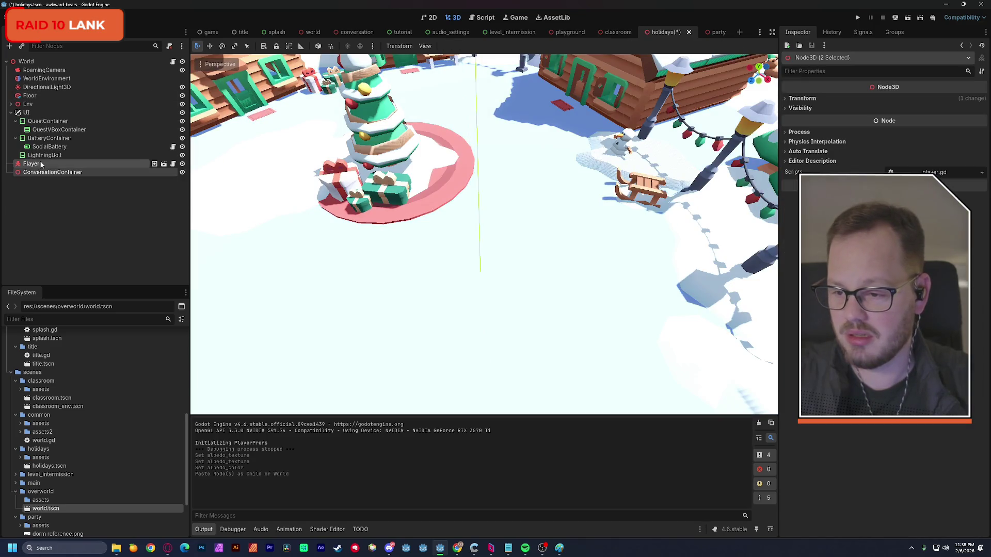
{"action": "left_click_drag", "start_coordinate": [32, 165], "coordinate": [57, 93]}
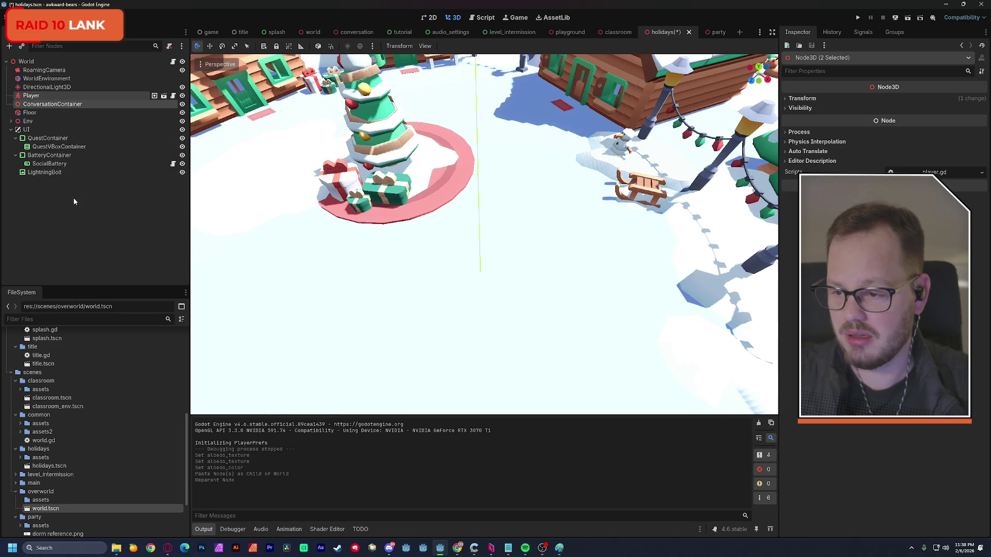
{"action": "key", "text": "ctrl+s"}
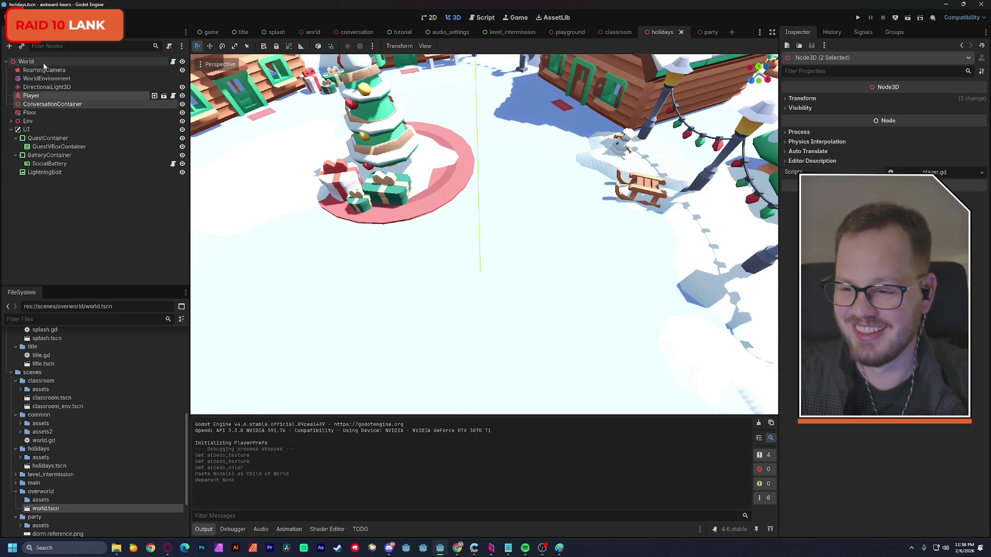
Assign Player, RoamingCamera, SocialBattery, QuestVBoxContainer and ConversationContainer to World's script slots, then save
{"action": "left_click", "coordinate": [26, 61]}
{"action": "left_click", "coordinate": [900, 99]}
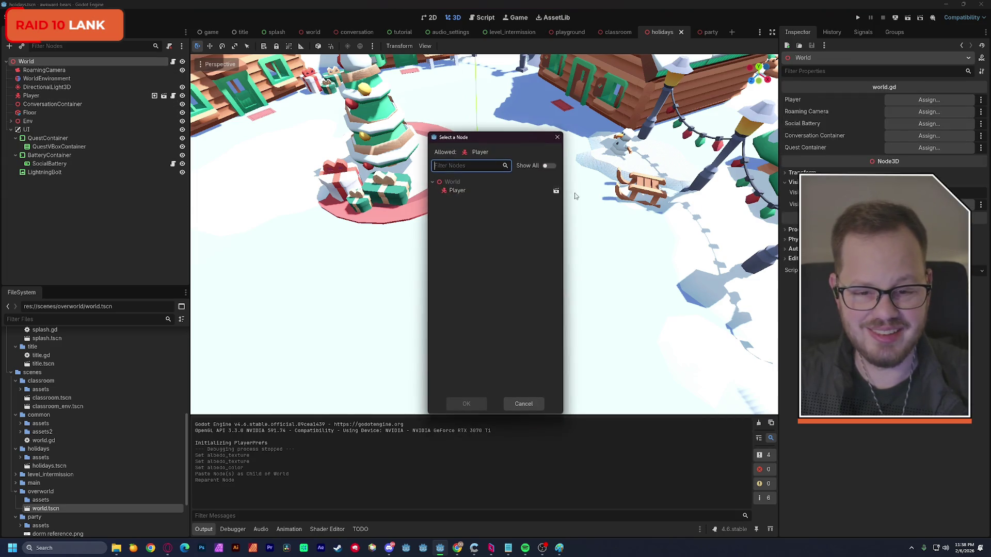
{"action": "double_click", "coordinate": [482, 190]}
{"action": "left_click", "coordinate": [929, 111]}
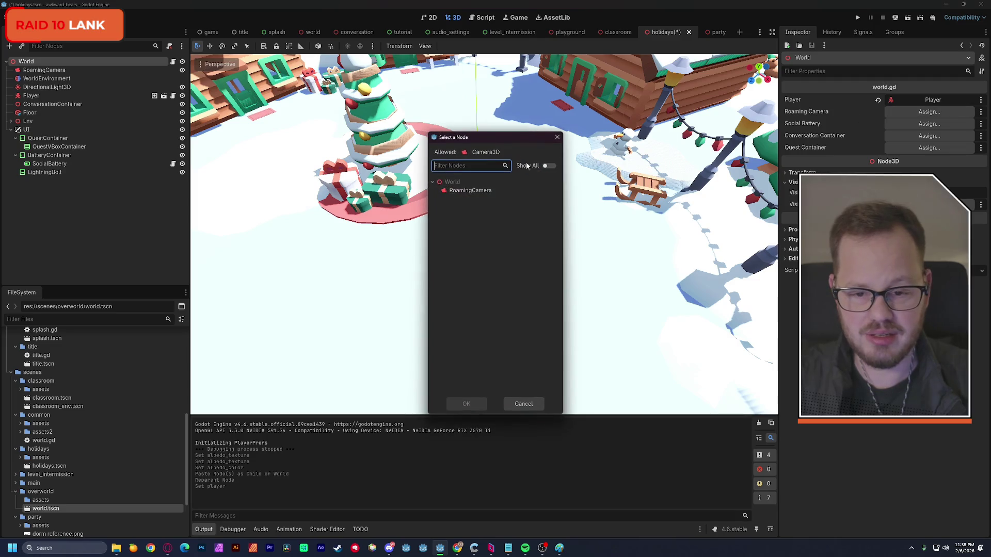
{"action": "double_click", "coordinate": [488, 191]}
{"action": "left_click", "coordinate": [929, 123]}
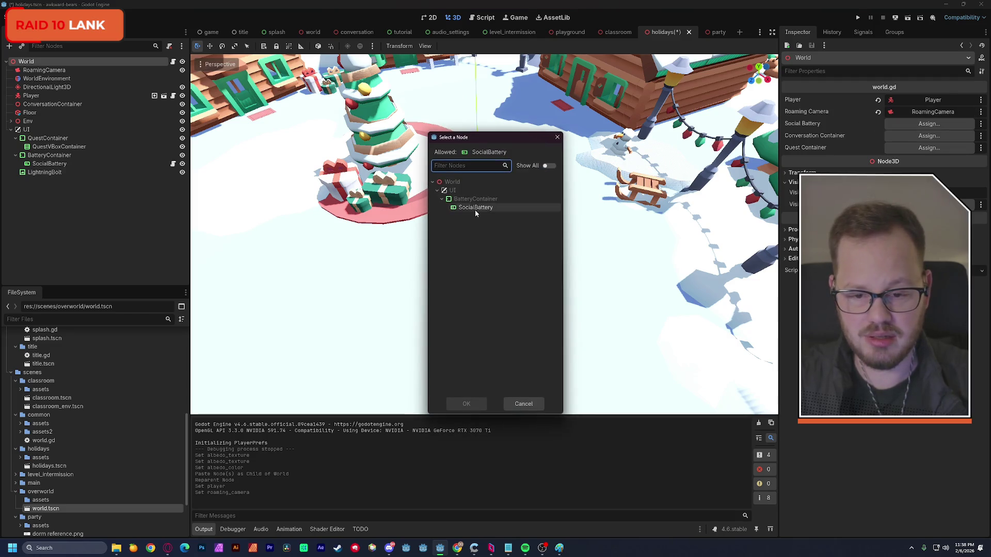
{"action": "double_click", "coordinate": [474, 208]}
{"action": "left_click", "coordinate": [929, 148]}
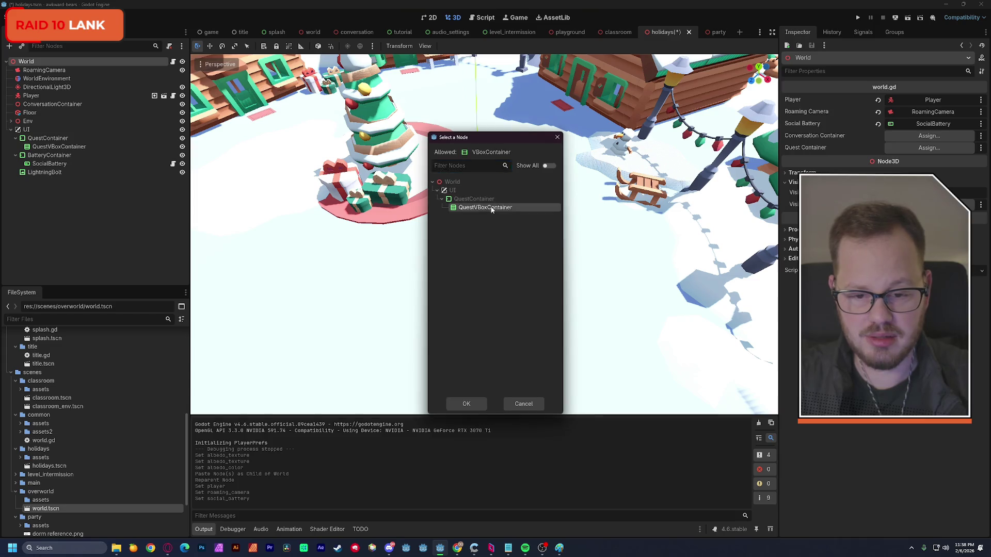
{"action": "double_click", "coordinate": [482, 208]}
{"action": "left_click", "coordinate": [929, 135]}
{"action": "double_click", "coordinate": [460, 214]}
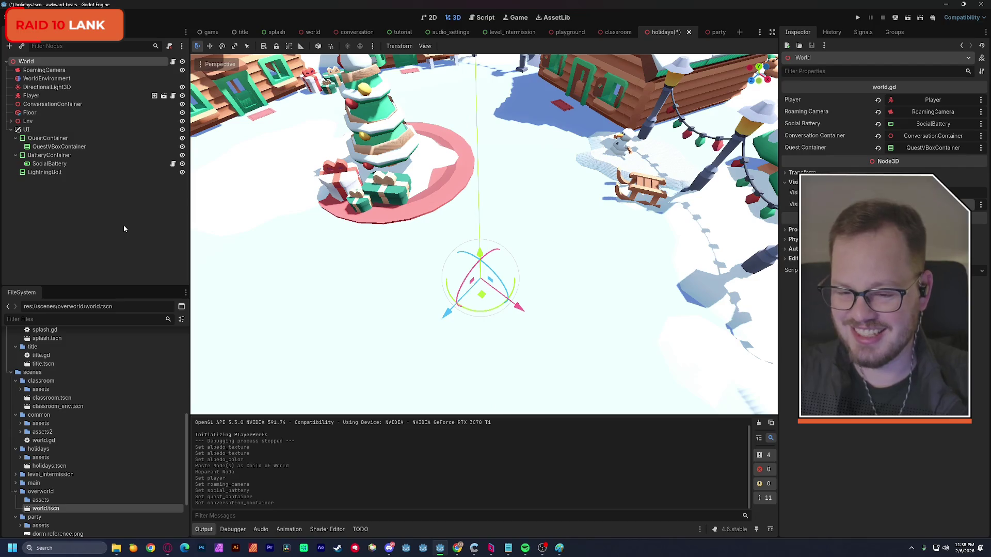
{"action": "key", "text": "ctrl+s"}
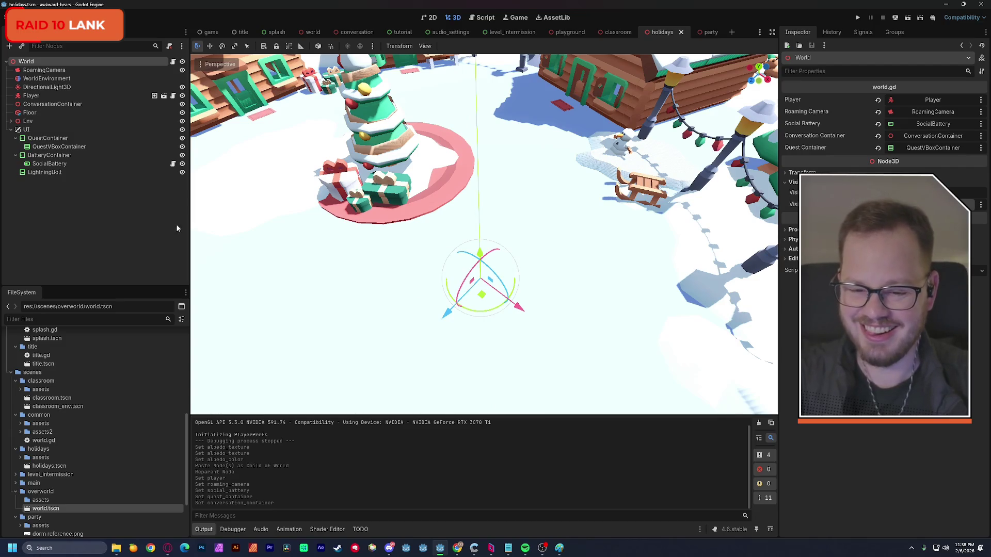
Select the Player and frame it in the viewport
{"action": "left_click", "coordinate": [32, 97]}
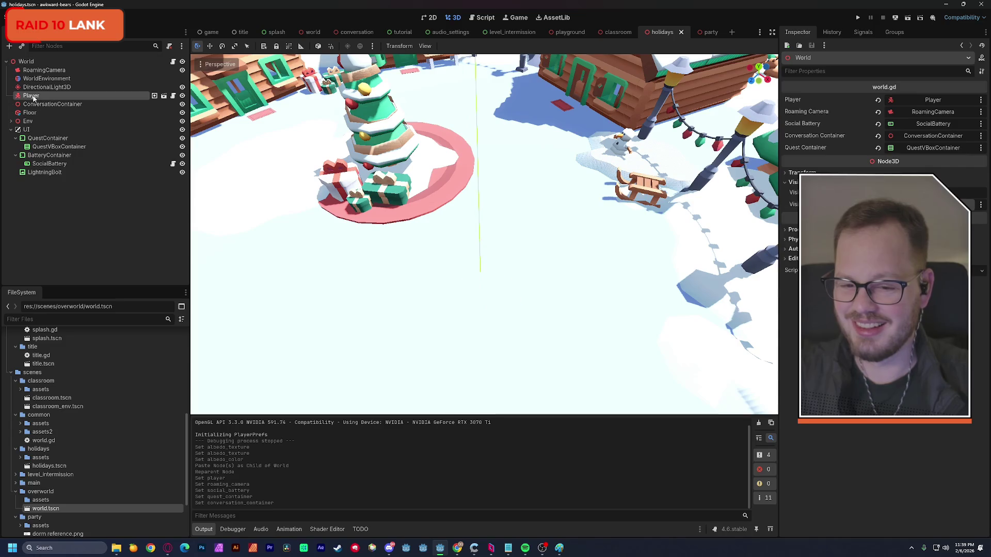
{"action": "key", "text": "f"}
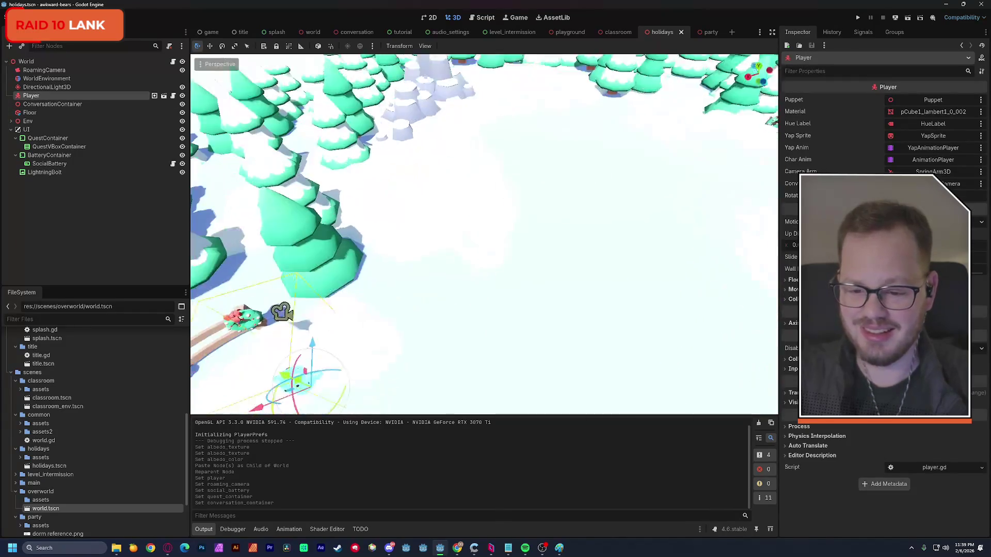
{"action": "left_click_drag", "start_coordinate": [516, 310], "coordinate": [569, 353]}
Move the Player to a new spot, save the holidays scene, and run it to test
{"action": "mouse_move", "coordinate": [405, 357]}
{"action": "left_mouse_down"}
{"action": "mouse_move", "coordinate": [482, 249]}
{"action": "mouse_move", "coordinate": [508, 164]}
{"action": "left_mouse_up"}
{"action": "key", "text": "f"}
{"action": "key", "text": "e"}
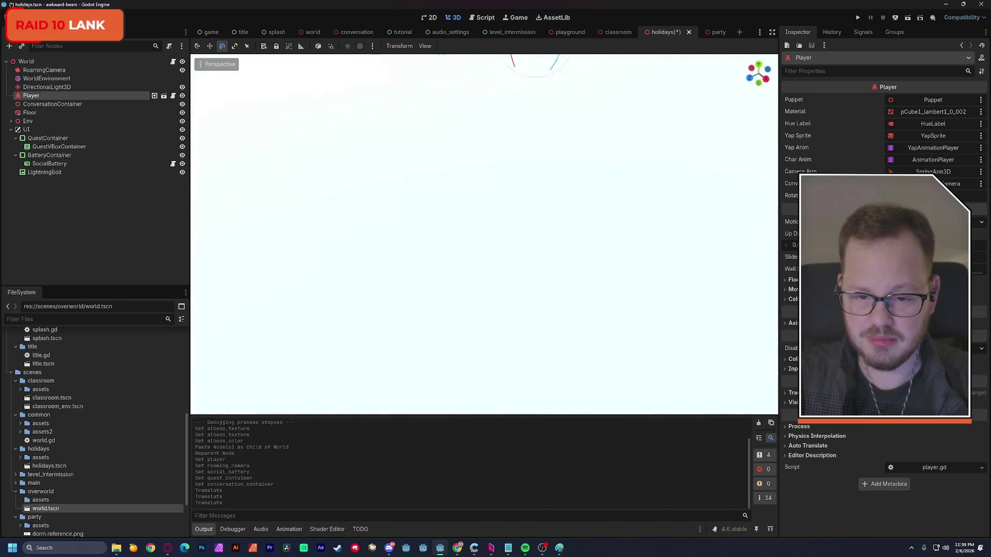
{"action": "scroll", "coordinate": [484, 234], "scroll_direction": "down", "scroll_amount": 5}
{"action": "scroll", "coordinate": [485, 235], "scroll_direction": "up", "scroll_amount": 4}
{"action": "scroll", "coordinate": [522, 159], "scroll_direction": "down", "scroll_amount": 5}
{"action": "key", "text": "ctrl+s"}
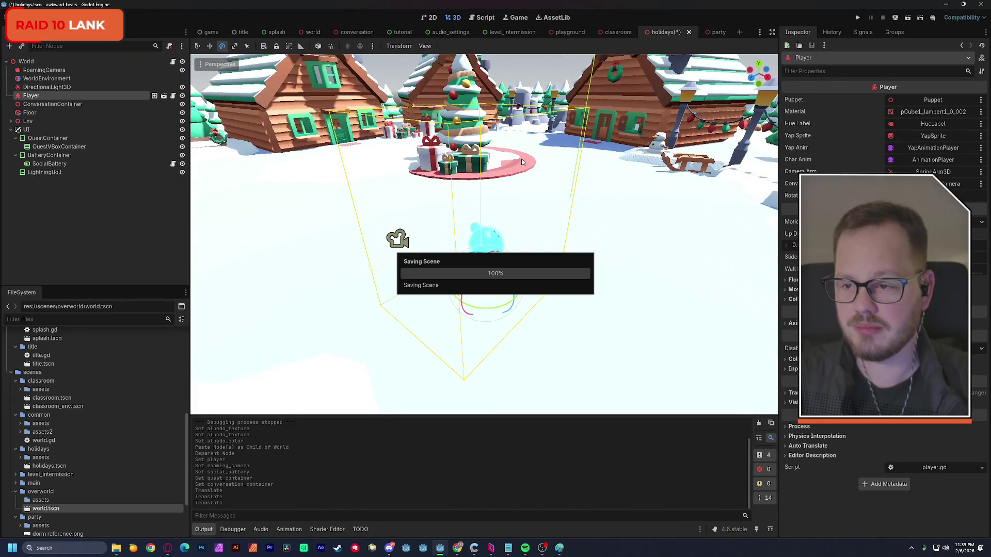
{"action": "left_click", "coordinate": [908, 18]}
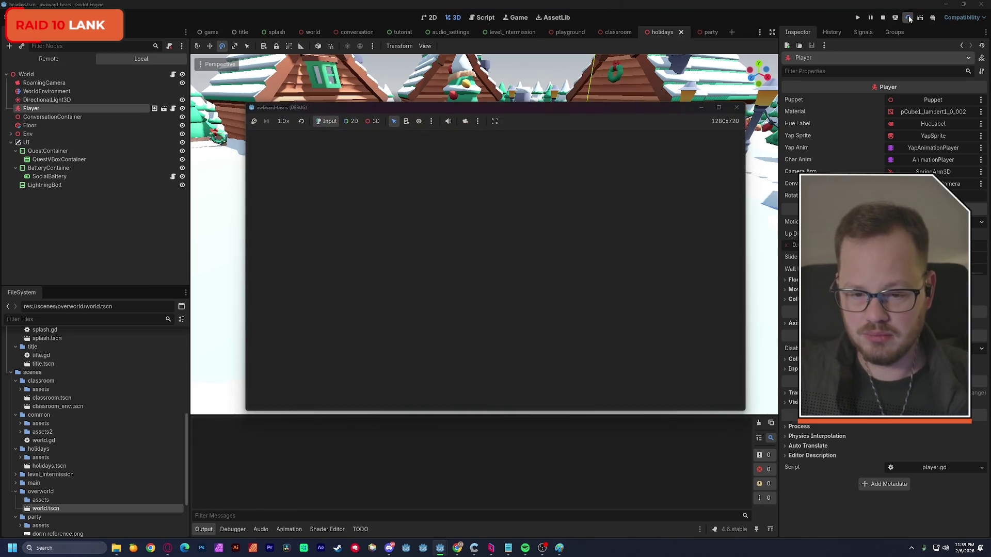
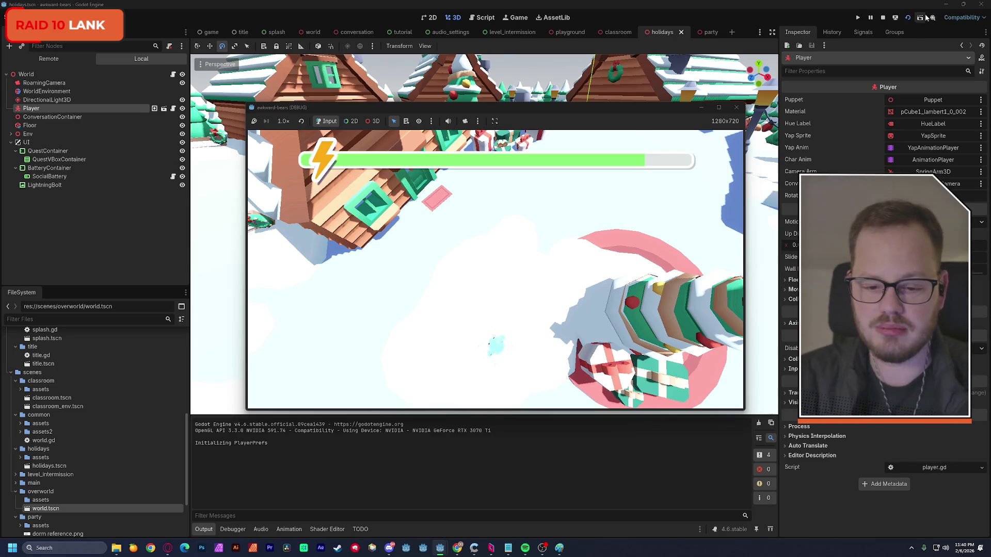
Stop the game and paste Player and ConversationContainer into the party scene just below Dog
{"action": "left_click", "coordinate": [737, 108]}
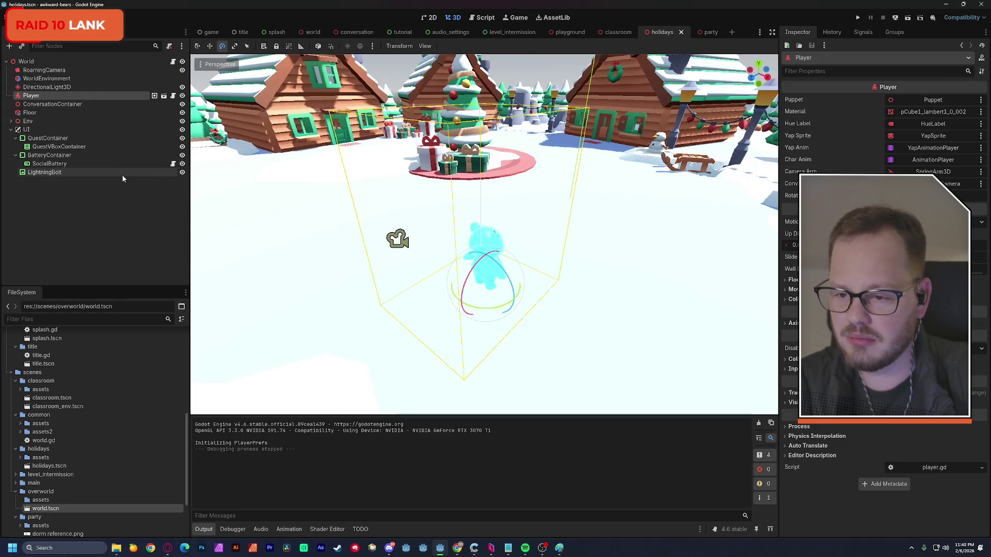
{"action": "left_click", "coordinate": [709, 34]}
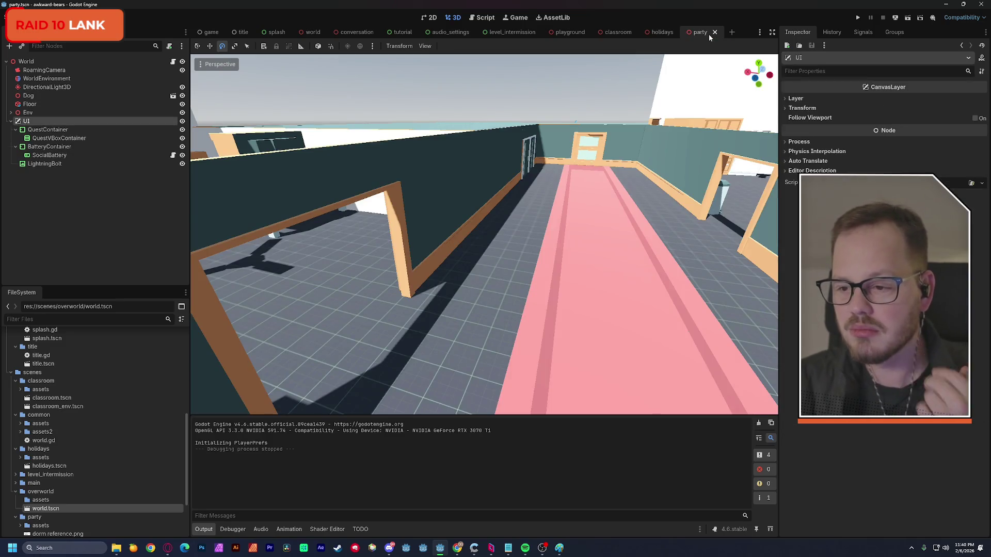
{"action": "key", "text": "ctrl+v"}
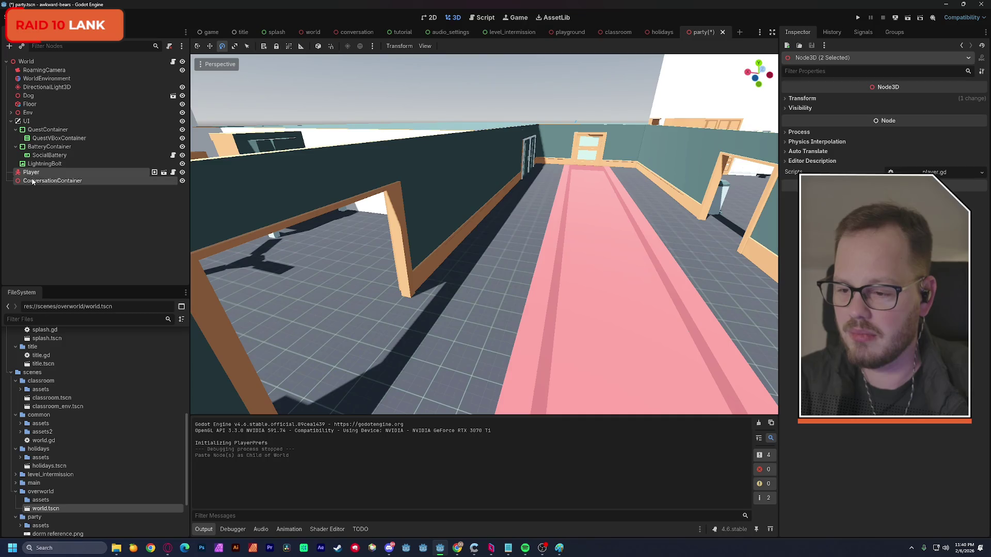
{"action": "left_click_drag", "start_coordinate": [53, 103], "coordinate": [53, 100]}
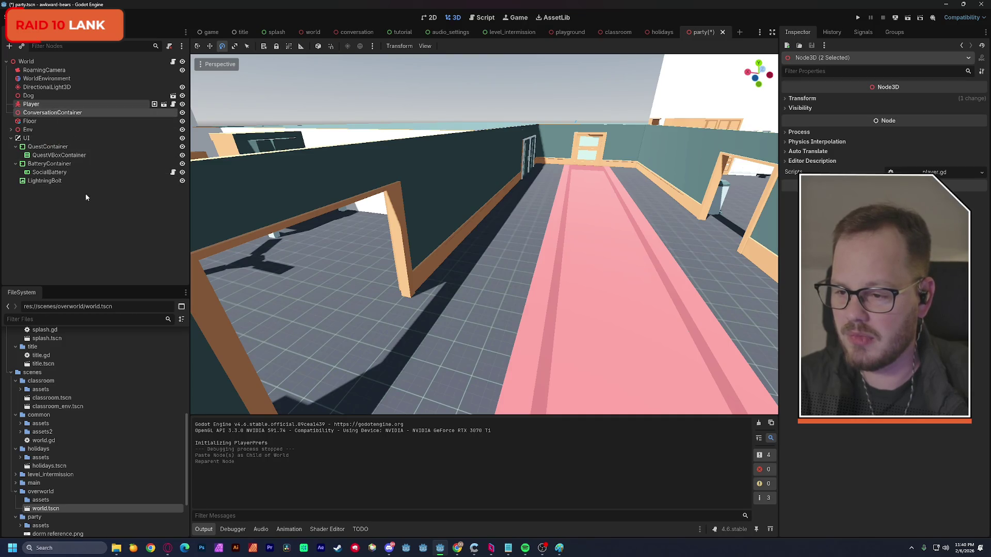
{"action": "left_click", "coordinate": [67, 234]}
Select the Player and start moving the bear toward the hallway with the Move tool
{"action": "double_click", "coordinate": [31, 104]}
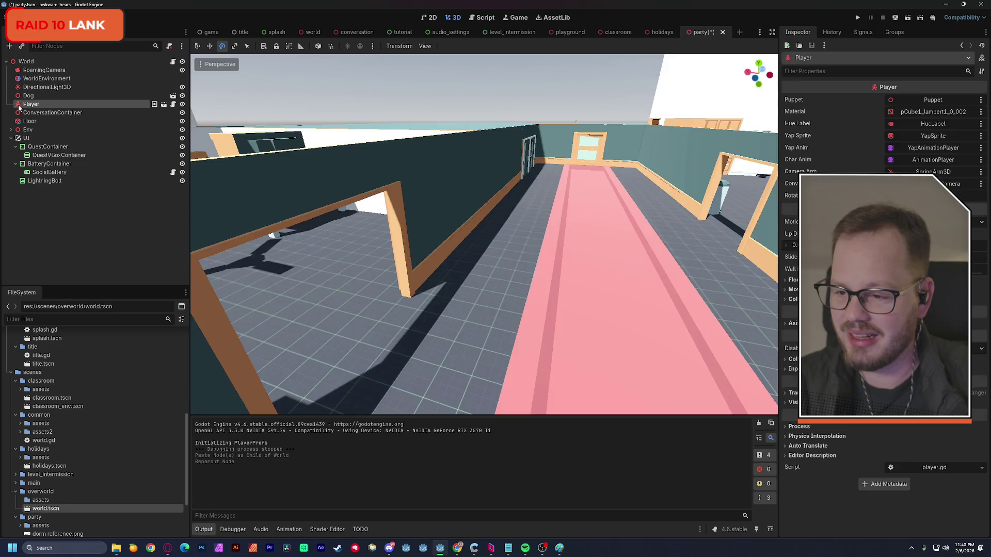
{"action": "scroll", "coordinate": [407, 225], "scroll_direction": "down", "scroll_amount": 6}
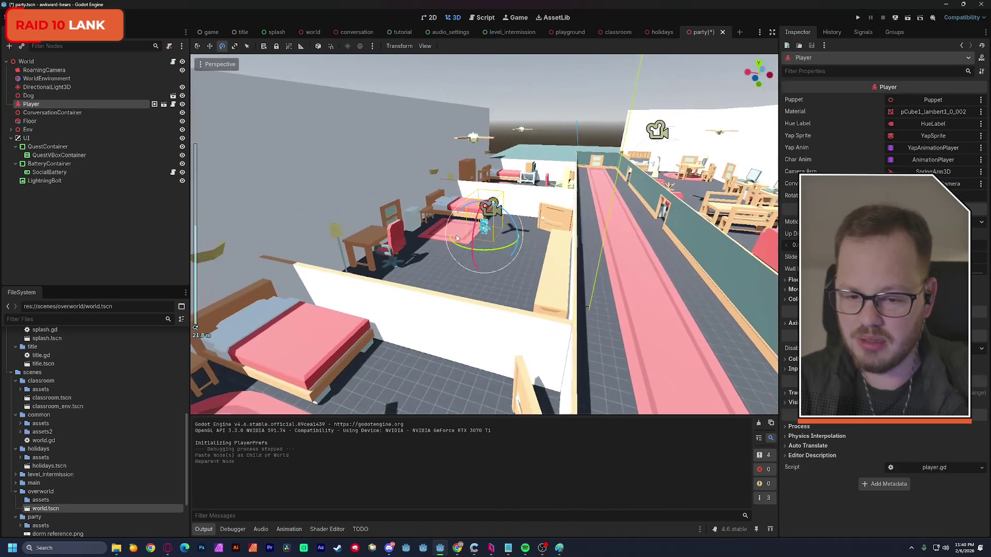
{"action": "left_click_drag", "start_coordinate": [217, 82], "coordinate": [239, 70]}
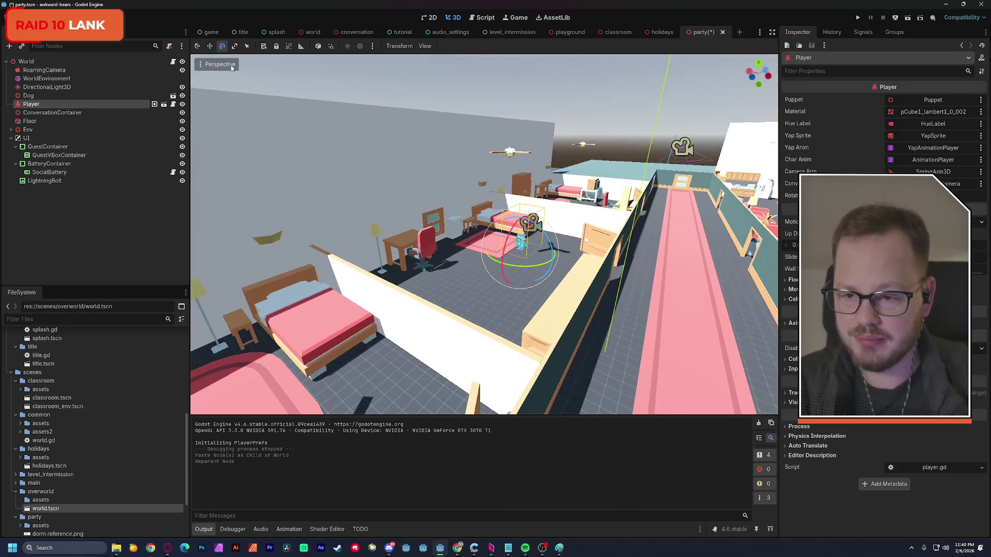
{"action": "left_click", "coordinate": [209, 47]}
{"action": "left_click_drag", "start_coordinate": [521, 243], "coordinate": [607, 266]}
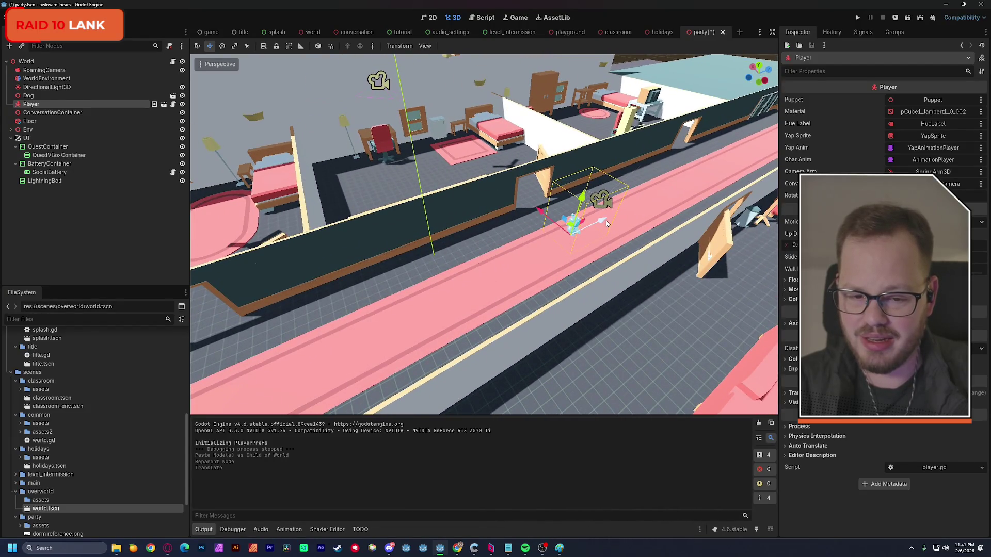
Drag the Player bear out of the bedroom and along the pink hallway floor
{"action": "left_click_drag", "start_coordinate": [606, 221], "coordinate": [369, 335]}
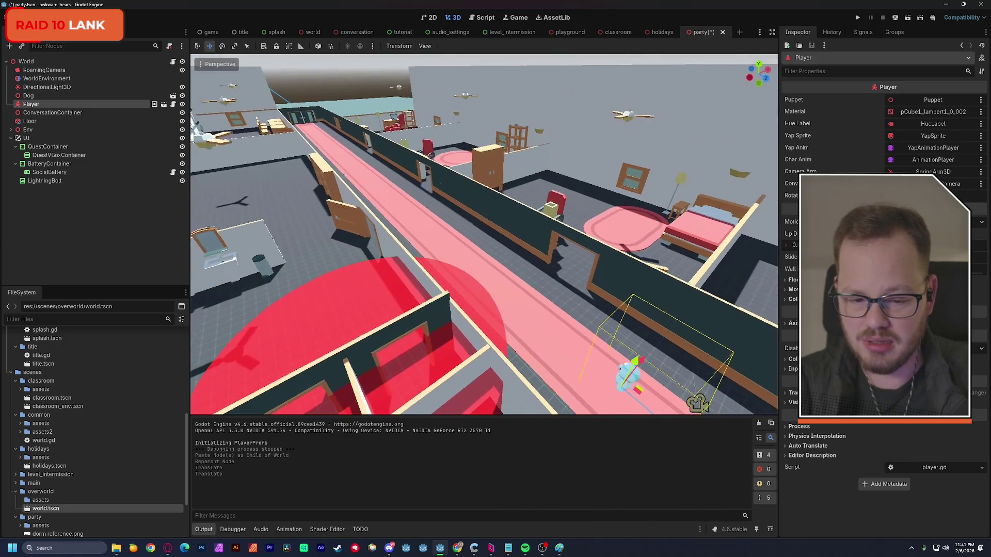
{"action": "mouse_move", "coordinate": [653, 393]}
{"action": "left_mouse_down"}
{"action": "mouse_move", "coordinate": [408, 206]}
{"action": "mouse_move", "coordinate": [265, 150]}
{"action": "left_mouse_up"}
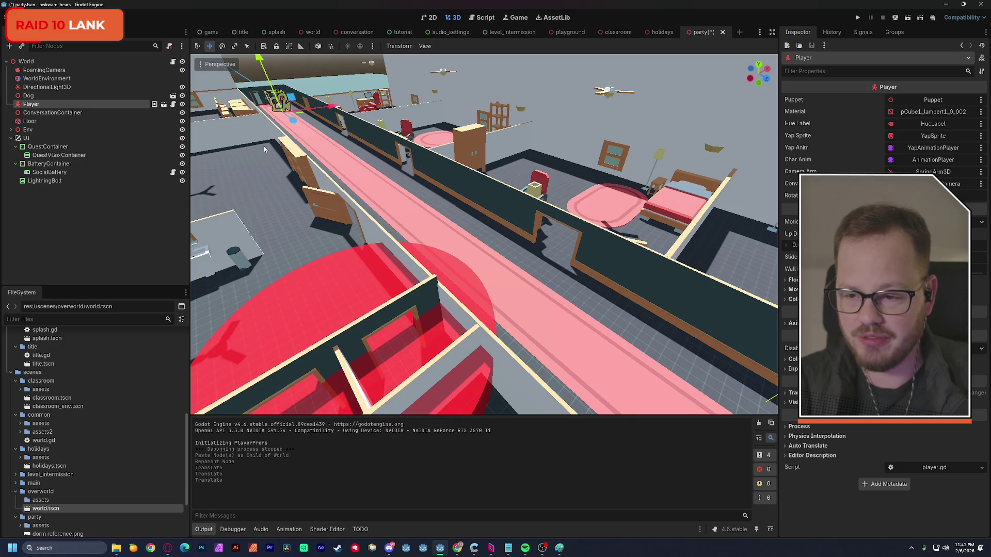
{"action": "double_click", "coordinate": [28, 105]}
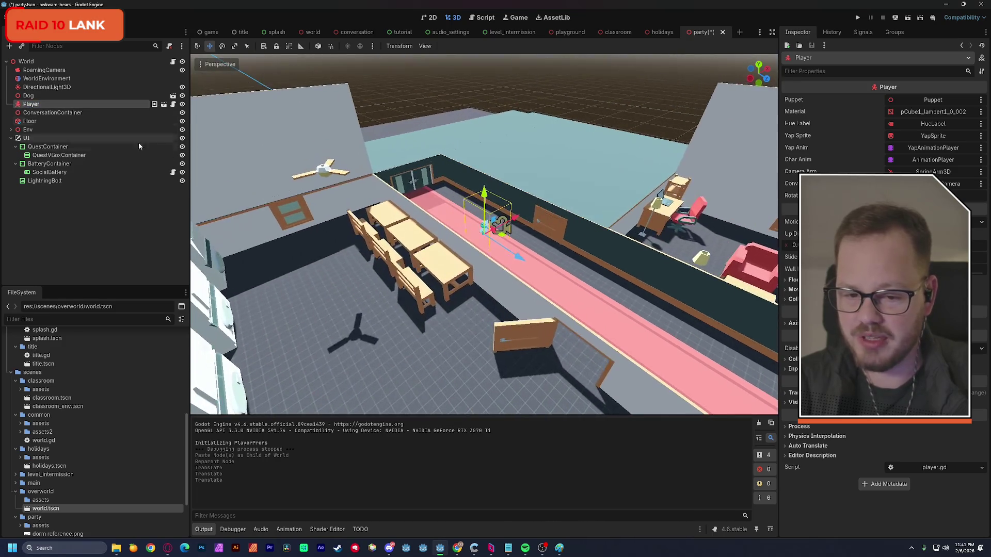
{"action": "scroll", "coordinate": [418, 207], "scroll_direction": "up", "scroll_amount": 8}
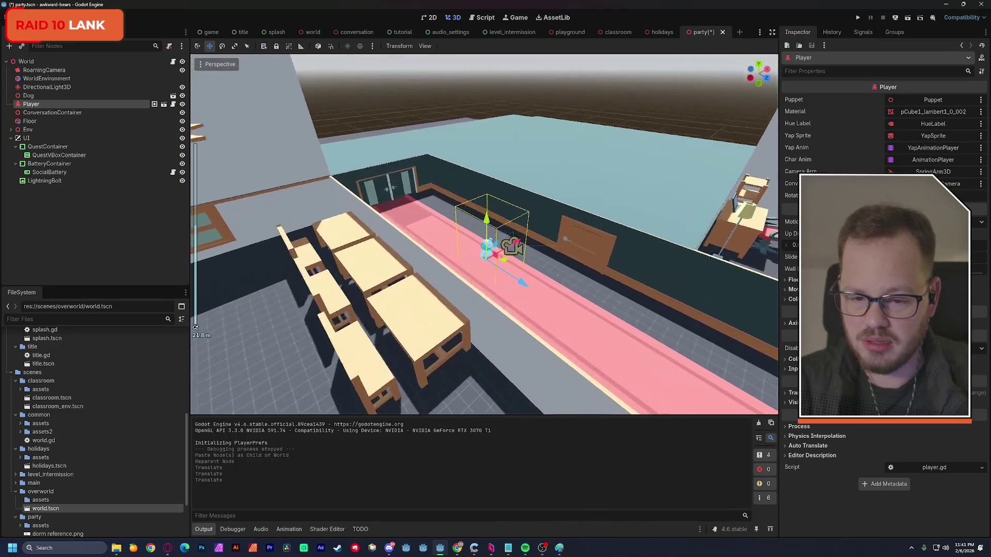
{"action": "scroll", "coordinate": [509, 298], "scroll_direction": "up", "scroll_amount": 2}
{"action": "left_click_drag", "start_coordinate": [500, 302], "coordinate": [417, 269]}
{"action": "scroll", "coordinate": [417, 269], "scroll_direction": "up", "scroll_amount": 5}
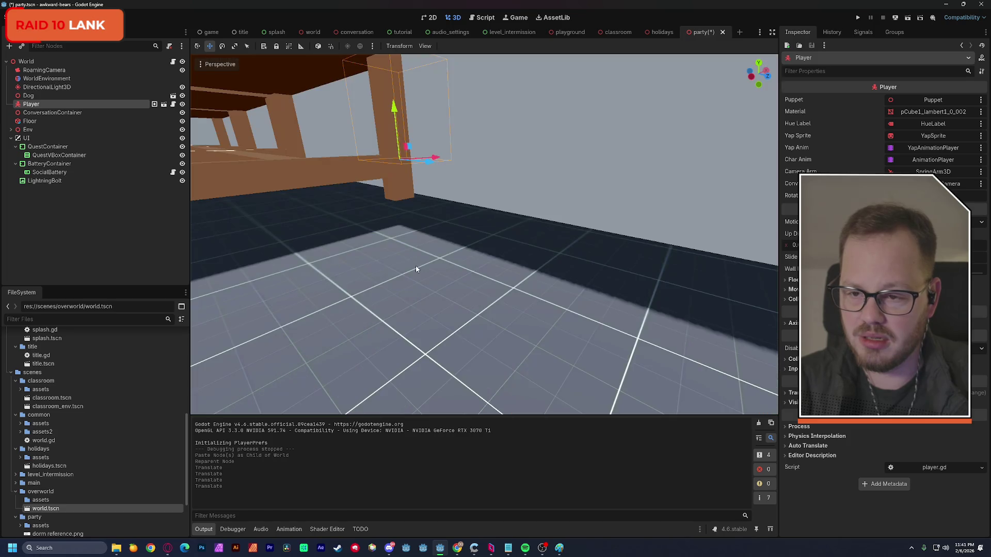
{"action": "scroll", "coordinate": [416, 269], "scroll_direction": "up", "scroll_amount": 3}
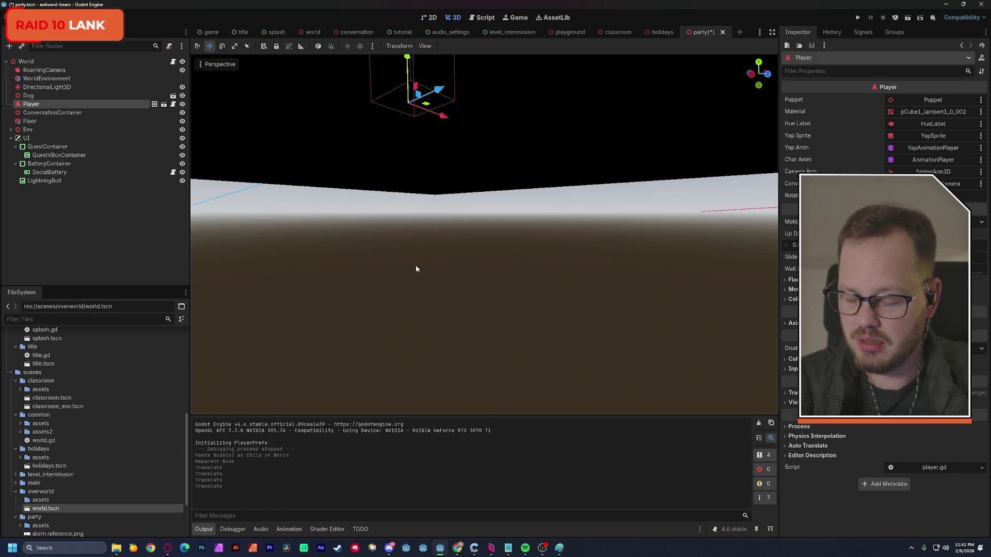
{"action": "scroll", "coordinate": [416, 269], "scroll_direction": "up", "scroll_amount": 2}
{"action": "scroll", "coordinate": [416, 269], "scroll_direction": "up", "scroll_amount": 3}
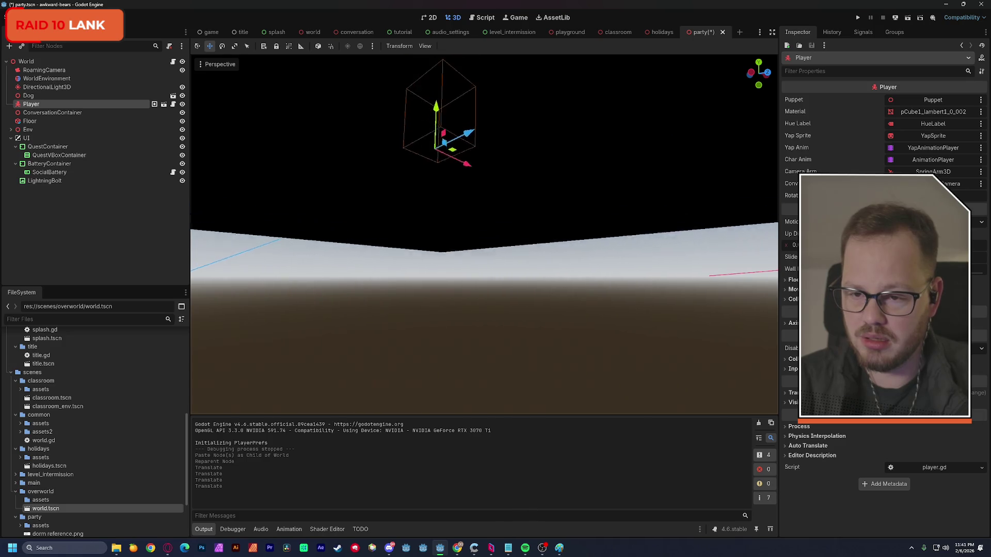
{"action": "scroll", "coordinate": [416, 269], "scroll_direction": "down", "scroll_amount": 6}
{"action": "scroll", "coordinate": [416, 269], "scroll_direction": "up", "scroll_amount": 2}
{"action": "scroll", "coordinate": [424, 251], "scroll_direction": "up", "scroll_amount": 2}
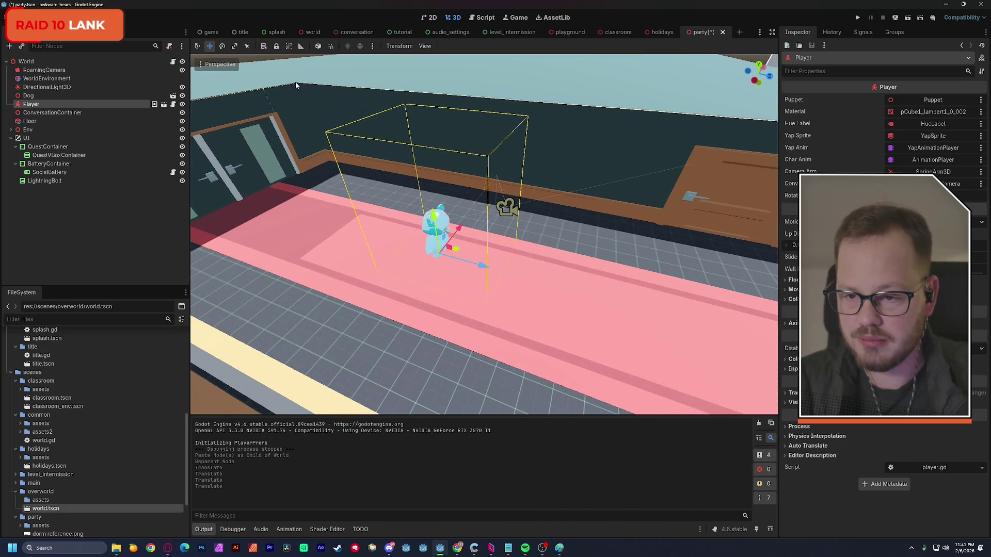
Check the Player's position from front, top and side orthographic views, then frame it
{"action": "key", "text": "KP_1"}
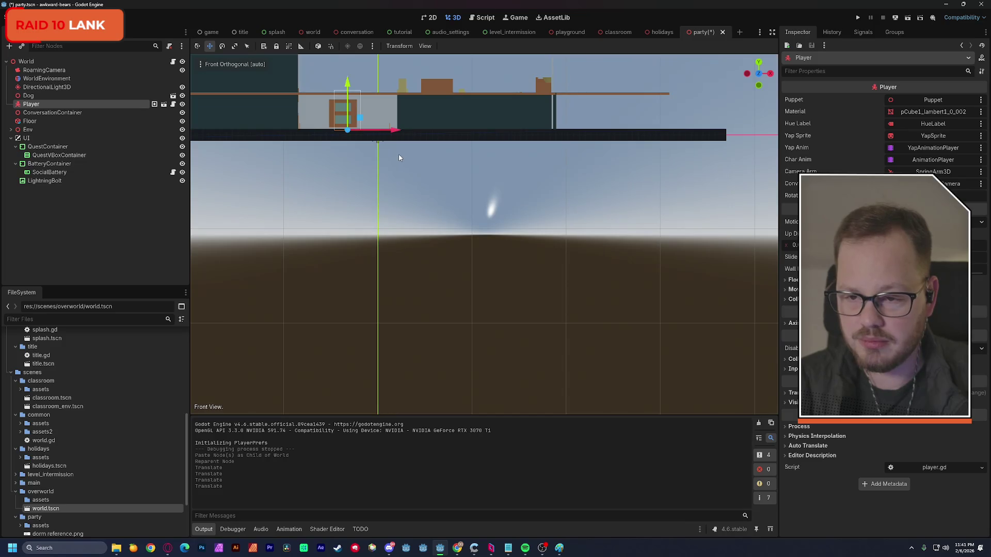
{"action": "key", "text": "KP_2"}
{"action": "key", "text": "KP_2"}
{"action": "key", "text": "KP_2"}
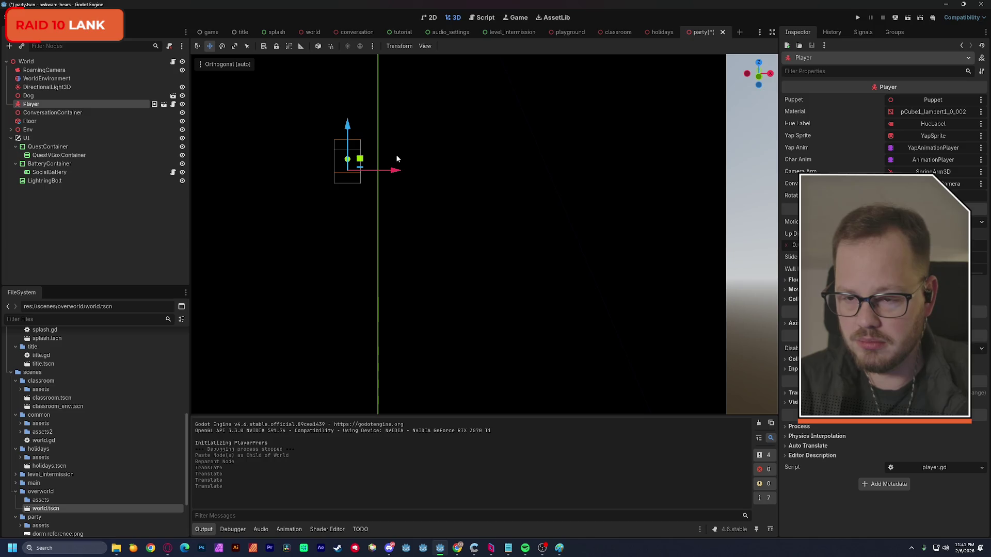
{"action": "key", "text": "KP_3"}
{"action": "key", "text": "KP_8"}
{"action": "key", "text": "KP_2"}
{"action": "key", "text": "KP_5"}
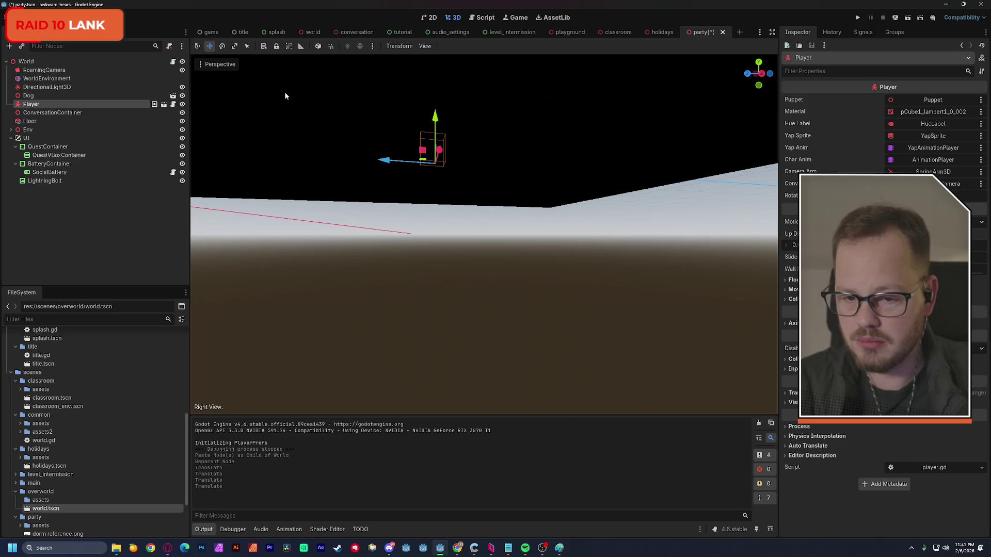
{"action": "key", "text": "f"}
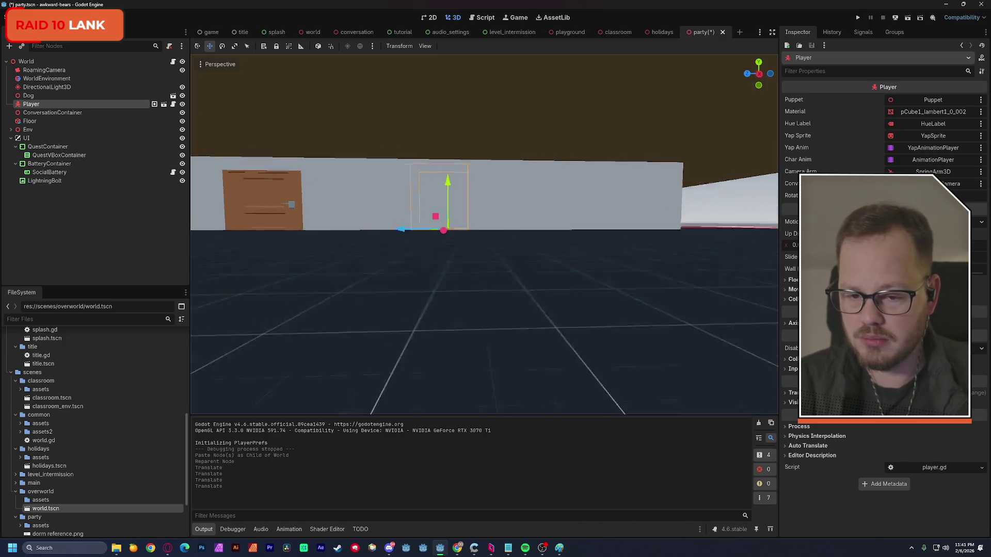
{"action": "key", "text": "KP_8"}
{"action": "key", "text": "KP_8"}
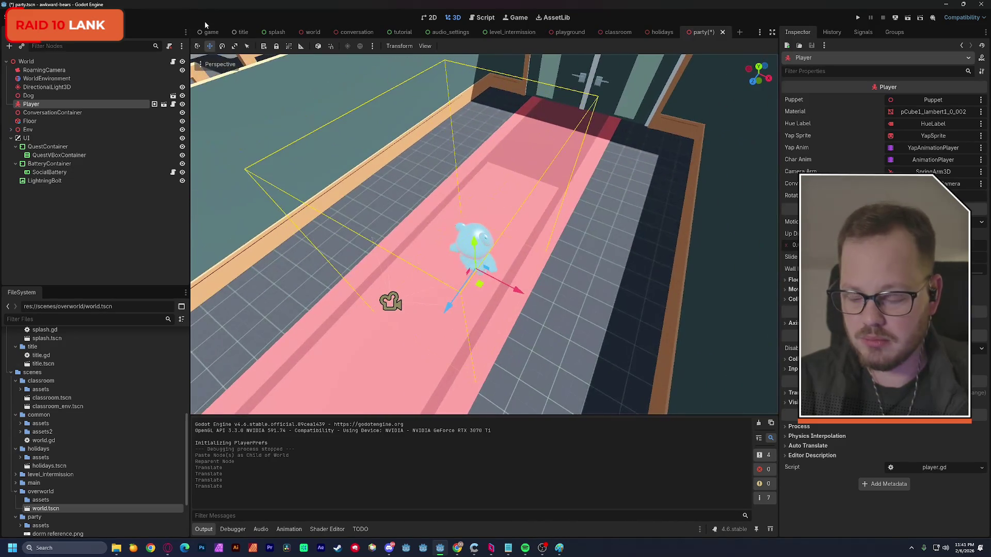
Rotate the Player about -140°, settle it on the hallway floor, and save the scene
{"action": "key", "text": "e"}
{"action": "mouse_move", "coordinate": [496, 304]}
{"action": "left_mouse_down"}
{"action": "mouse_move", "coordinate": [467, 310]}
{"action": "mouse_move", "coordinate": [404, 246]}
{"action": "mouse_move", "coordinate": [432, 210]}
{"action": "left_mouse_up"}
{"action": "key", "text": "w"}
{"action": "left_click_drag", "start_coordinate": [476, 248], "coordinate": [475, 230]}
{"action": "scroll", "coordinate": [475, 230], "scroll_direction": "up", "scroll_amount": 5}
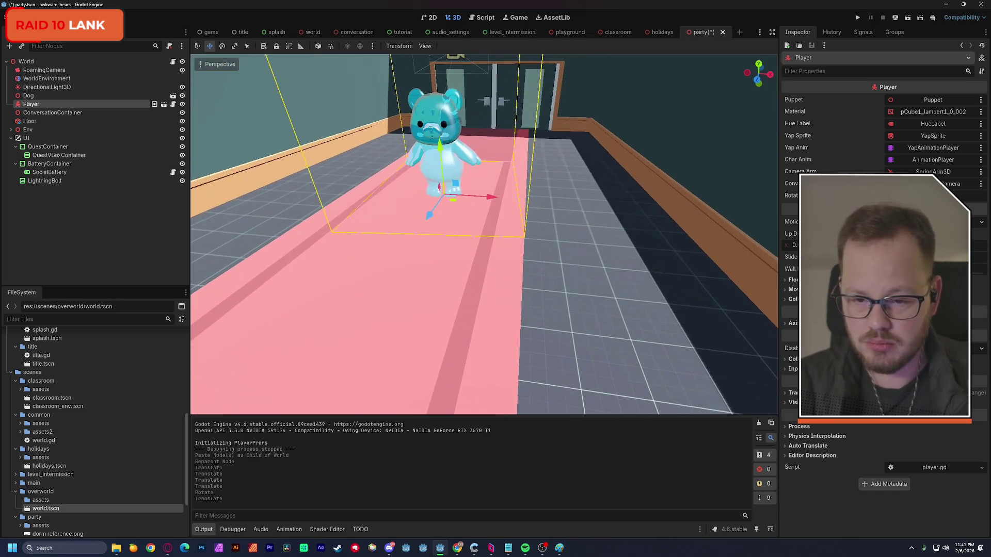
{"action": "left_click_drag", "start_coordinate": [448, 177], "coordinate": [447, 204]}
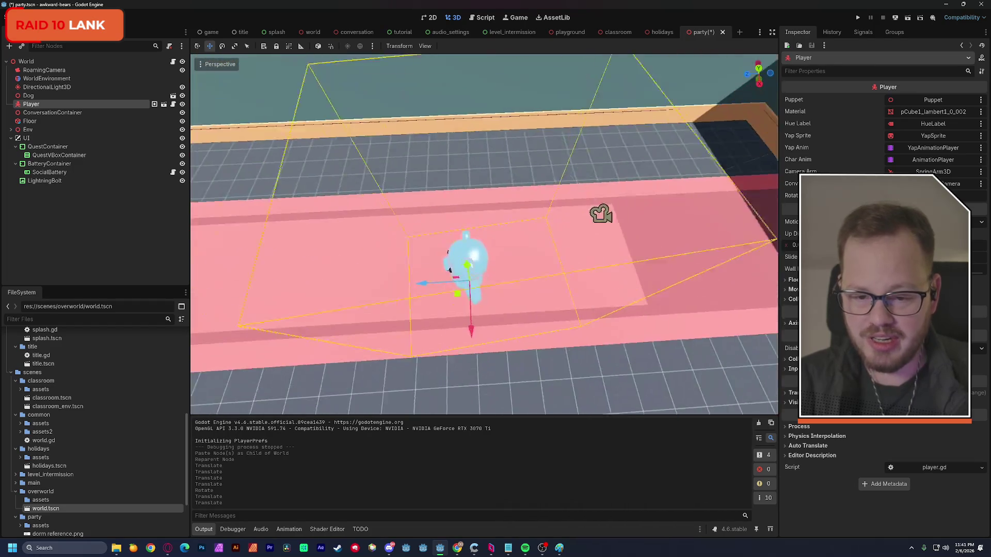
{"action": "left_click_drag", "start_coordinate": [463, 284], "coordinate": [540, 274]}
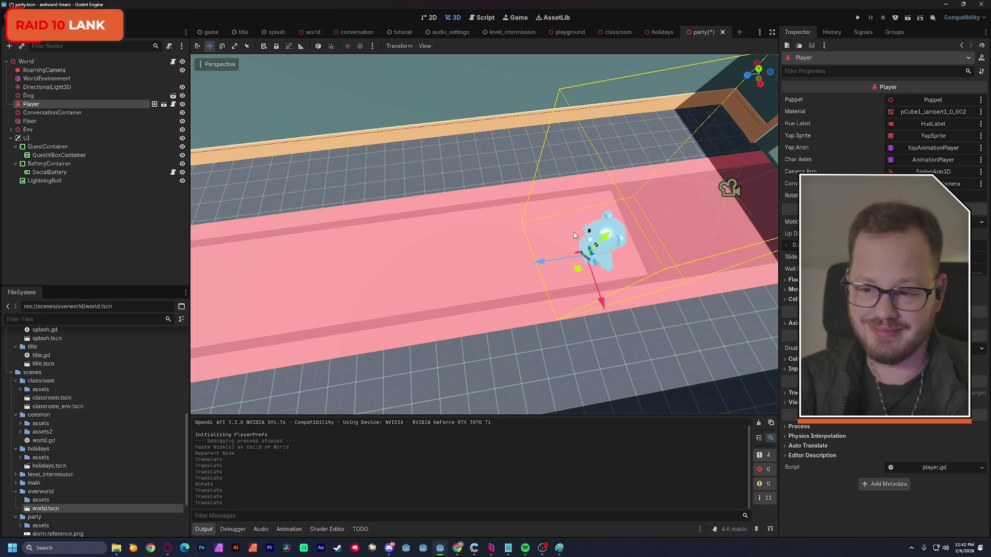
{"action": "key", "text": "ctrl+s"}
{"action": "mouse_move", "coordinate": [565, 253]}
{"action": "left_mouse_down"}
{"action": "mouse_move", "coordinate": [506, 268]}
{"action": "mouse_move", "coordinate": [516, 258]}
{"action": "mouse_move", "coordinate": [488, 244]}
{"action": "left_mouse_up"}
Test-run the game, then assign Player and QuestVBoxContainer to World's Player and Quest Container exports
{"action": "left_click", "coordinate": [911, 22]}
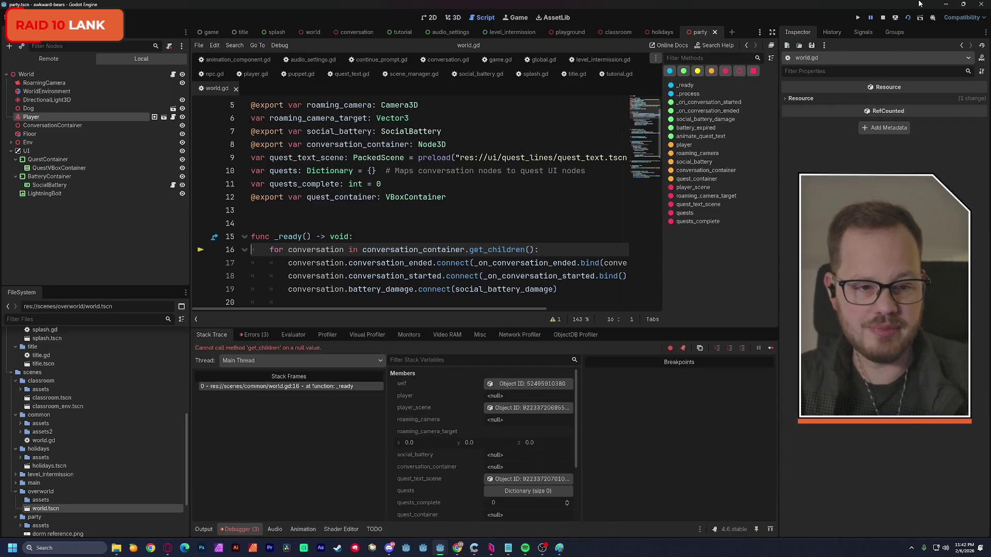
{"action": "left_click", "coordinate": [883, 18]}
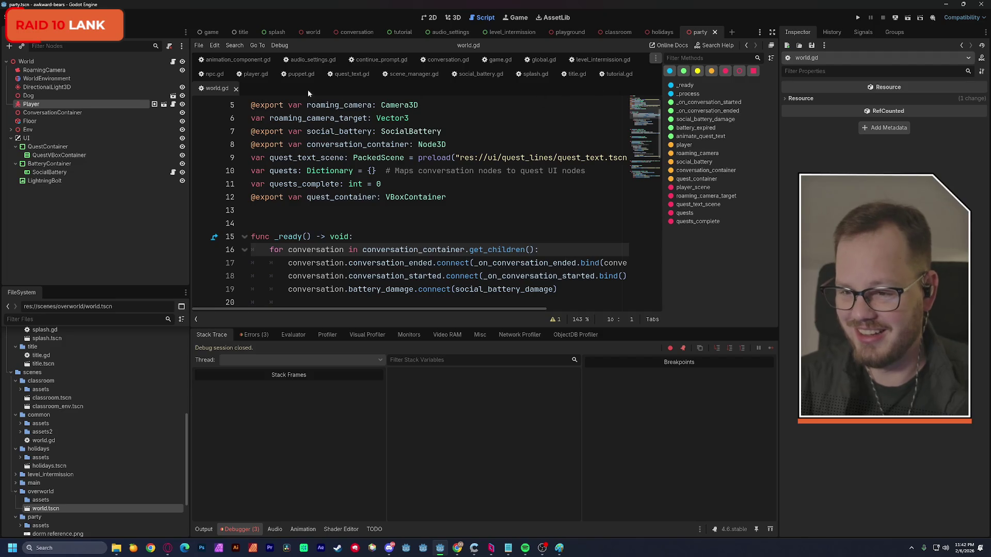
{"action": "left_click", "coordinate": [94, 63]}
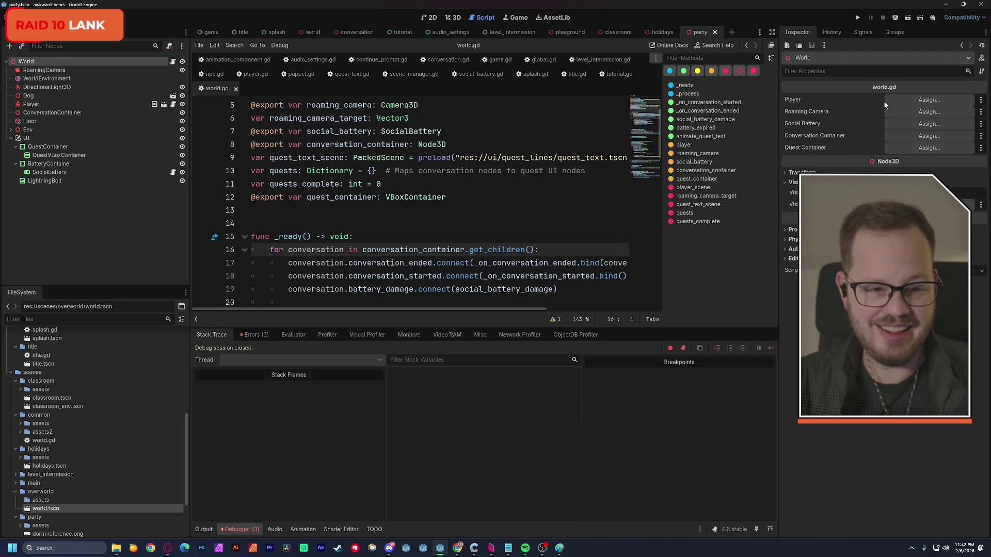
{"action": "left_click", "coordinate": [893, 101]}
{"action": "double_click", "coordinate": [520, 187]}
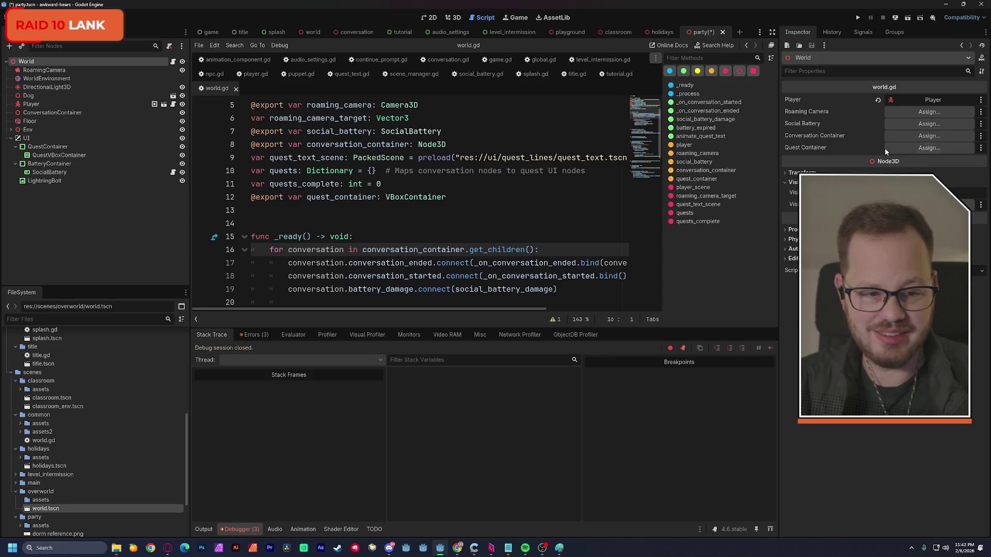
{"action": "left_click", "coordinate": [908, 147]}
{"action": "double_click", "coordinate": [472, 208]}
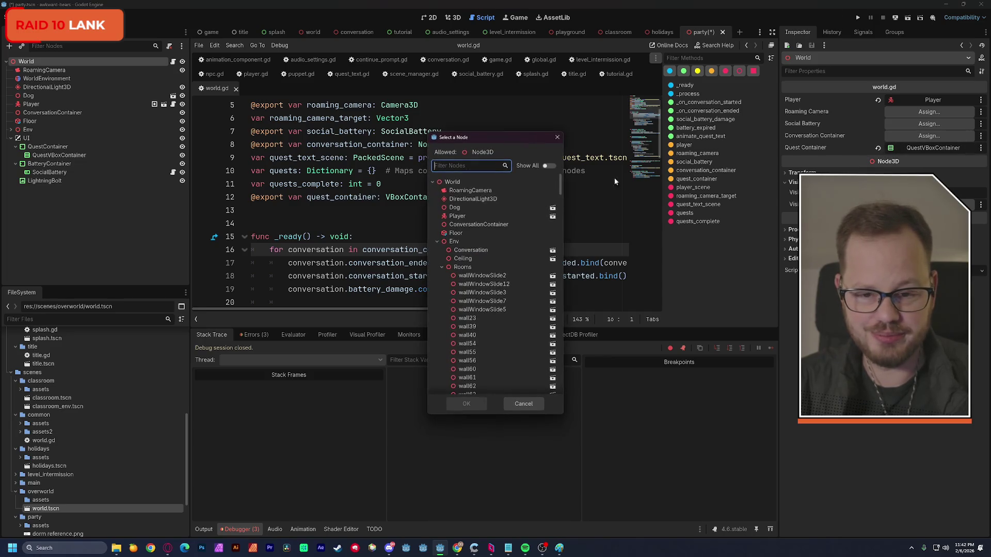
Assign ConversationContainer, SocialBattery and RoamingCamera to World's exports, then run the game
{"action": "double_click", "coordinate": [478, 225]}
{"action": "left_click", "coordinate": [929, 124]}
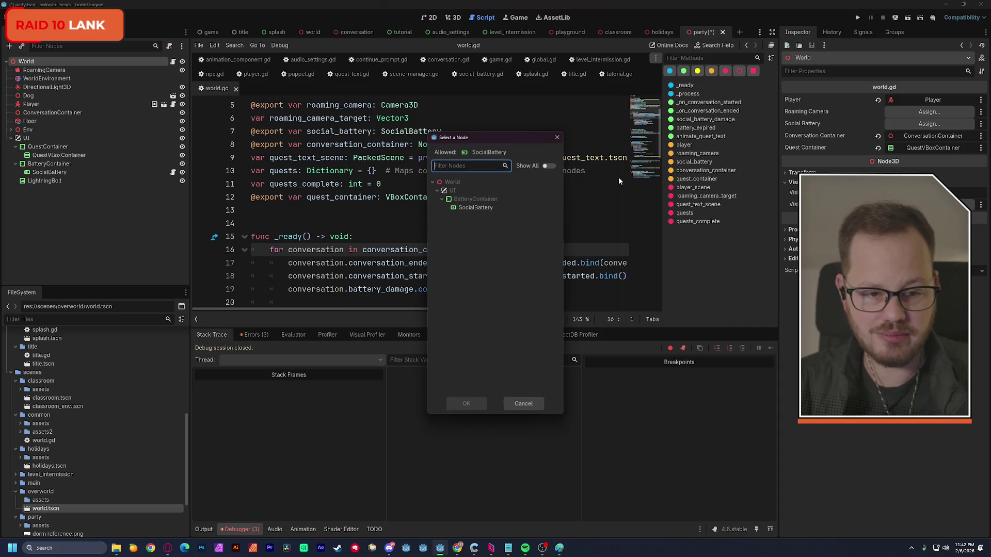
{"action": "double_click", "coordinate": [475, 208]}
{"action": "left_click", "coordinate": [906, 114]}
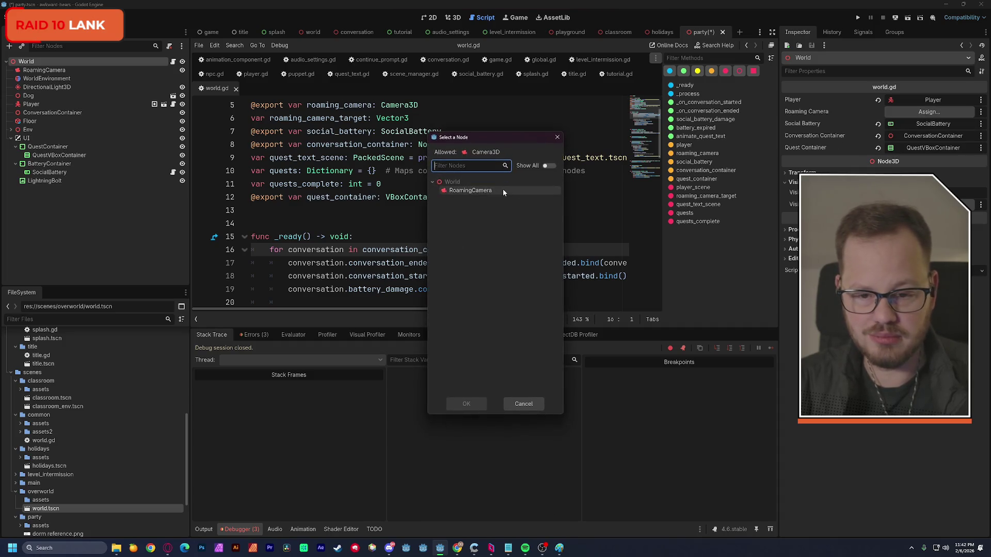
{"action": "double_click", "coordinate": [502, 189]}
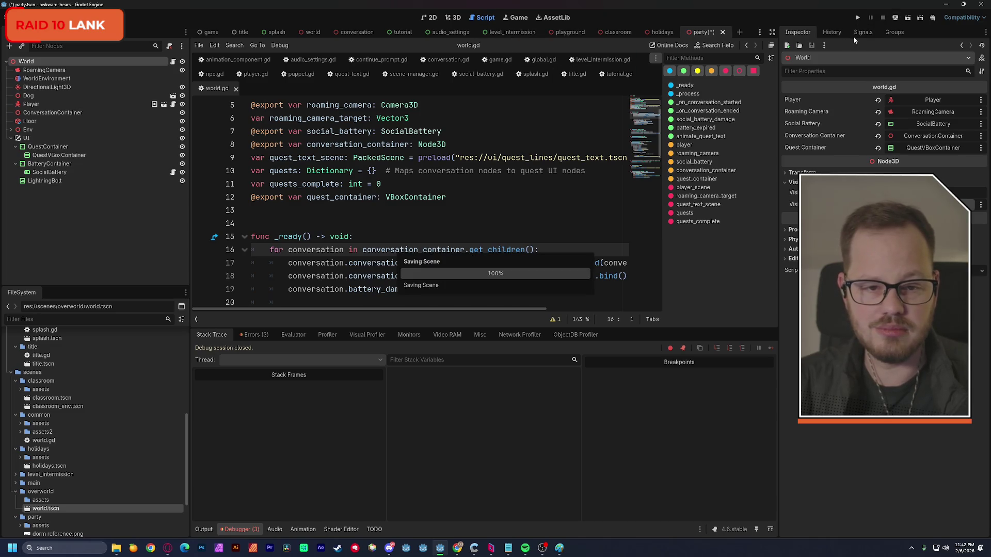
{"action": "left_click", "coordinate": [908, 19]}
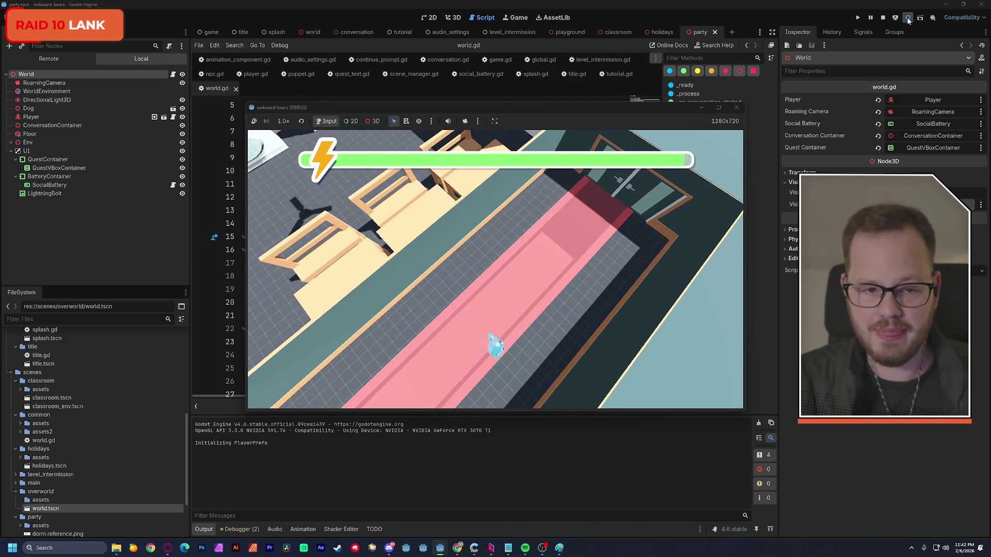
Stop the game and return to the 3D view of the corridor and chairs
{"action": "left_click", "coordinate": [884, 18]}
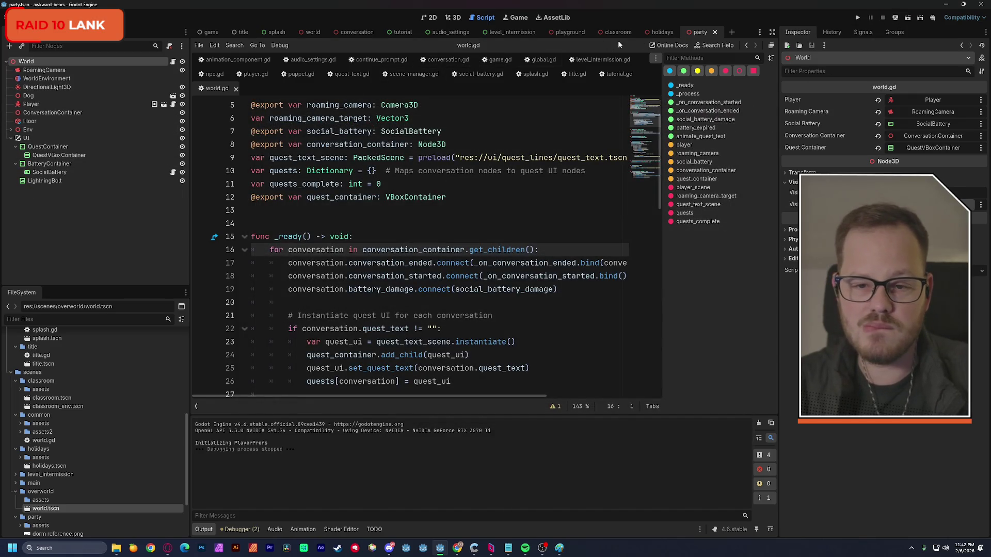
{"action": "left_click", "coordinate": [452, 17]}
{"action": "left_click_drag", "start_coordinate": [467, 169], "coordinate": [550, 180]}
Delete the Player node and instance a fresh Player scene above ConversationContainer
{"action": "left_click", "coordinate": [36, 105]}
{"action": "key", "text": "Delete"}
{"action": "key", "text": "Return"}
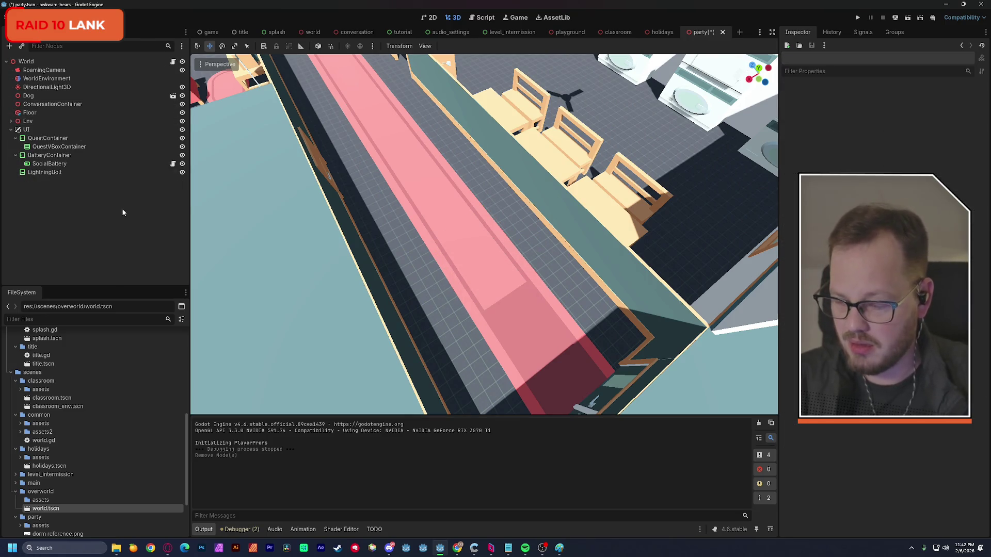
{"action": "key", "text": "ctrl+shift+a"}
{"action": "double_click", "coordinate": [359, 188]}
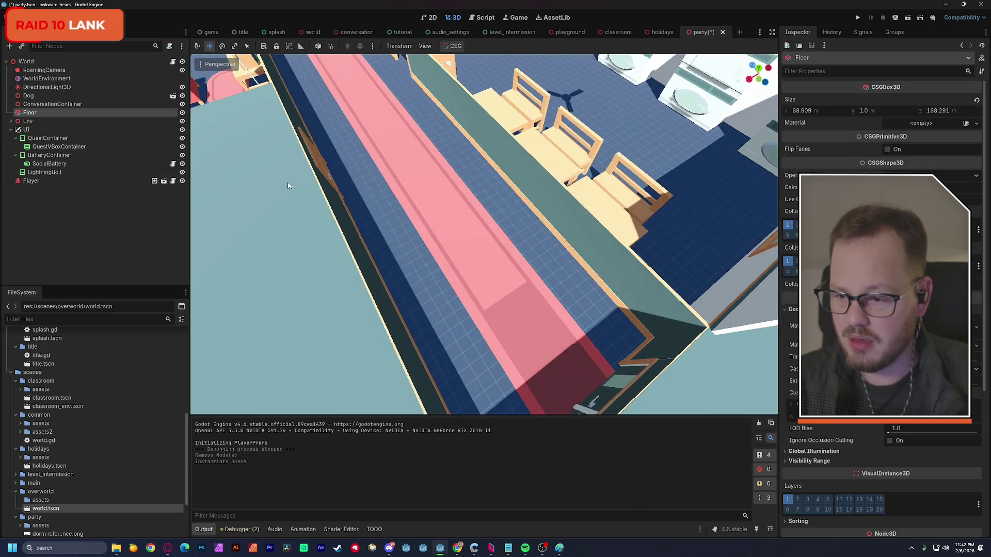
{"action": "mouse_move", "coordinate": [21, 181]}
{"action": "left_mouse_down"}
{"action": "mouse_move", "coordinate": [58, 137]}
{"action": "mouse_move", "coordinate": [64, 100]}
{"action": "left_mouse_up"}
Save, run the game to test it, and stop it
{"action": "scroll", "coordinate": [317, 181], "scroll_direction": "down", "scroll_amount": 5}
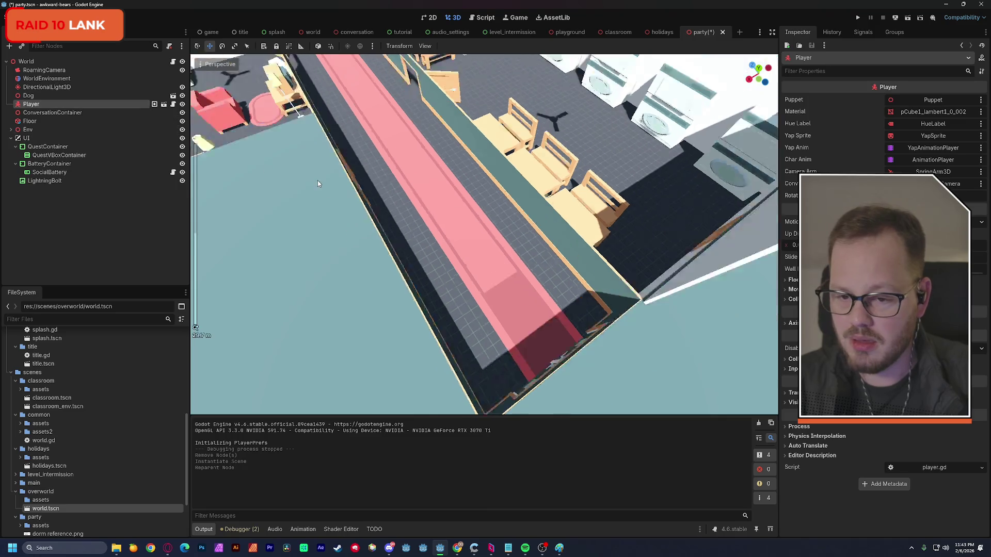
{"action": "scroll", "coordinate": [318, 183], "scroll_direction": "down", "scroll_amount": 3}
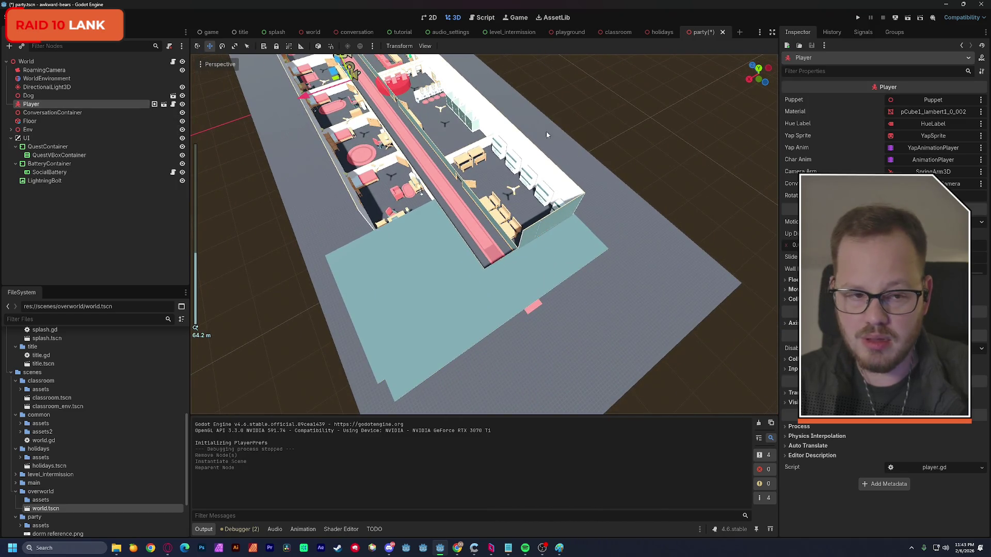
{"action": "left_click", "coordinate": [906, 19]}
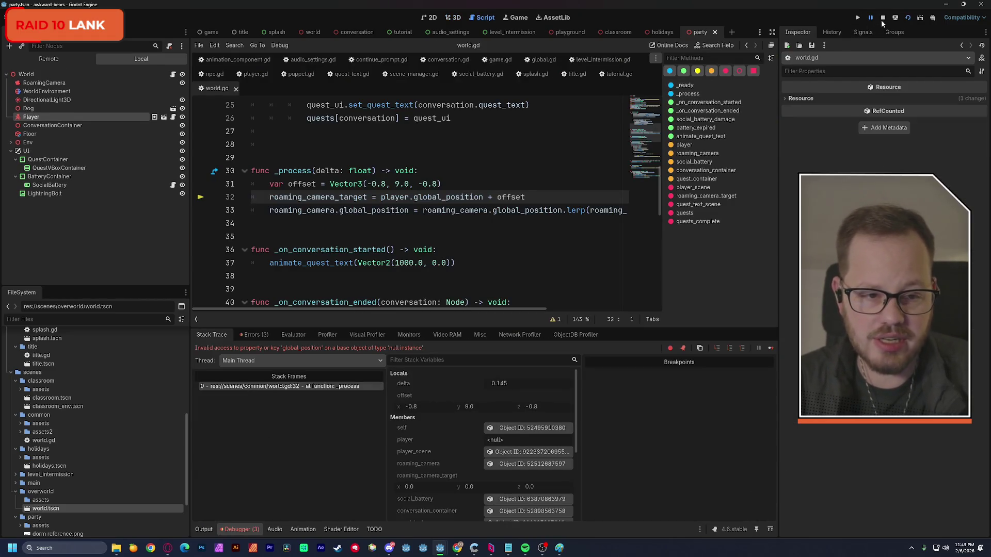
{"action": "left_click", "coordinate": [882, 18]}
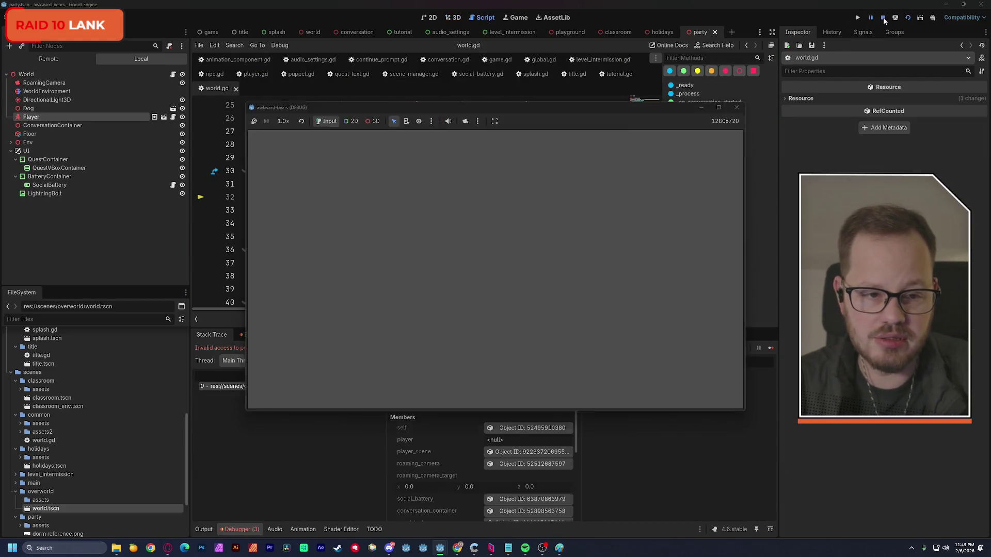
Assign the new Player node to World's Player property and test-run the game
{"action": "left_click", "coordinate": [453, 18]}
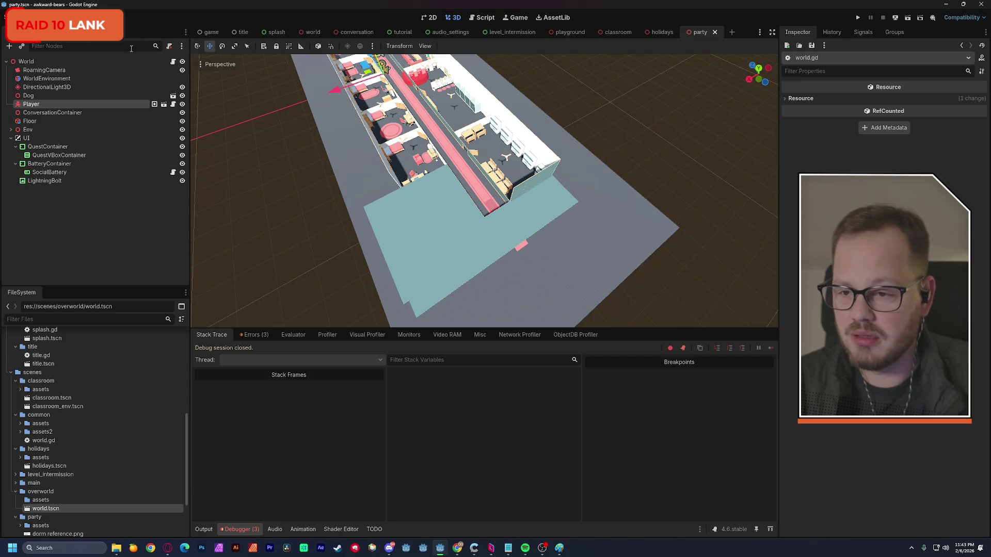
{"action": "left_click", "coordinate": [25, 61]}
{"action": "left_click", "coordinate": [929, 100]}
{"action": "left_click", "coordinate": [457, 191]}
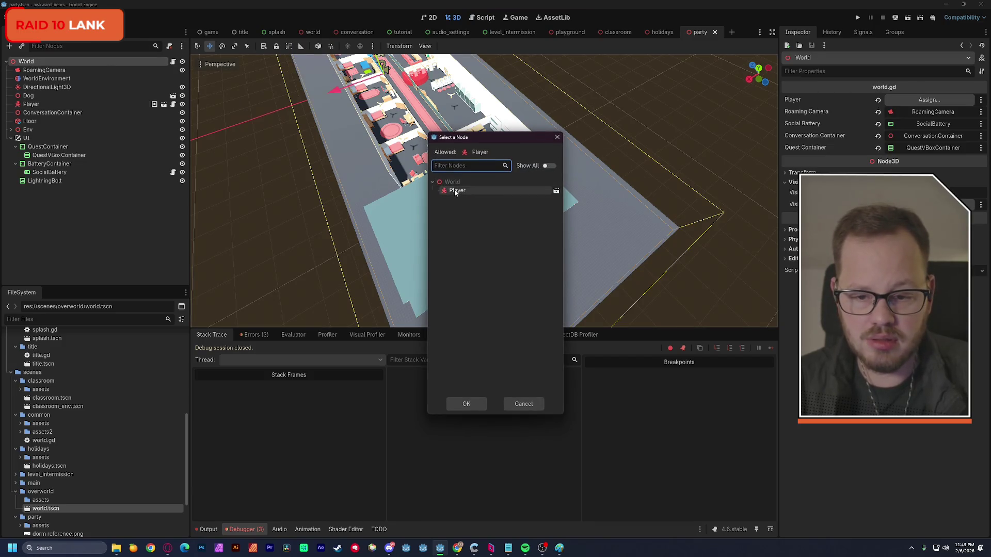
{"action": "left_click", "coordinate": [466, 401]}
{"action": "left_click", "coordinate": [904, 20]}
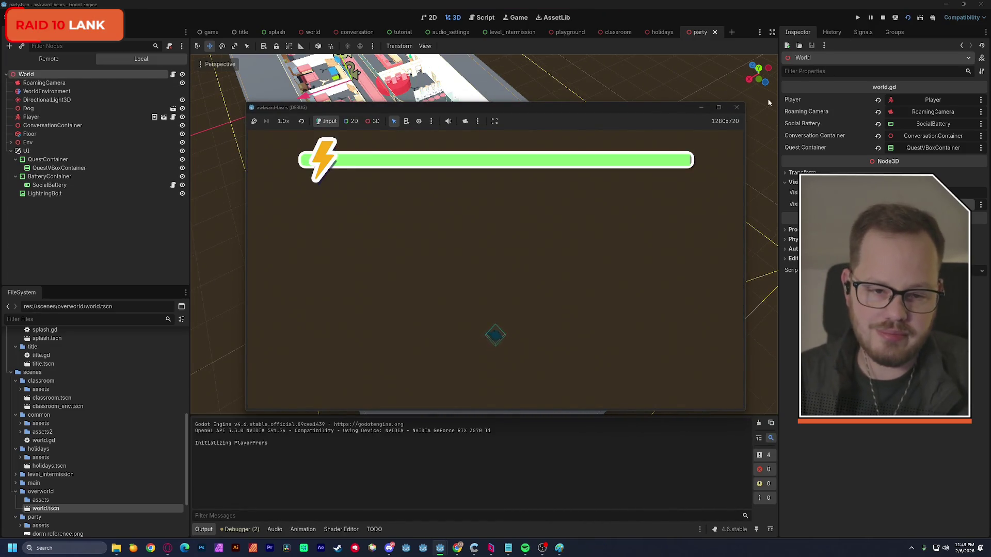
{"action": "left_click", "coordinate": [736, 108]}
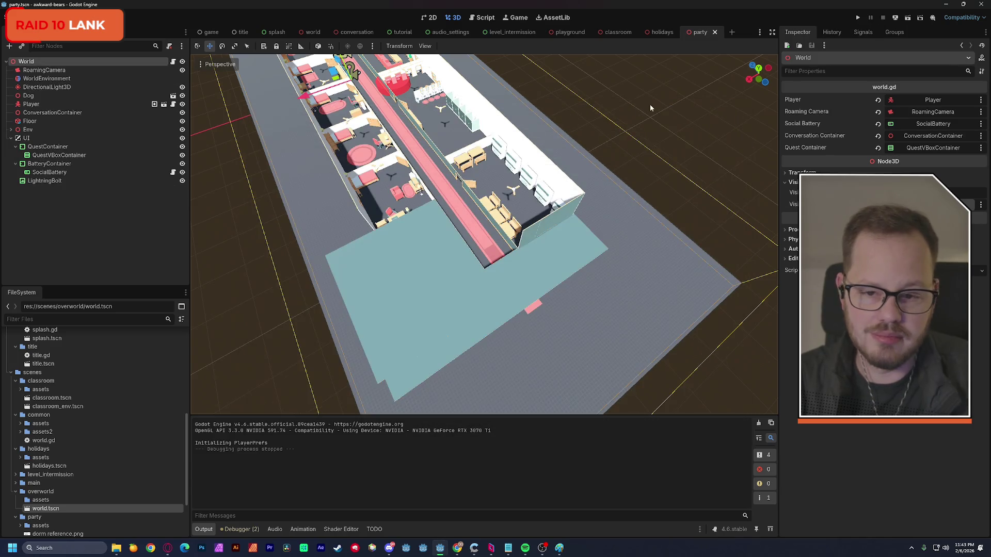
Lift the Player slightly and test-run the party scene again
{"action": "double_click", "coordinate": [29, 104]}
{"action": "scroll", "coordinate": [469, 217], "scroll_direction": "down", "scroll_amount": 4}
{"action": "scroll", "coordinate": [469, 217], "scroll_direction": "up", "scroll_amount": 2}
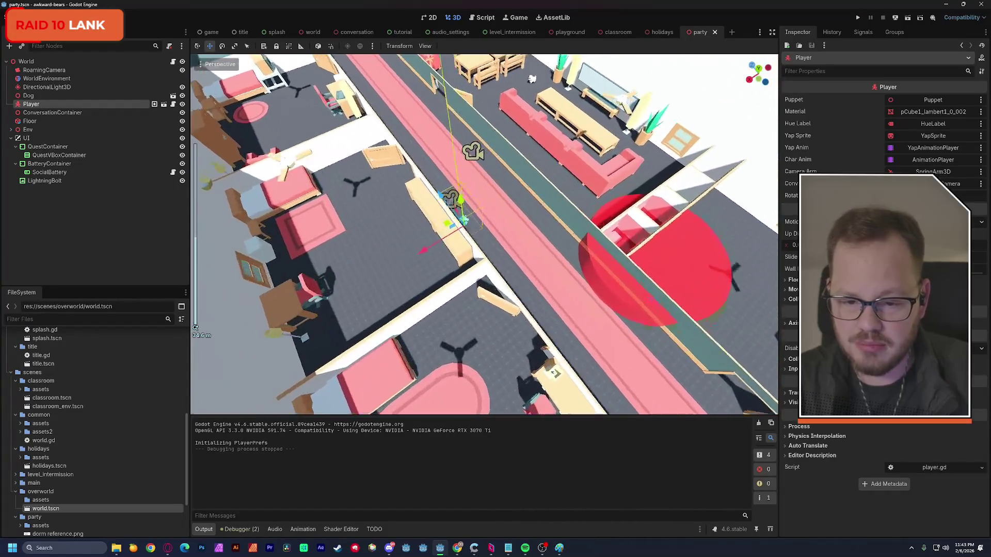
{"action": "scroll", "coordinate": [484, 235], "scroll_direction": "up", "scroll_amount": 3}
{"action": "left_click_drag", "start_coordinate": [490, 201], "coordinate": [490, 187]}
{"action": "left_click", "coordinate": [908, 18]}
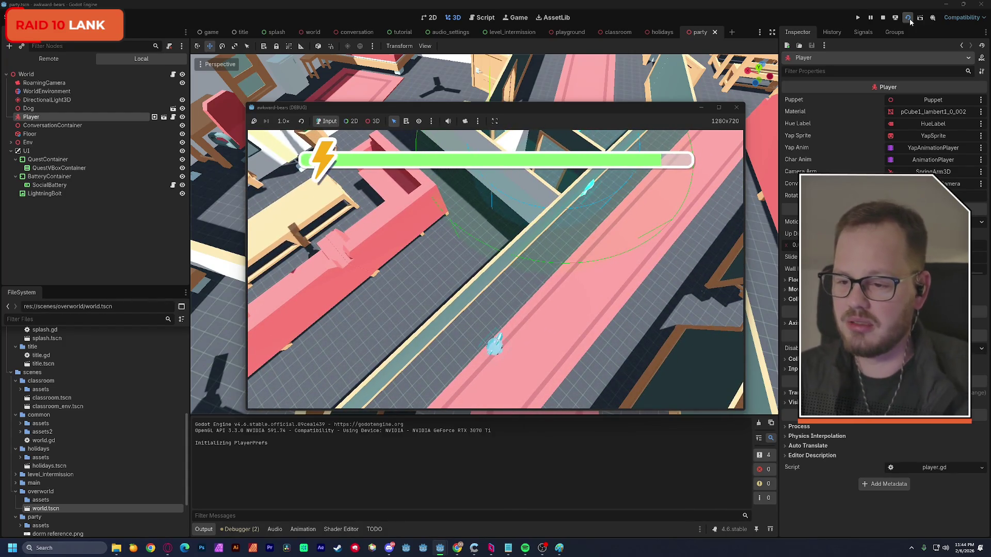
{"action": "left_click", "coordinate": [882, 17]}
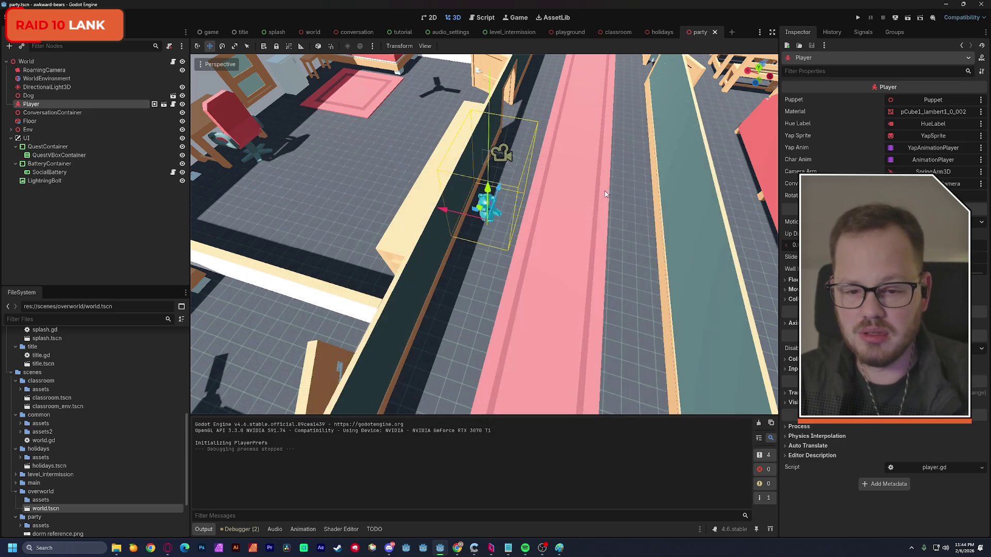
Fly to the bathrooms, select the red Conversation area under Env, and delete it
{"action": "key", "text": "w"}
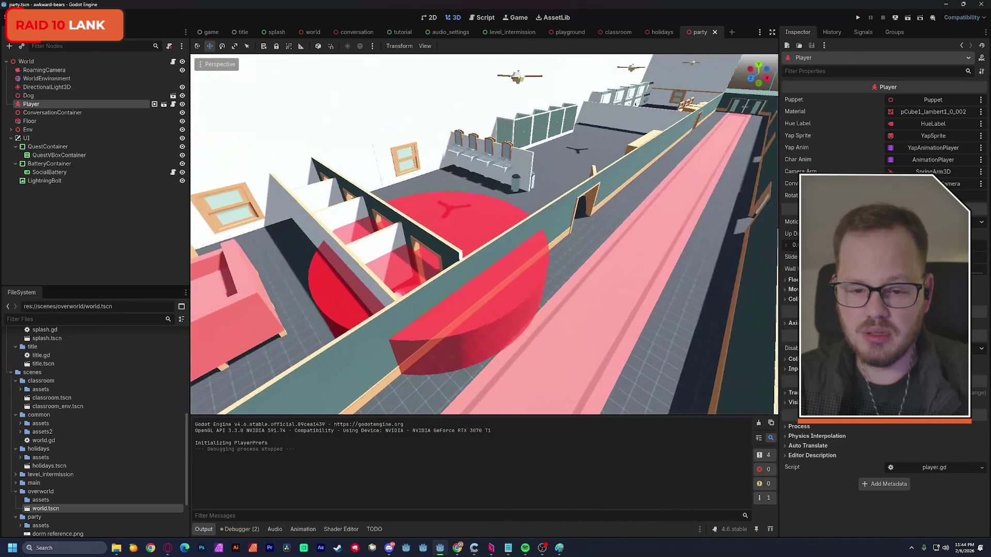
{"action": "left_click", "coordinate": [466, 211]}
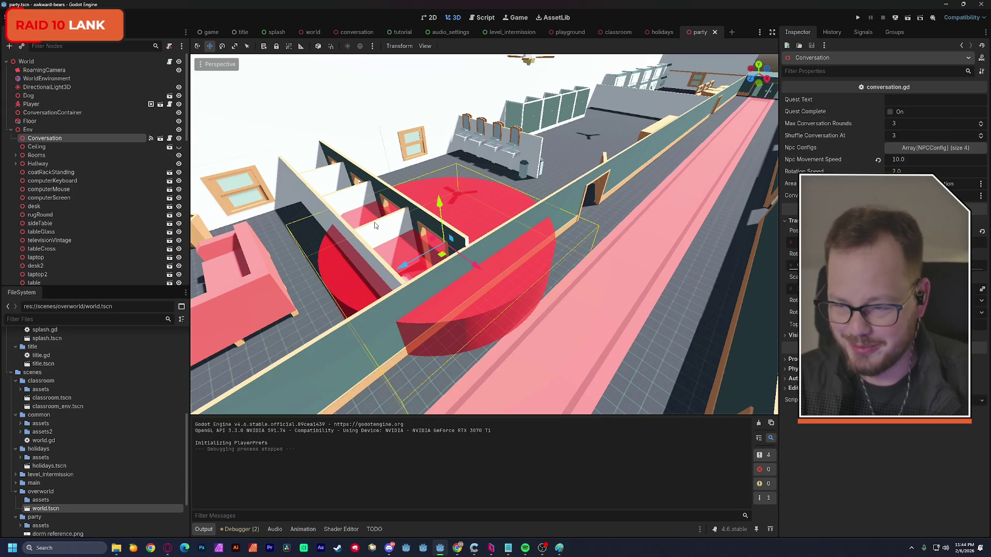
{"action": "left_click", "coordinate": [40, 133]}
{"action": "left_click", "coordinate": [103, 138]}
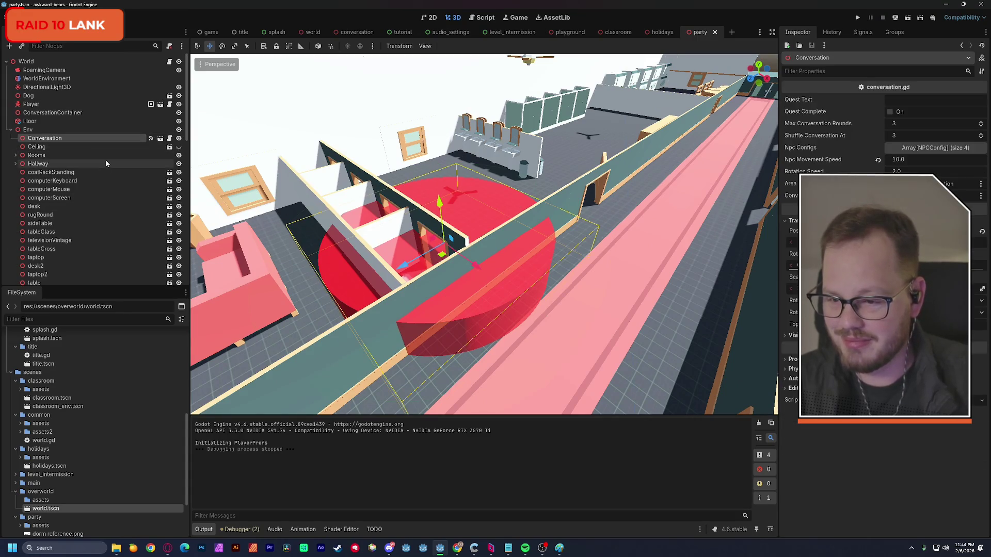
{"action": "key", "text": "Delete"}
{"action": "key", "text": "Return"}
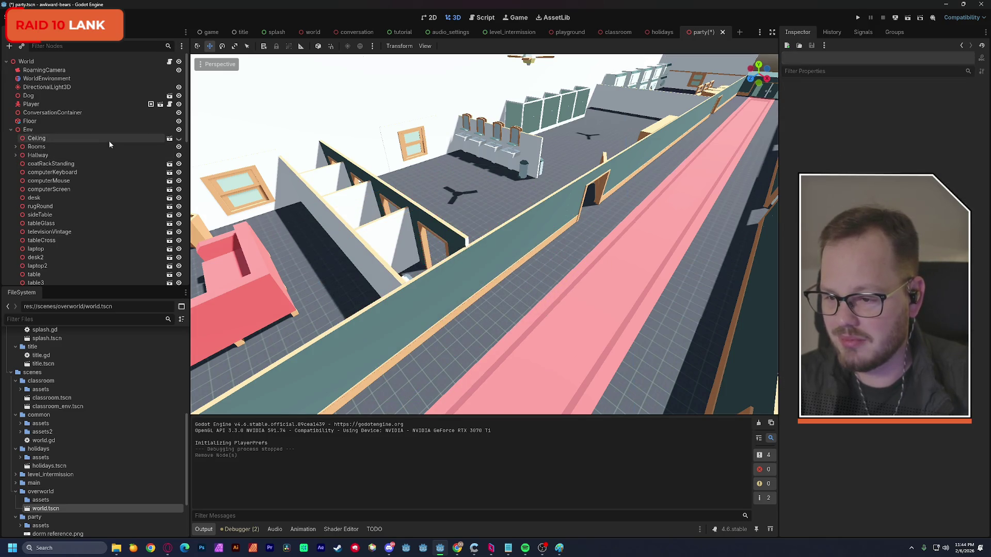
Show the Ceiling and hide it again while flying through the corridor and living room
{"action": "left_click", "coordinate": [178, 138]}
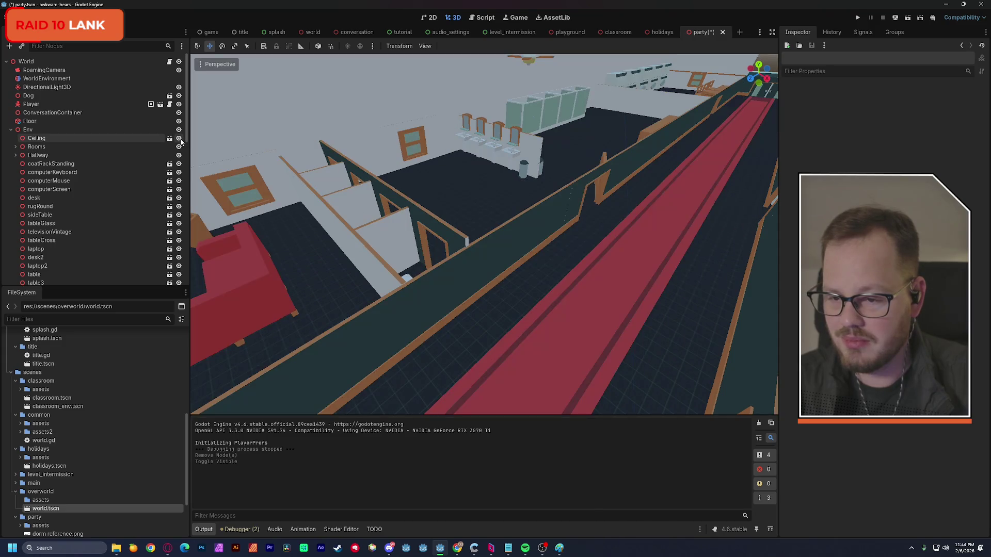
{"action": "key", "text": "w"}
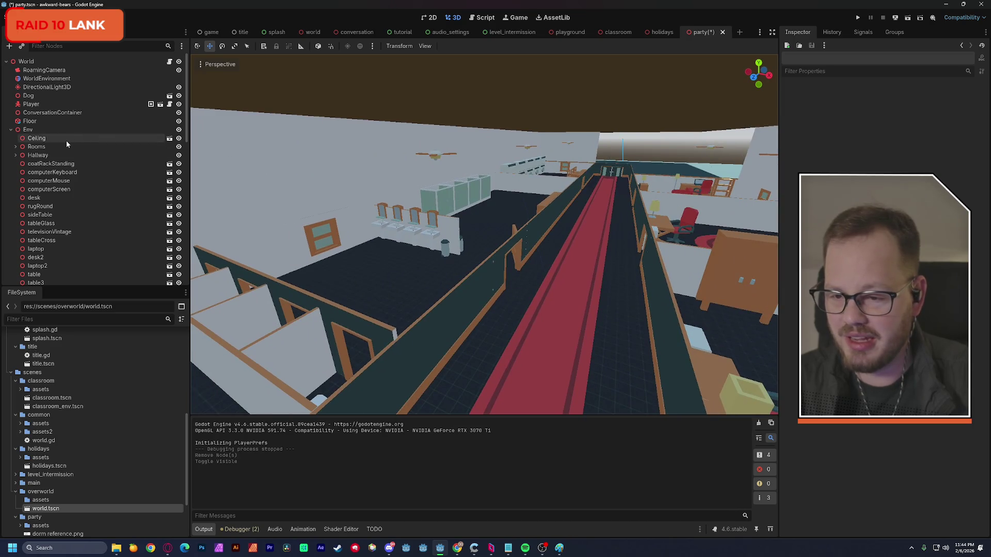
{"action": "left_click", "coordinate": [66, 140]}
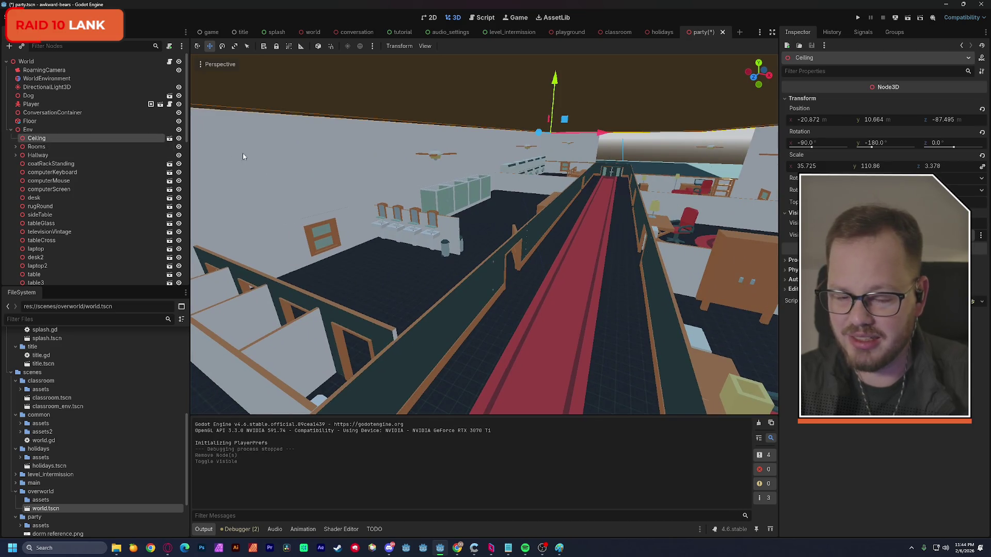
{"action": "key", "text": "w"}
{"action": "key", "text": "w"}
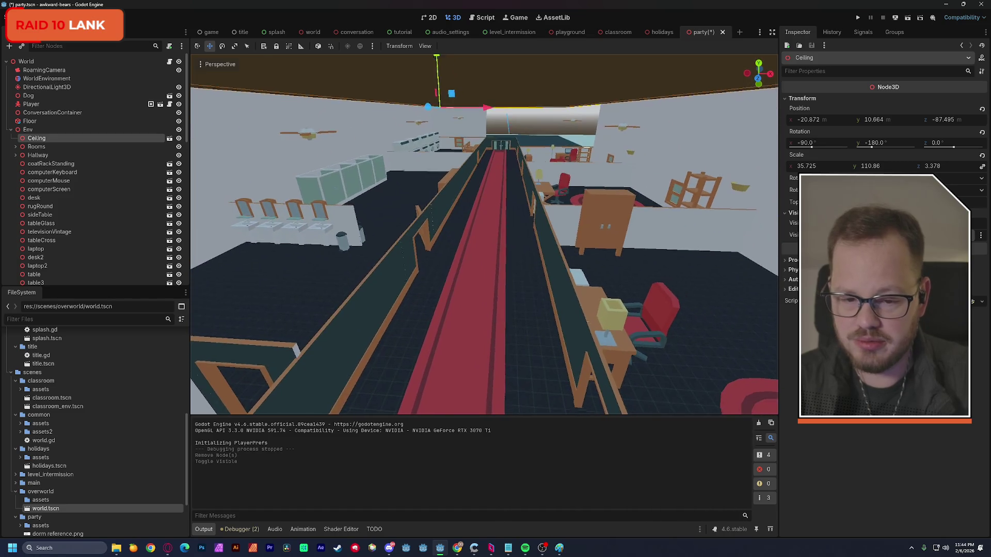
{"action": "key", "text": "w"}
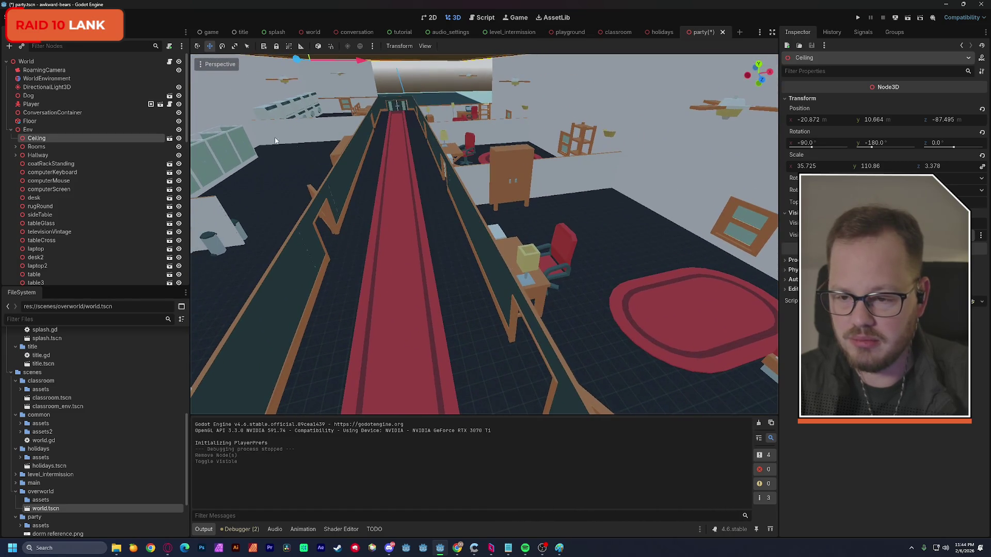
{"action": "left_click", "coordinate": [179, 138]}
{"action": "key", "text": "w"}
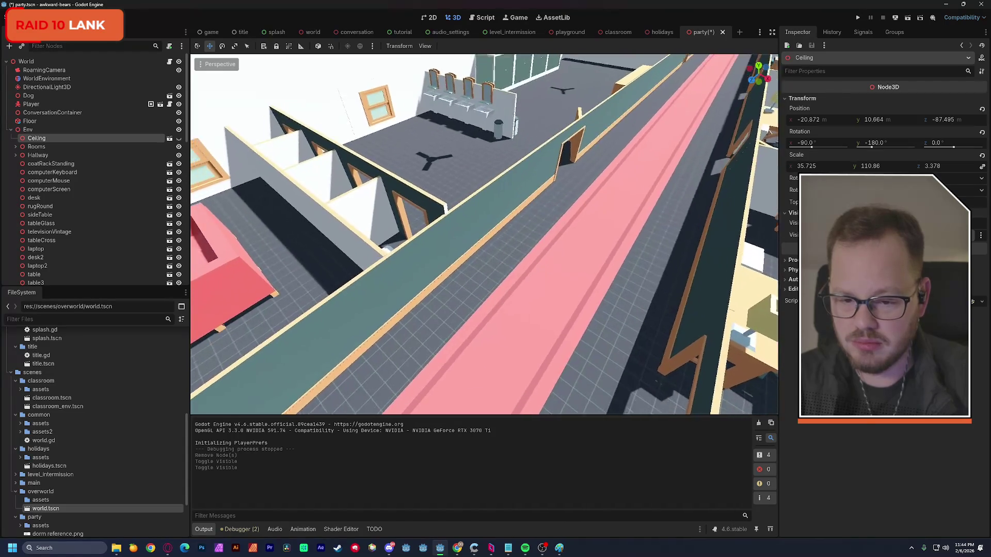
{"action": "key", "text": "w"}
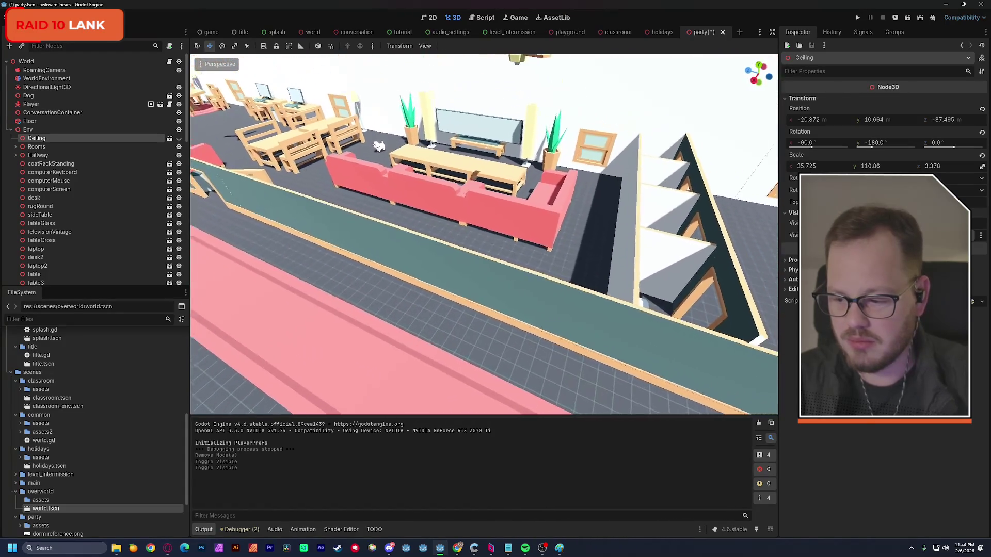
{"action": "key", "text": "w"}
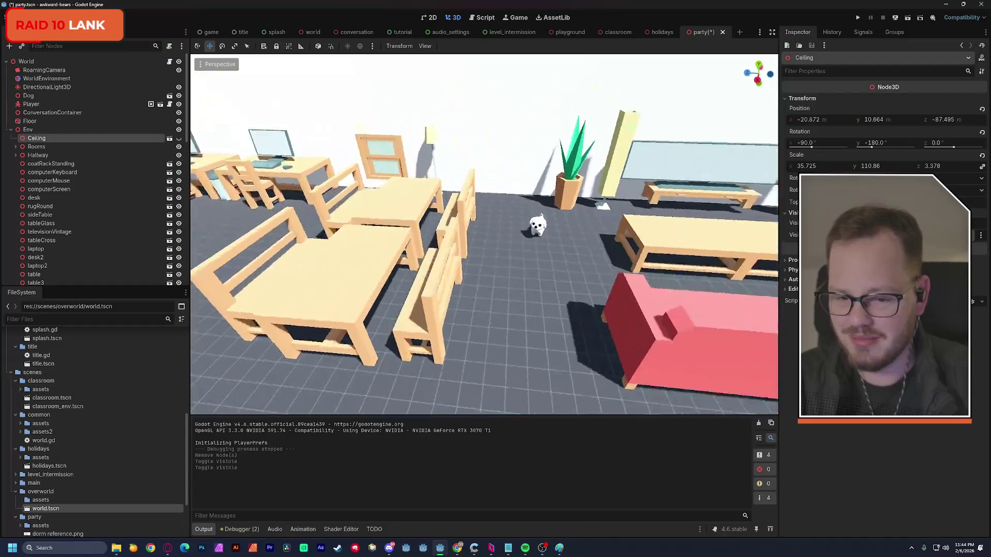
{"action": "key", "text": "w"}
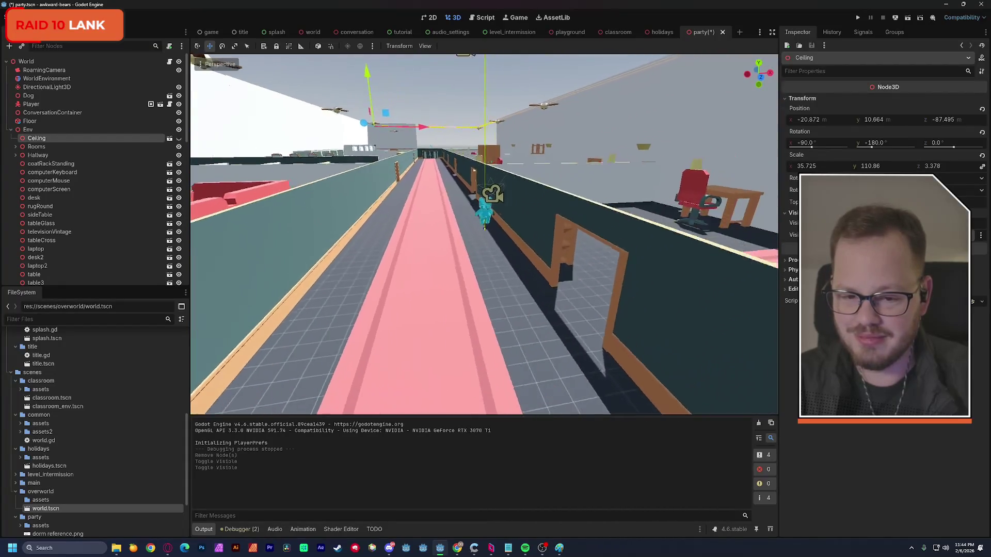
{"action": "key", "text": "w"}
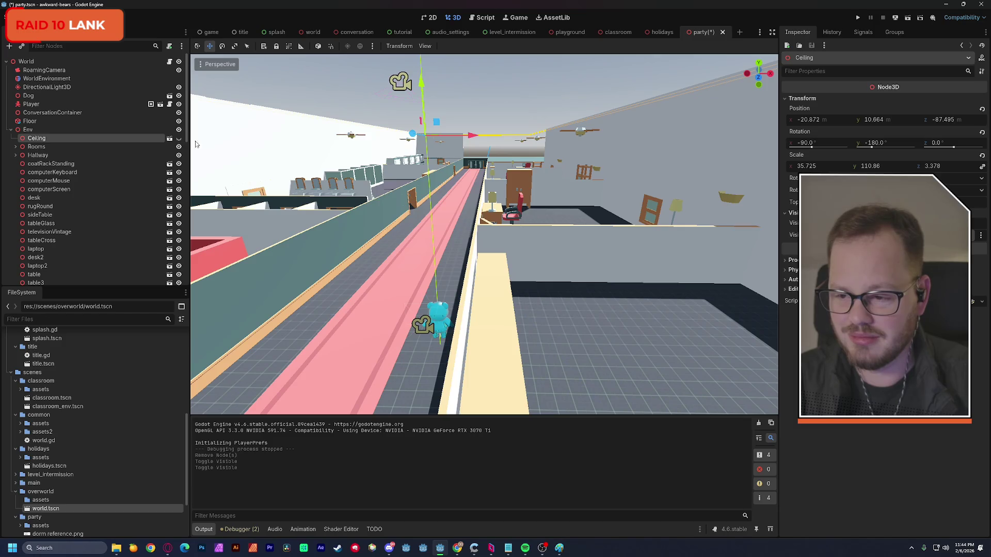
{"action": "left_click", "coordinate": [61, 106]}
Slide the Player further up the pink hallway and nudge it along X between the bedrooms
{"action": "key", "text": "f"}
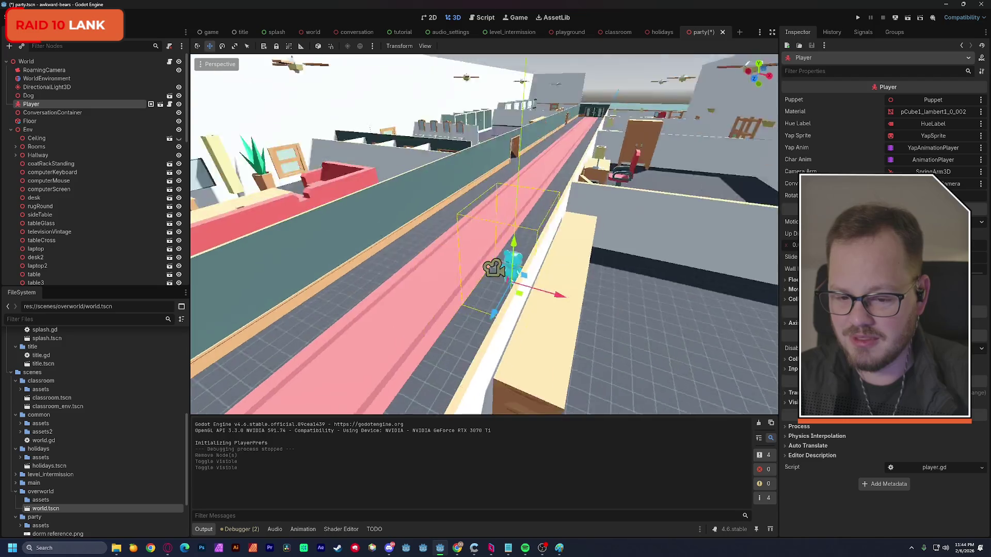
{"action": "scroll", "coordinate": [497, 276], "scroll_direction": "down", "scroll_amount": 3}
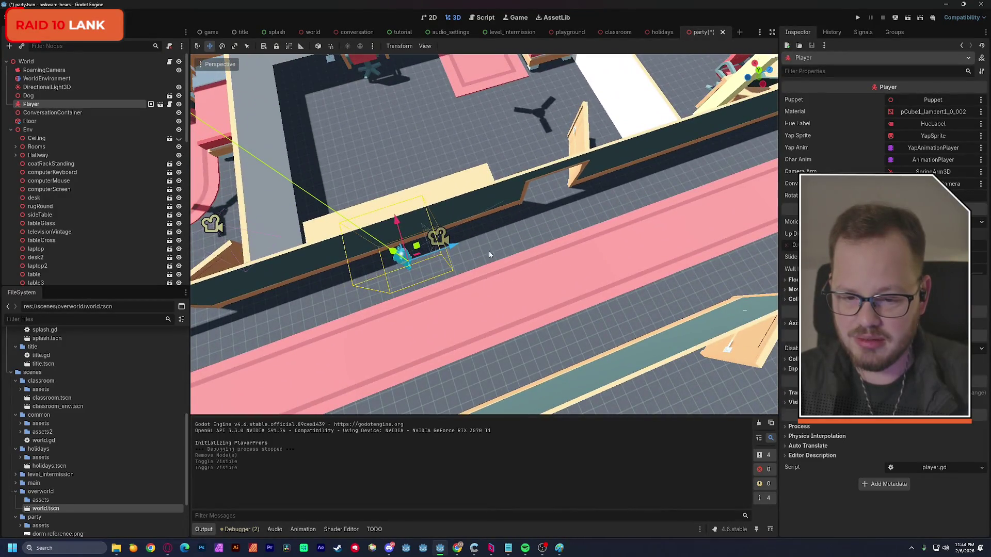
{"action": "left_click_drag", "start_coordinate": [489, 254], "coordinate": [417, 304]}
{"action": "left_click_drag", "start_coordinate": [572, 227], "coordinate": [612, 199]}
{"action": "left_click_drag", "start_coordinate": [494, 156], "coordinate": [520, 164]}
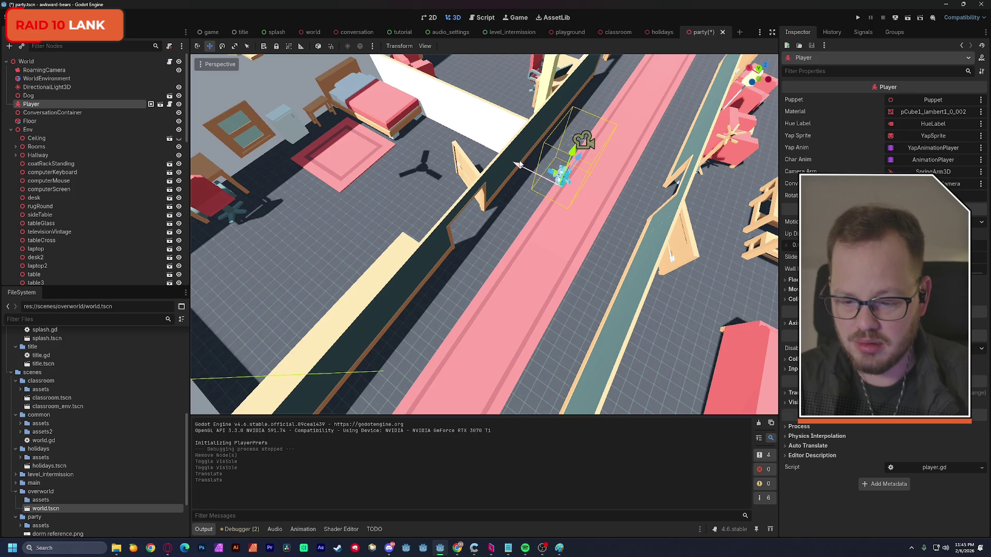
{"action": "scroll", "coordinate": [530, 186], "scroll_direction": "down", "scroll_amount": 3}
{"action": "left_click_drag", "start_coordinate": [530, 187], "coordinate": [578, 201]}
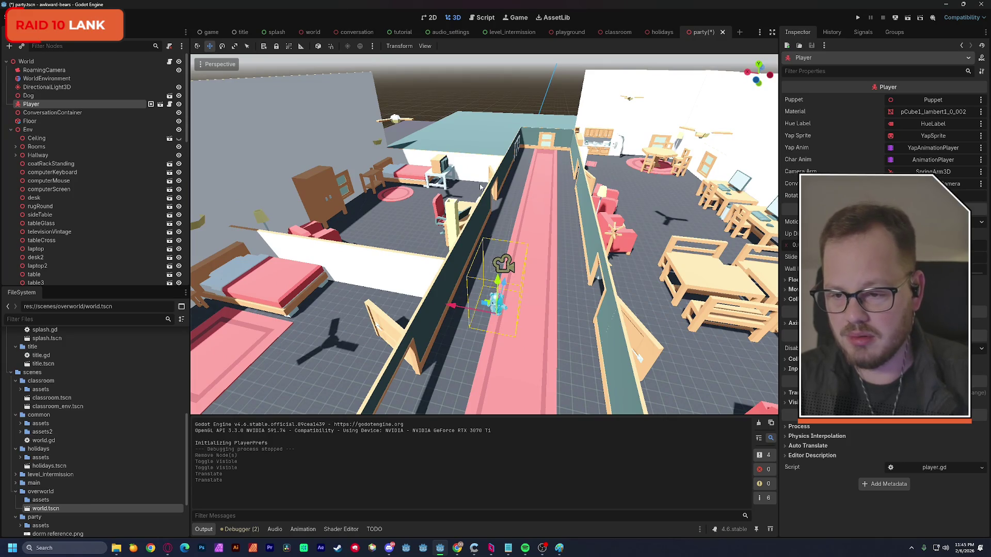
{"action": "left_click", "coordinate": [28, 130]}
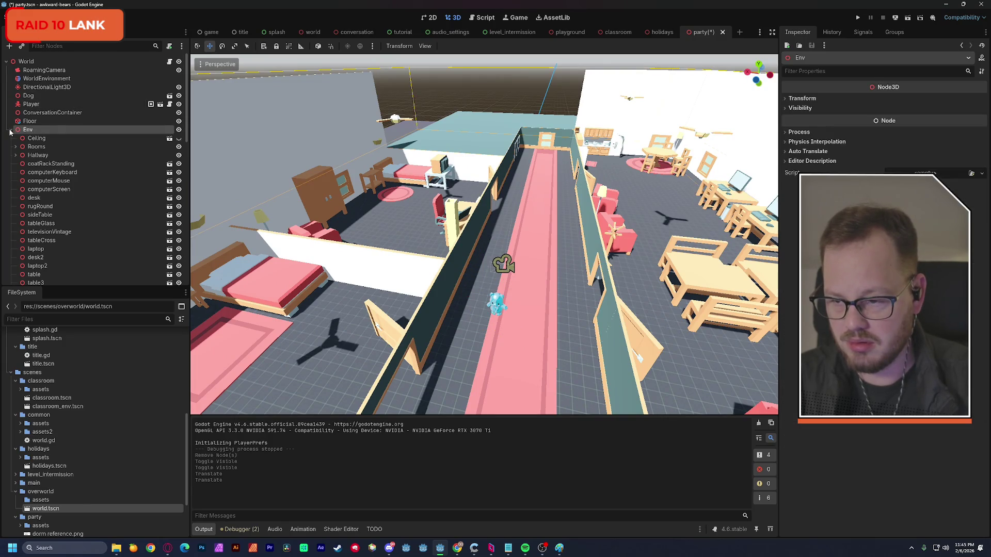
Set the Env group's Y rotation to 180, undoing an accidental 0.97 scale change
{"action": "left_click", "coordinate": [11, 131]}
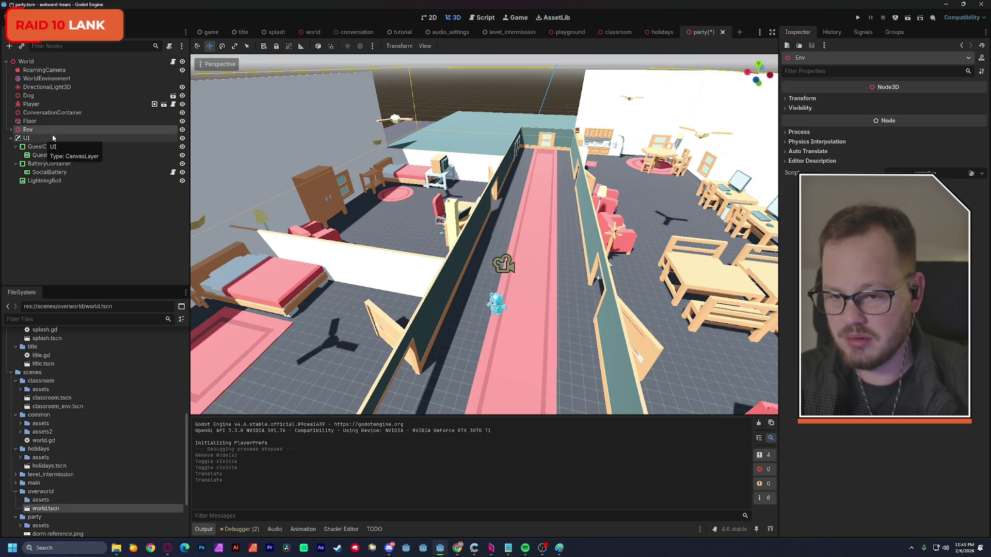
{"action": "left_click", "coordinate": [789, 99]}
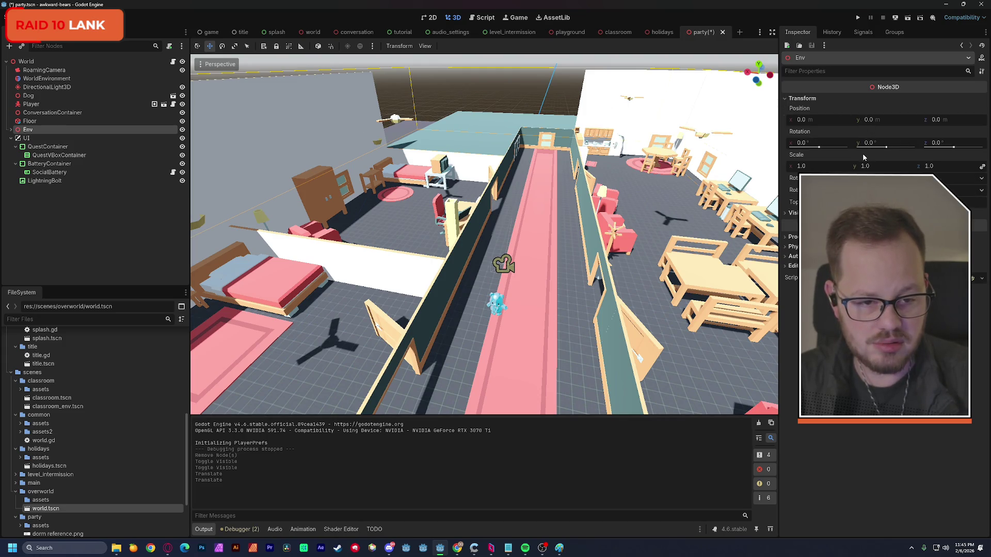
{"action": "left_click_drag", "start_coordinate": [871, 166], "coordinate": [863, 166]}
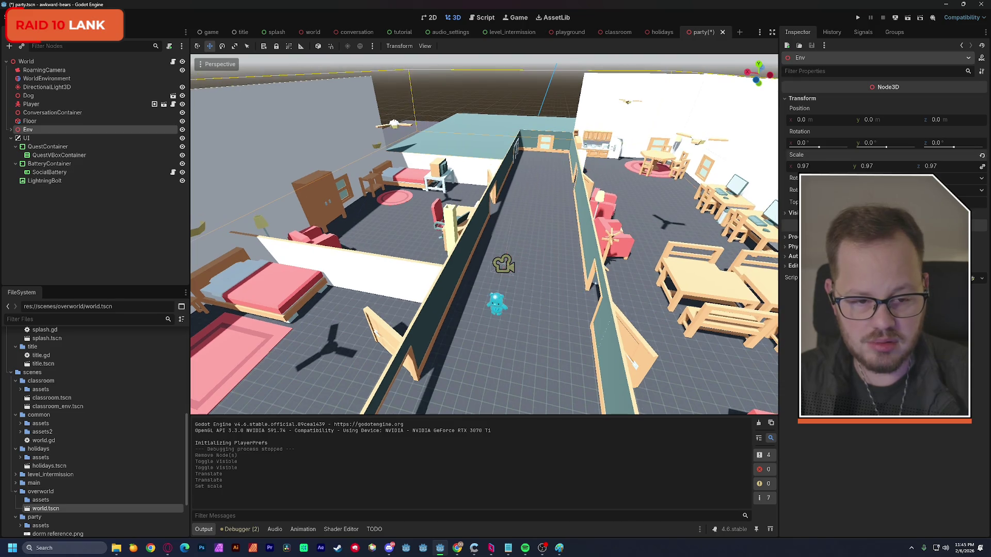
{"action": "key", "text": "ctrl+z"}
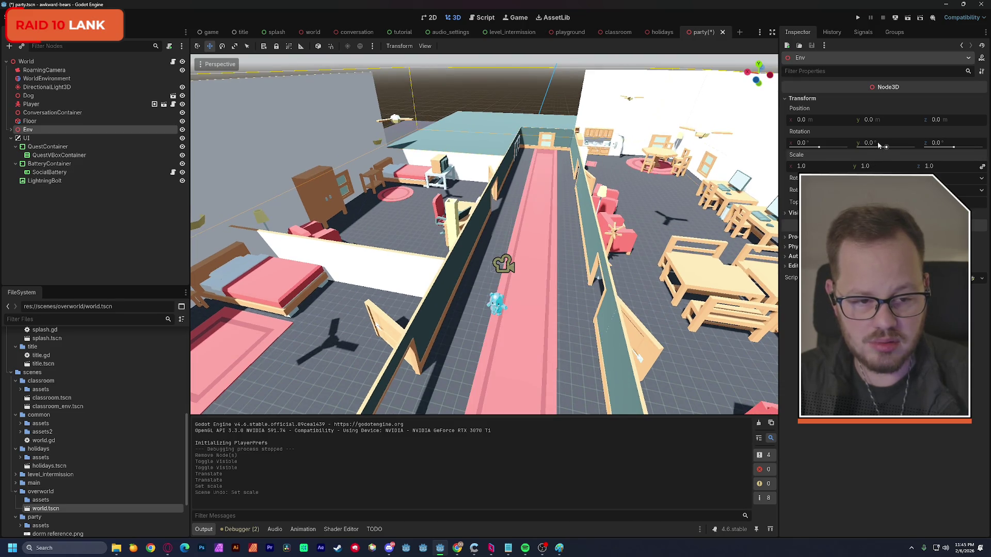
{"action": "left_click", "coordinate": [879, 143]}
{"action": "type", "text": "180"}
{"action": "key", "text": "Return"}
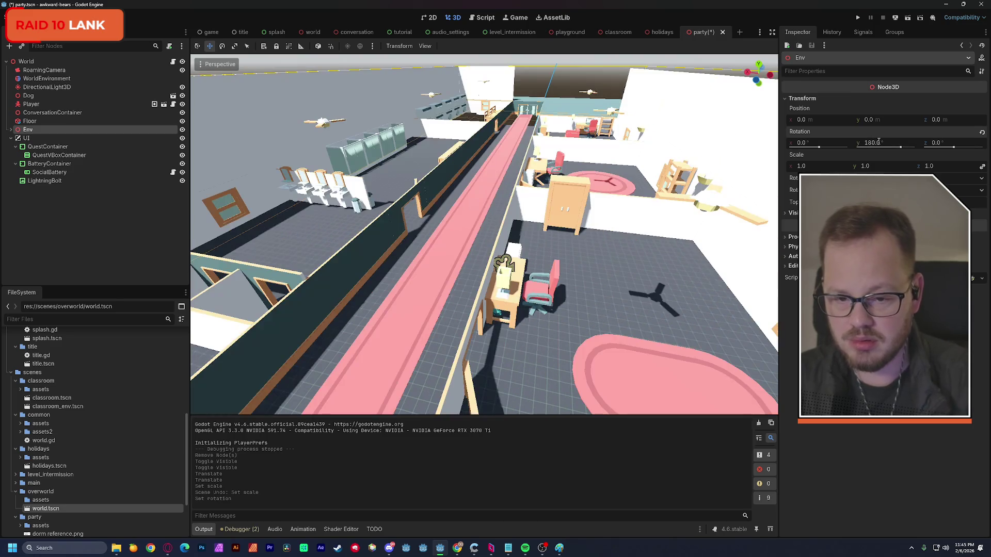
Move the Player to a new hallway spot beside the office desk and run the scene
{"action": "left_click_drag", "start_coordinate": [619, 221], "coordinate": [495, 226]}
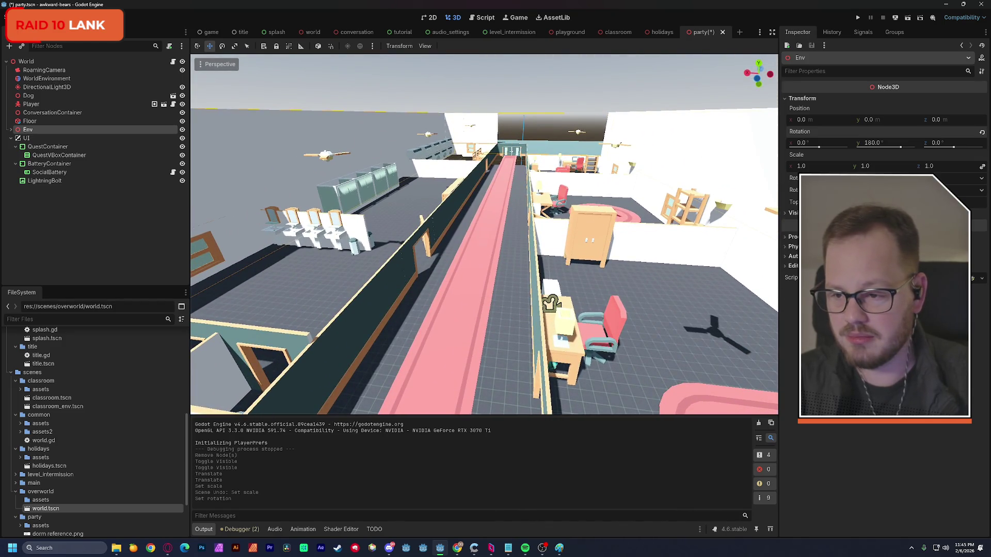
{"action": "left_click", "coordinate": [44, 102]}
{"action": "mouse_move", "coordinate": [440, 353]}
{"action": "left_mouse_down"}
{"action": "mouse_move", "coordinate": [227, 206]}
{"action": "mouse_move", "coordinate": [362, 227]}
{"action": "left_mouse_up"}
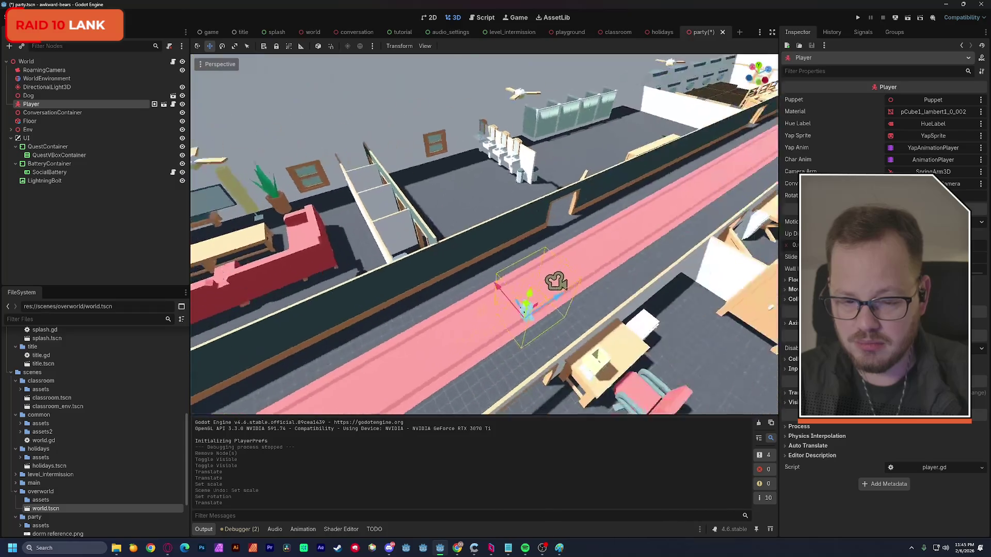
{"action": "left_click", "coordinate": [907, 19]}
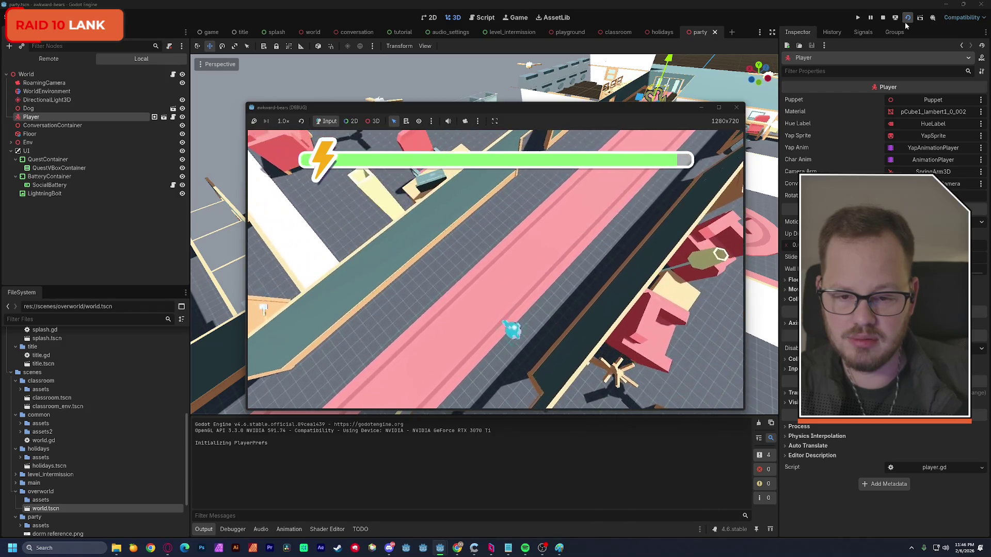
Walk the bear diagonally around the rotated level past desks and sofas, then stop the test run
{"action": "key", "text": "s"}
{"action": "key", "text": "d"}
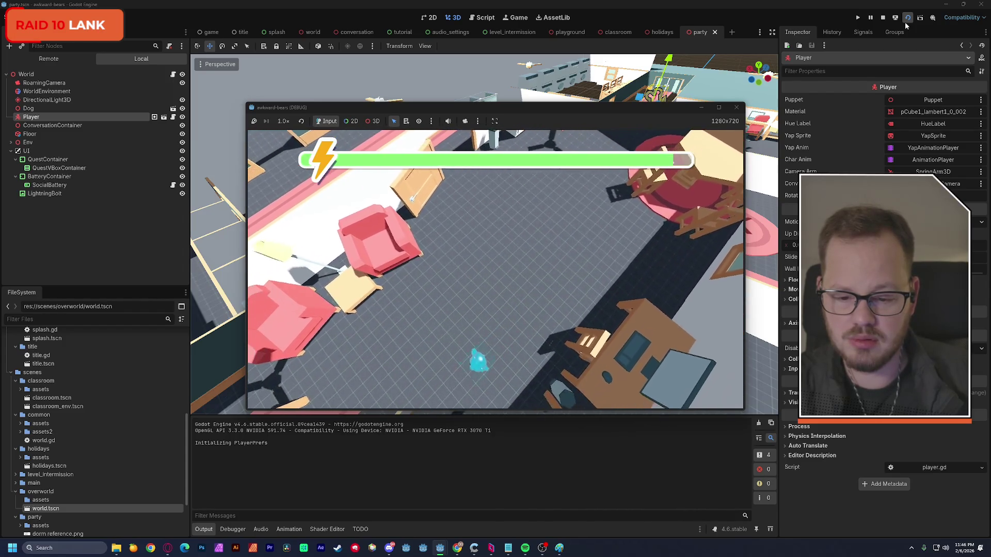
{"action": "key", "text": "s"}
{"action": "key", "text": "a"}
{"action": "key", "text": "w"}
{"action": "key", "text": "d"}
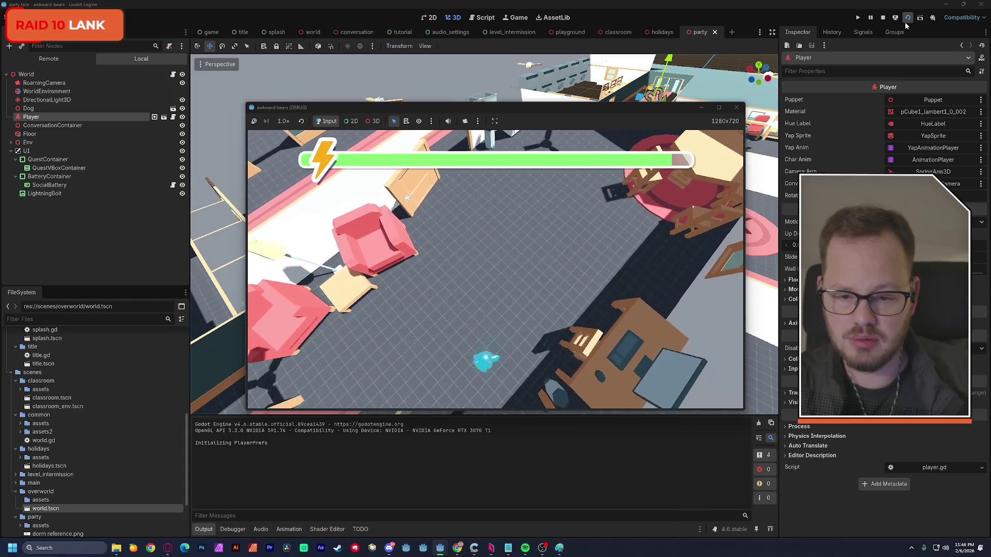
{"action": "key", "text": "s"}
{"action": "key", "text": "a"}
{"action": "key", "text": "s"}
{"action": "key", "text": "a"}
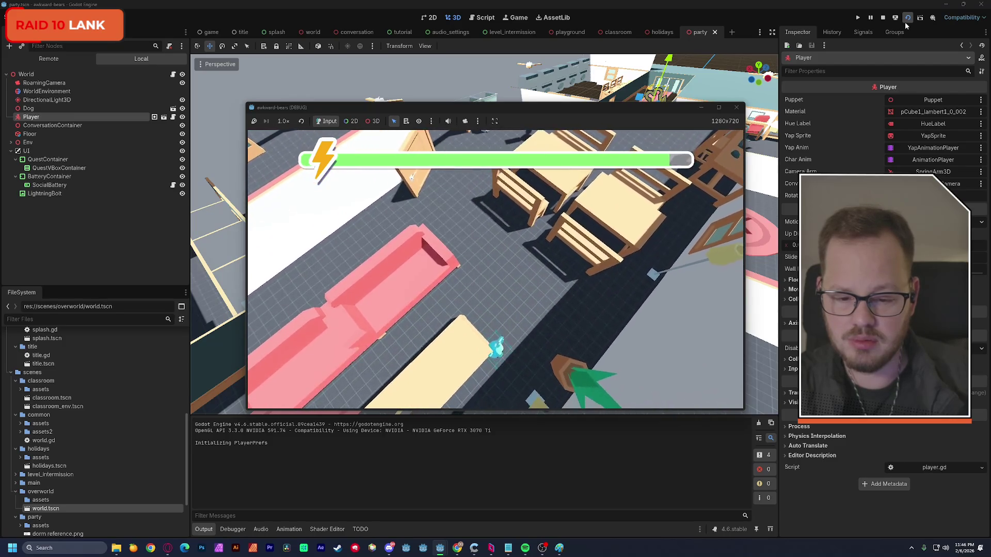
{"action": "key", "text": "w"}
{"action": "key", "text": "d"}
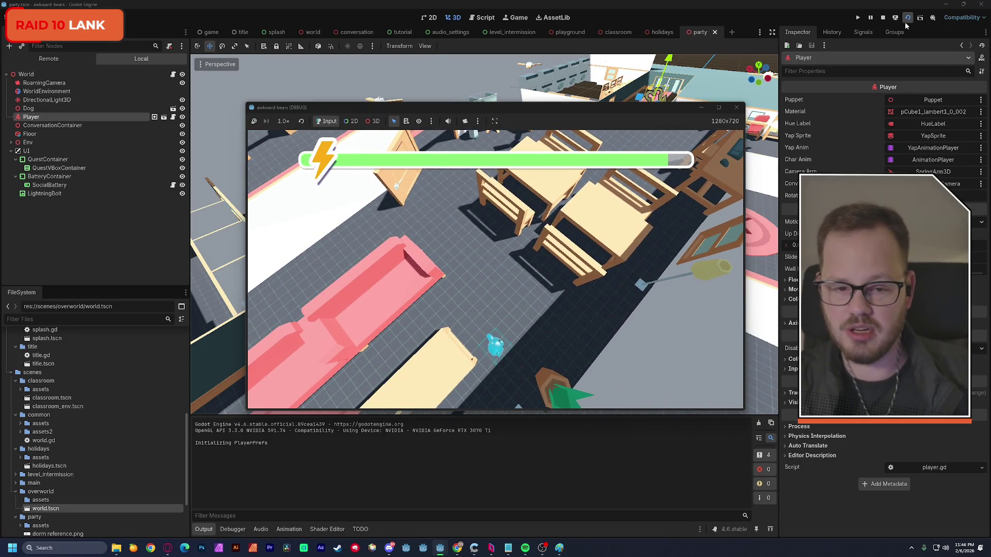
{"action": "left_click", "coordinate": [737, 107]}
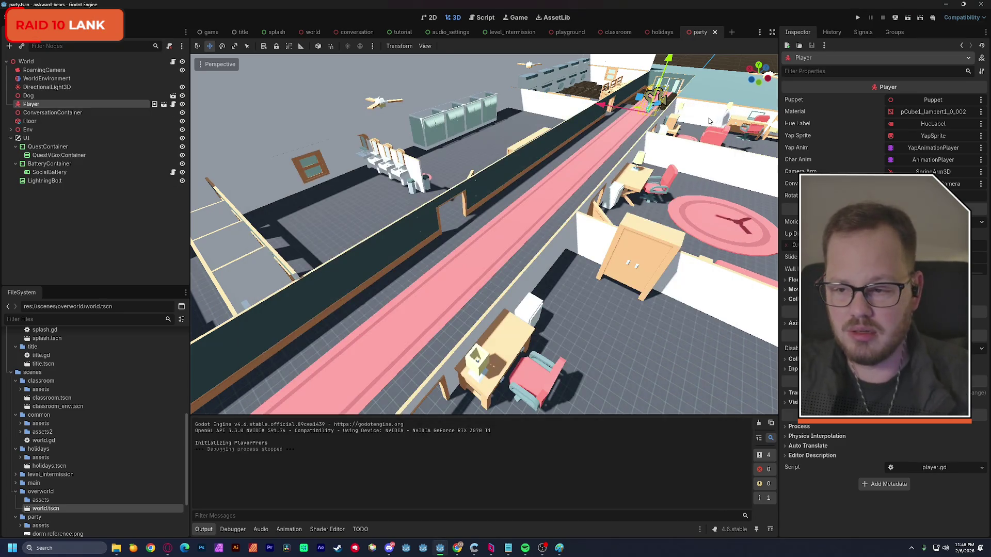
Select the Floor box, slide it along Z and narrow its X size slightly
{"action": "scroll", "coordinate": [516, 217], "scroll_direction": "down", "scroll_amount": 2}
{"action": "scroll", "coordinate": [505, 227], "scroll_direction": "down", "scroll_amount": 2}
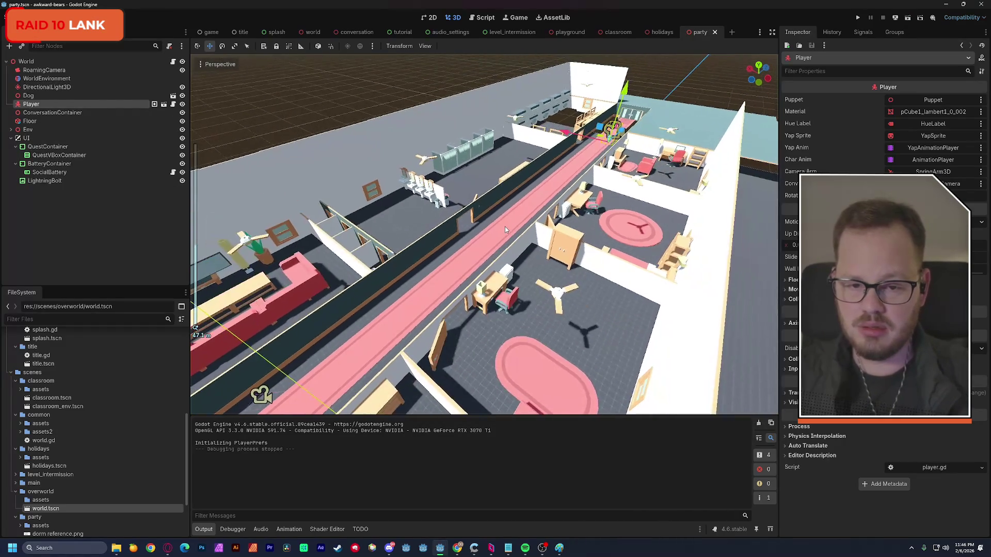
{"action": "mouse_move", "coordinate": [505, 227]}
{"action": "left_mouse_down"}
{"action": "mouse_move", "coordinate": [464, 211]}
{"action": "mouse_move", "coordinate": [573, 222]}
{"action": "mouse_move", "coordinate": [484, 254]}
{"action": "left_mouse_up"}
{"action": "left_click", "coordinate": [479, 311]}
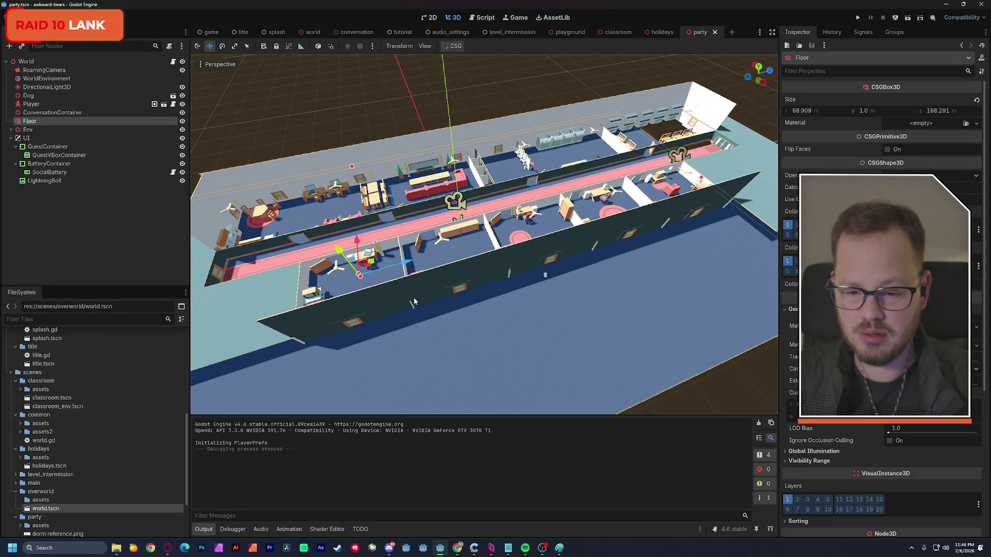
{"action": "left_click_drag", "start_coordinate": [407, 265], "coordinate": [480, 257]}
{"action": "mouse_move", "coordinate": [558, 244]}
{"action": "left_mouse_down"}
{"action": "mouse_move", "coordinate": [627, 239]}
{"action": "mouse_move", "coordinate": [496, 209]}
{"action": "left_mouse_up"}
{"action": "key", "text": "f"}
{"action": "scroll", "coordinate": [629, 236], "scroll_direction": "up", "scroll_amount": 5}
{"action": "scroll", "coordinate": [431, 242], "scroll_direction": "up", "scroll_amount": 5}
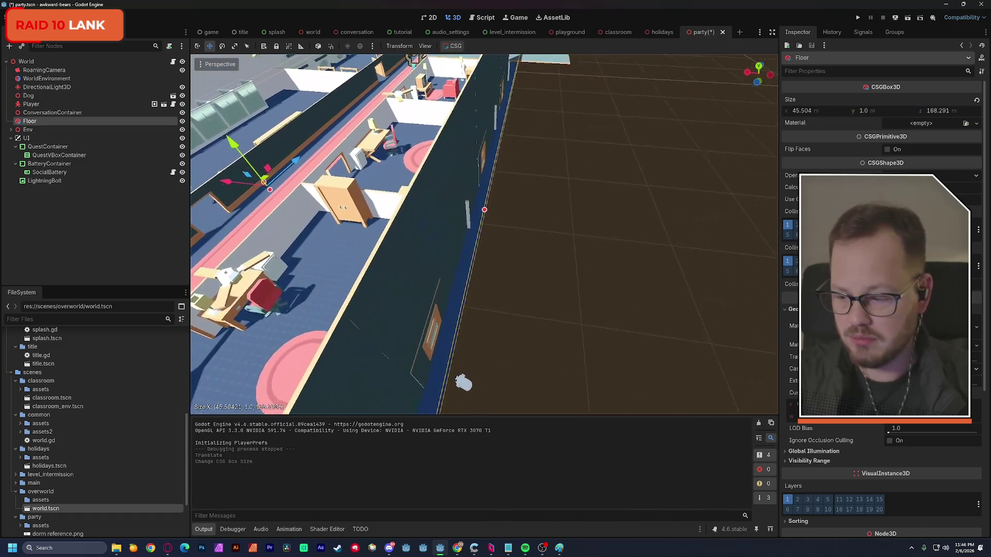
{"action": "scroll", "coordinate": [484, 233], "scroll_direction": "up", "scroll_amount": 3}
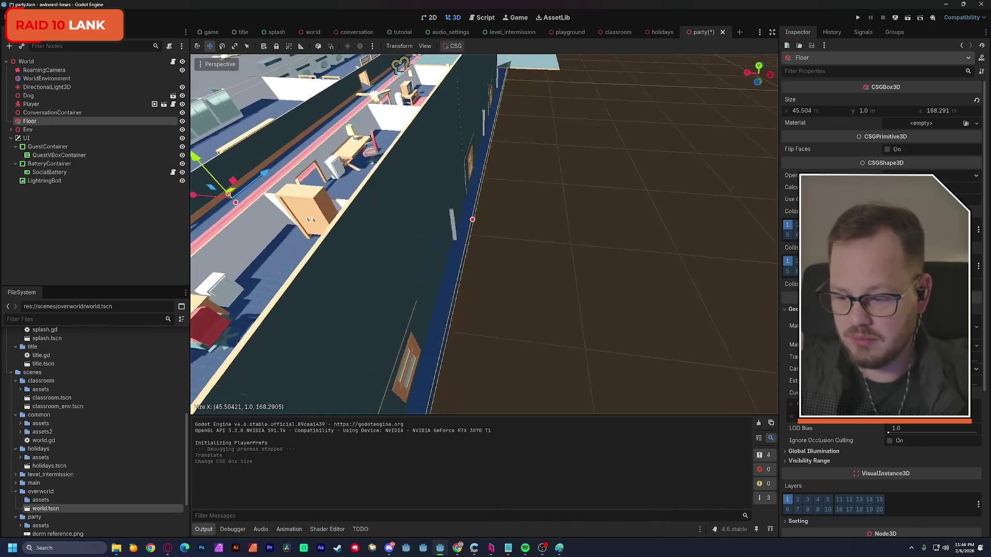
{"action": "left_click_drag", "start_coordinate": [464, 231], "coordinate": [458, 231]}
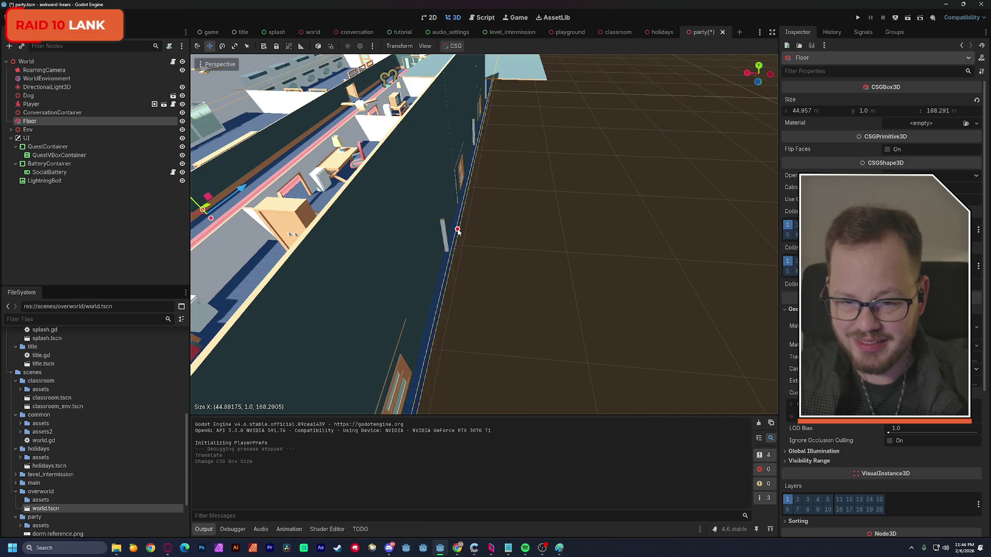
Shrink the Floor to 36.249 wide and shorten its Z length to about 122.8 m
{"action": "scroll", "coordinate": [457, 230], "scroll_direction": "down", "scroll_amount": 5}
{"action": "scroll", "coordinate": [531, 185], "scroll_direction": "up", "scroll_amount": 10}
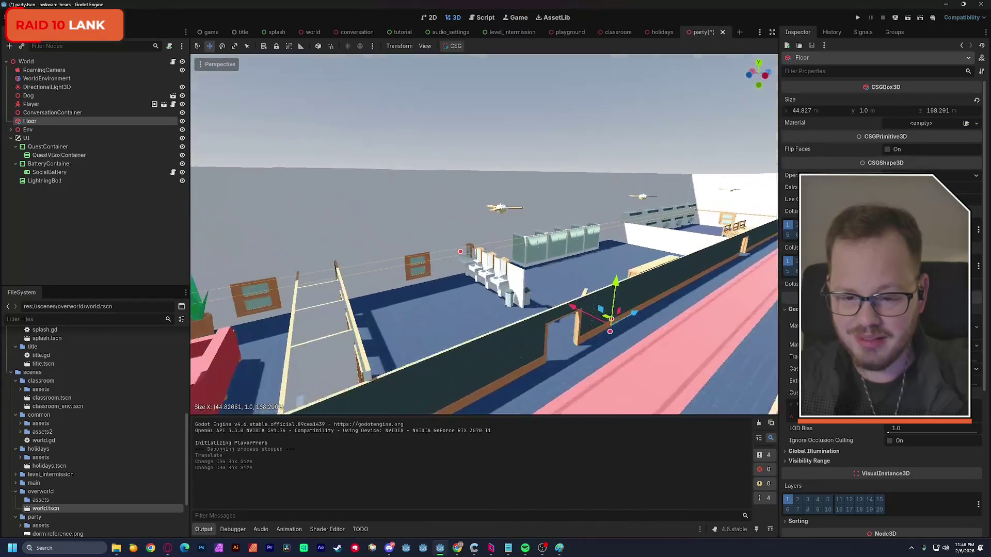
{"action": "scroll", "coordinate": [451, 248], "scroll_direction": "down", "scroll_amount": 1}
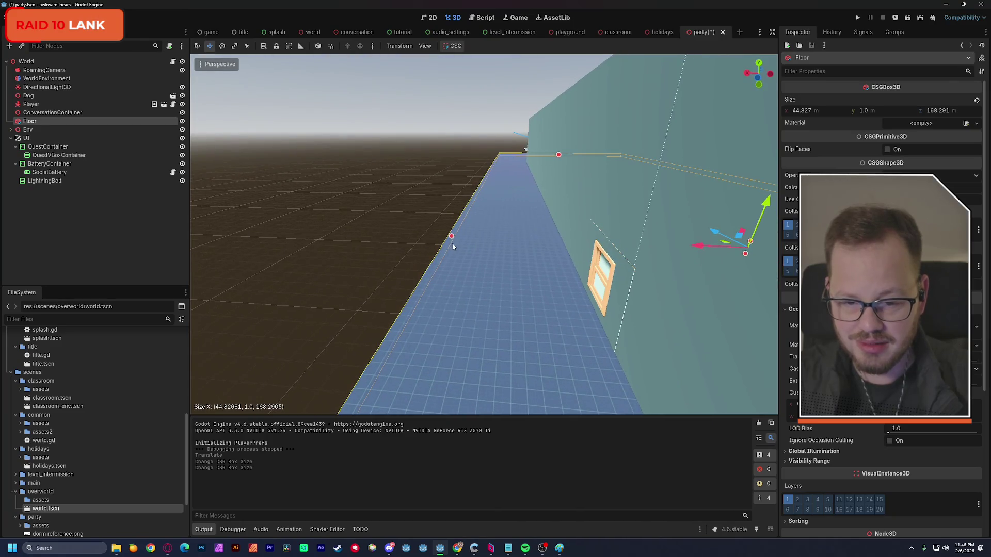
{"action": "left_click_drag", "start_coordinate": [451, 239], "coordinate": [561, 259]}
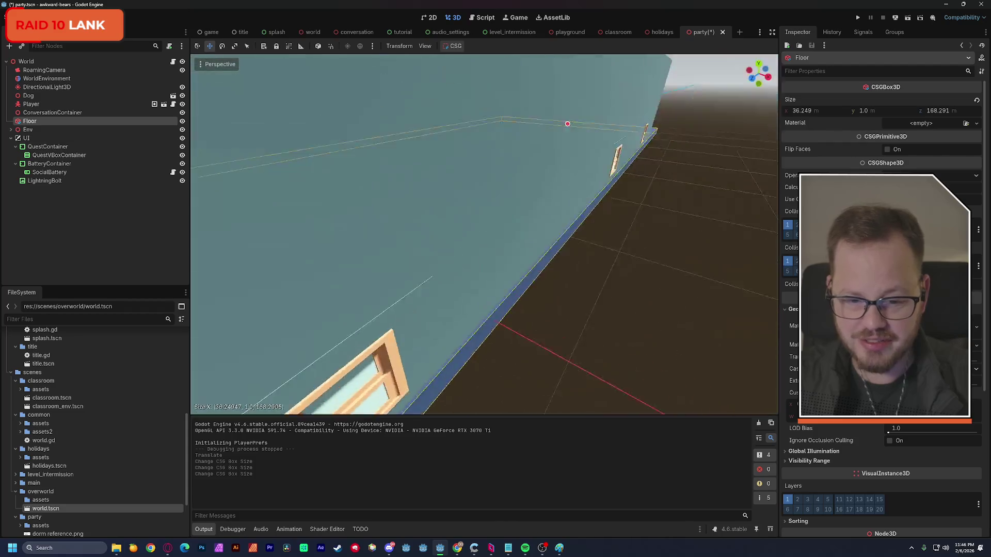
{"action": "key", "text": "w"}
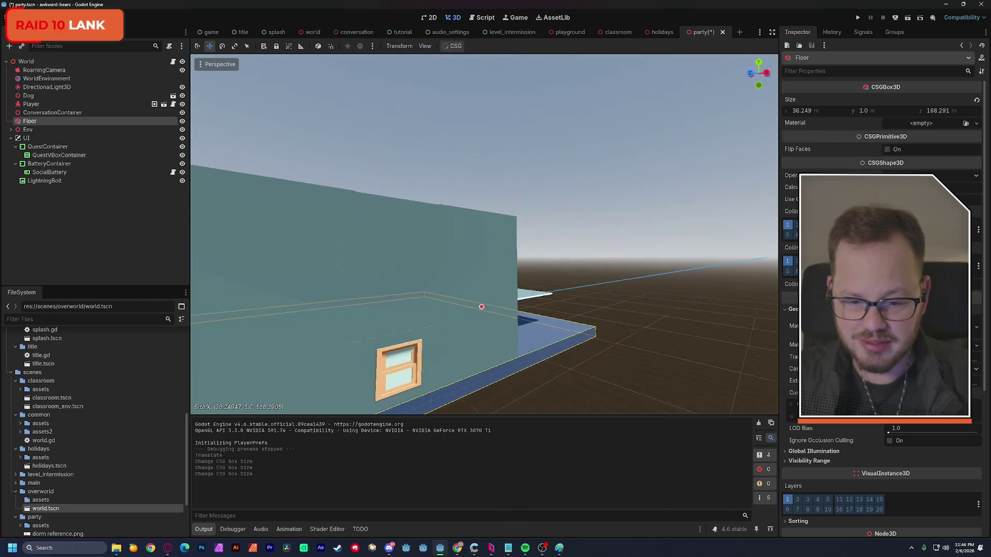
{"action": "key", "text": "w"}
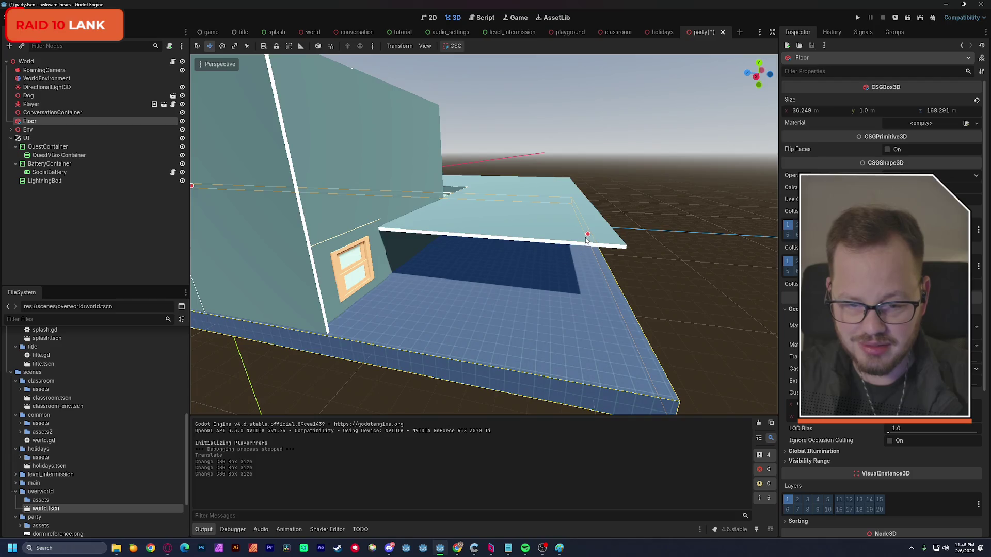
{"action": "left_click_drag", "start_coordinate": [588, 237], "coordinate": [462, 235]}
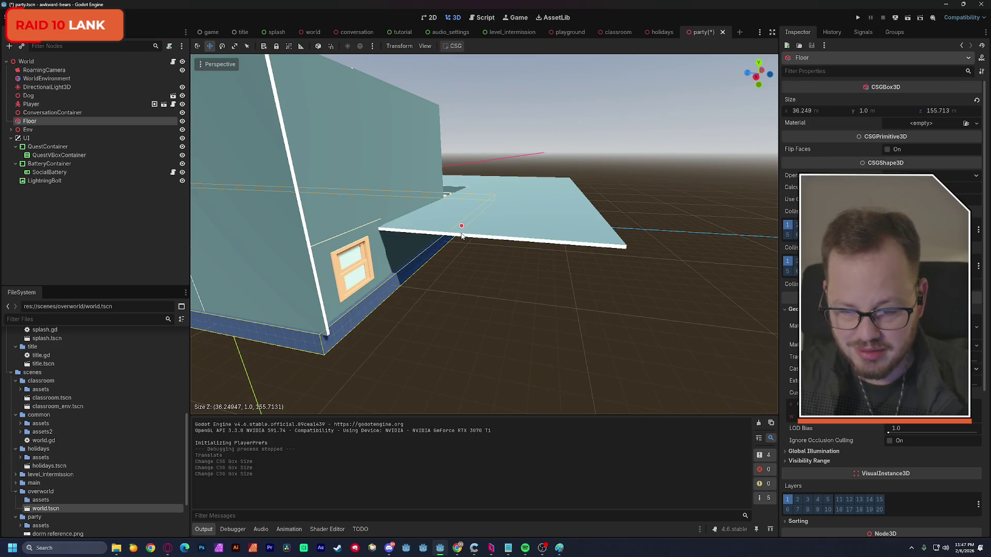
{"action": "key", "text": "s"}
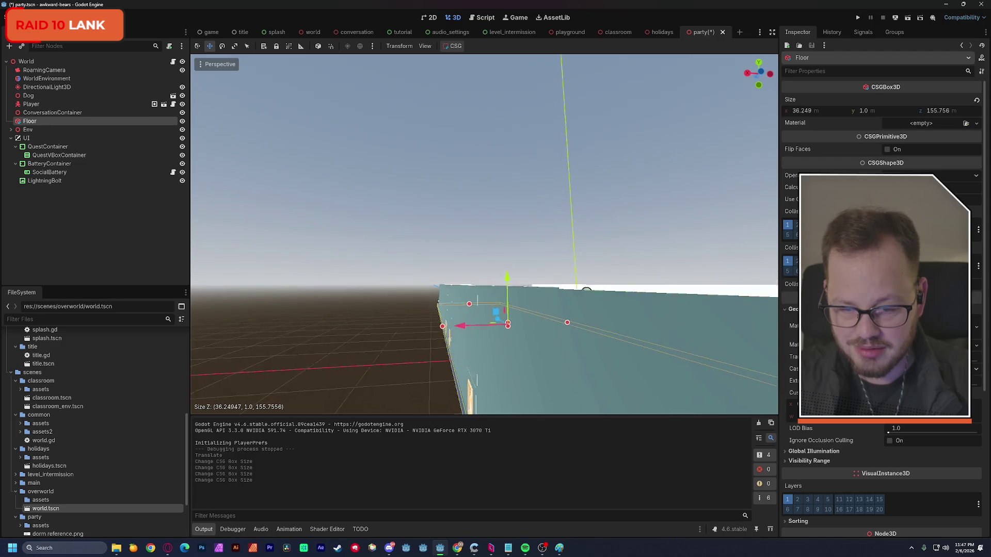
{"action": "key", "text": "w"}
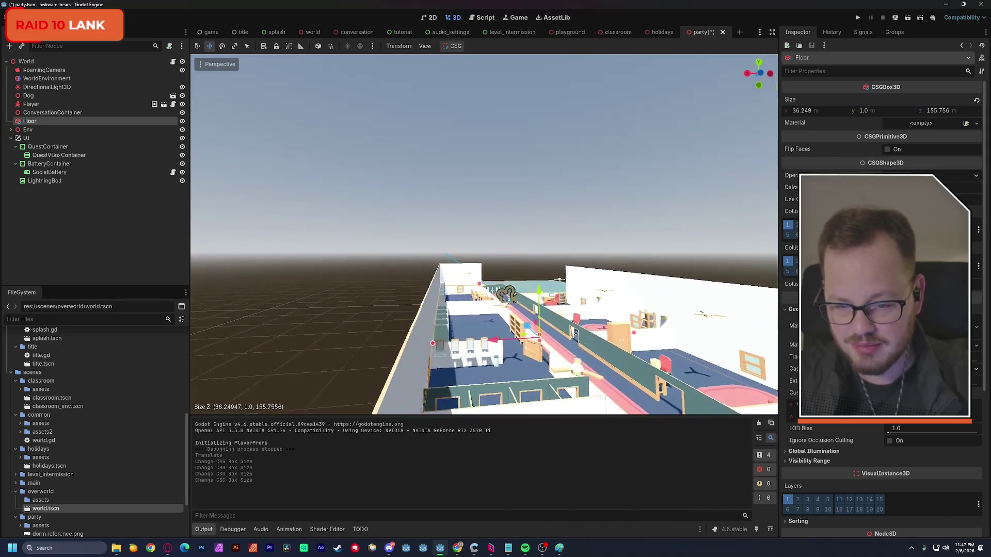
{"action": "key", "text": "w"}
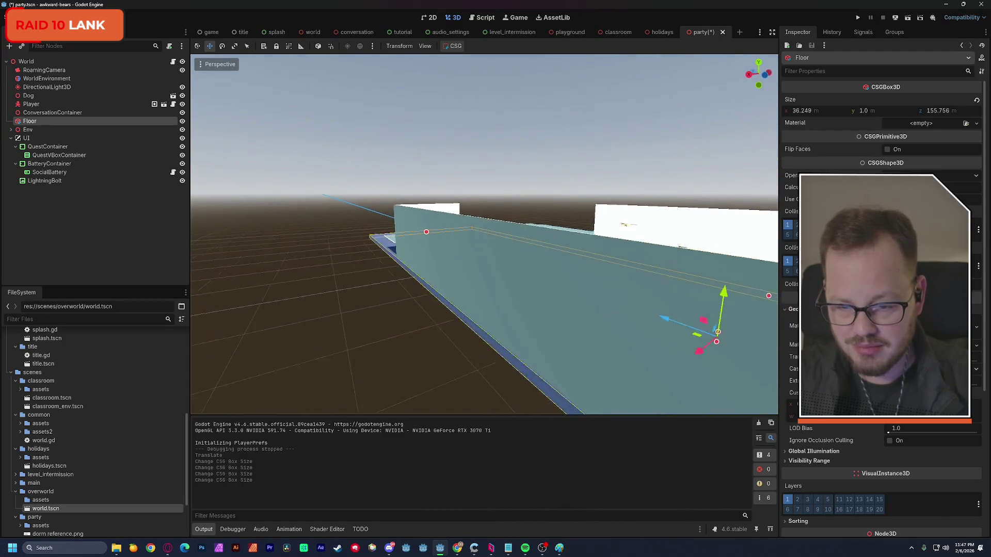
{"action": "key", "text": "w"}
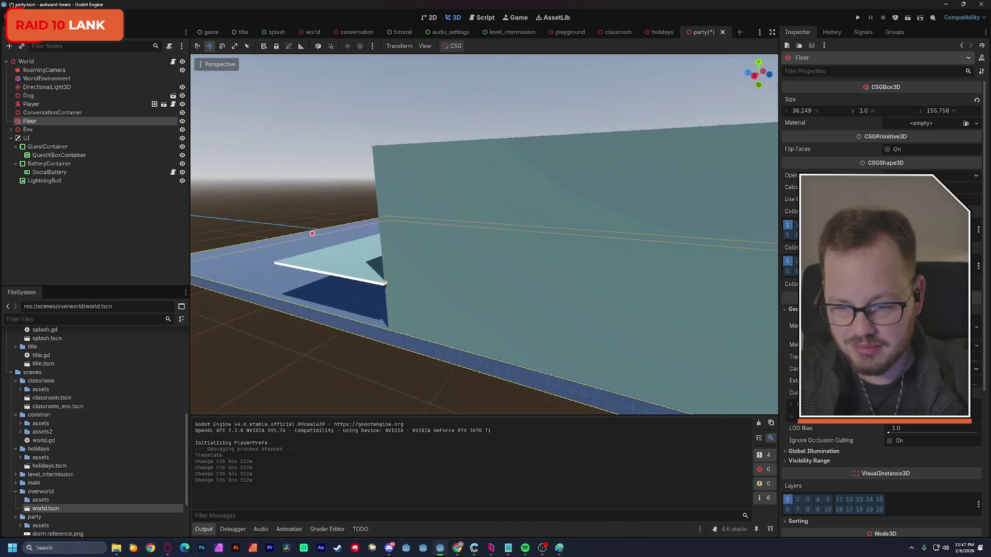
{"action": "key", "text": "w"}
{"action": "left_click_drag", "start_coordinate": [278, 223], "coordinate": [559, 286]}
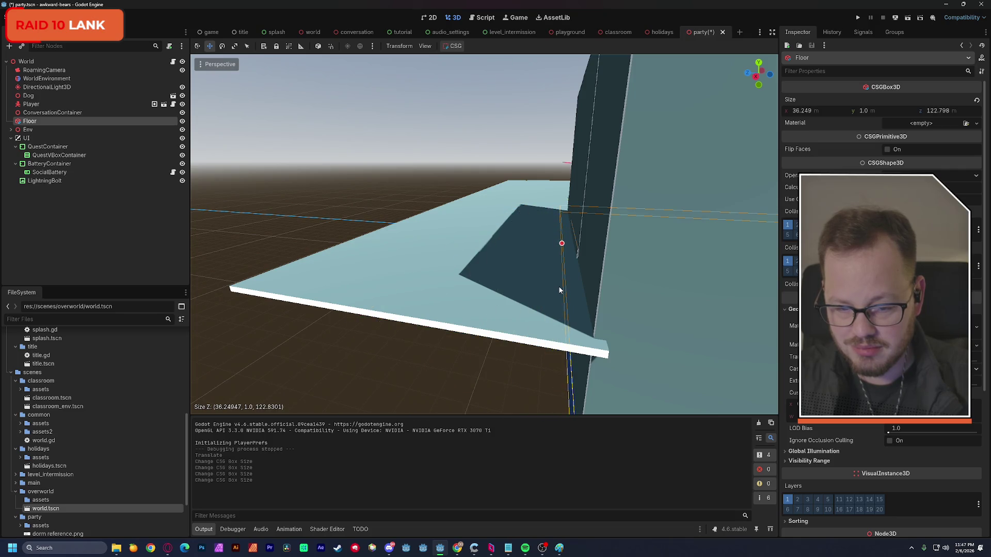
Move the Player along the pink corridor to the hallway's glass doors
{"action": "key", "text": "w"}
{"action": "key", "text": "w"}
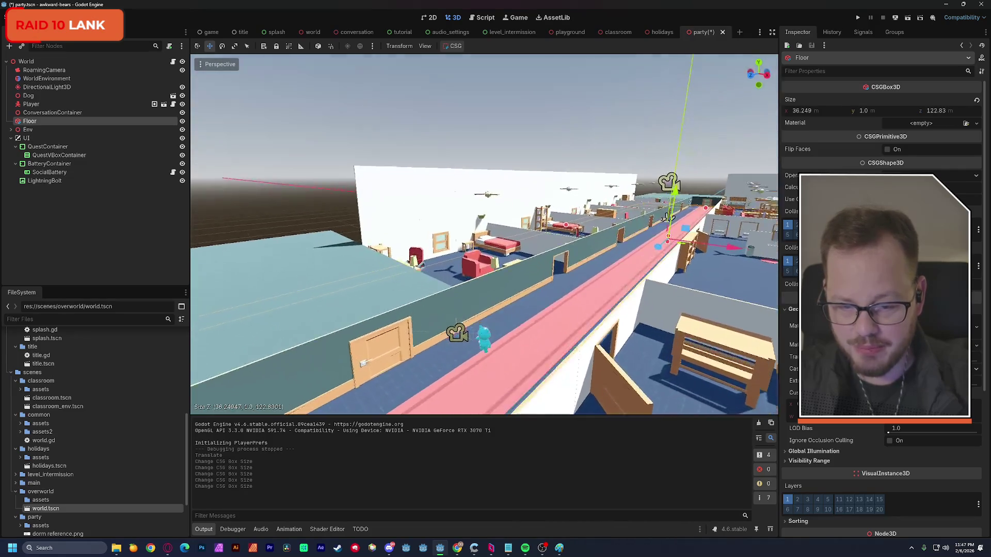
{"action": "key", "text": "s"}
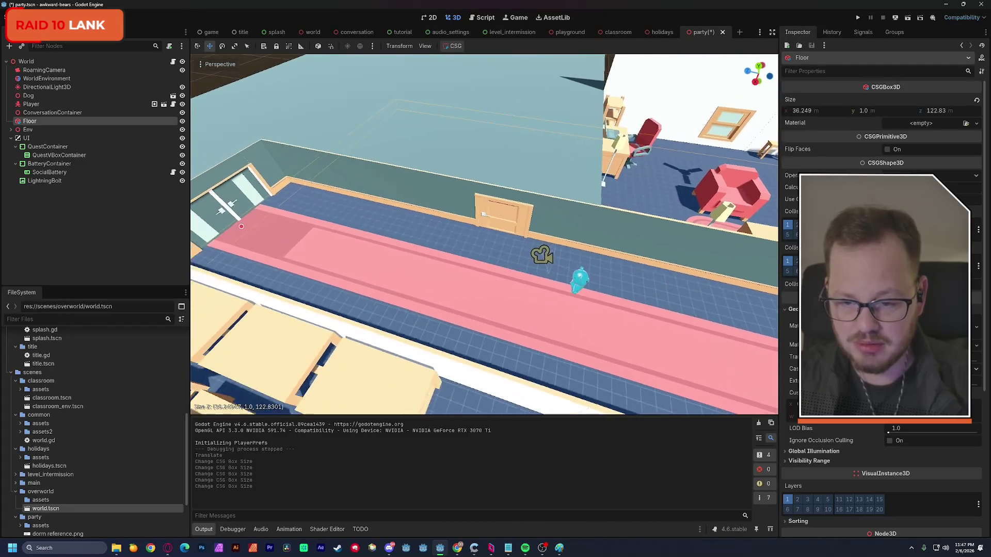
{"action": "left_click", "coordinate": [32, 104]}
{"action": "mouse_move", "coordinate": [541, 271]}
{"action": "left_mouse_down"}
{"action": "mouse_move", "coordinate": [325, 266]}
{"action": "mouse_move", "coordinate": [294, 233]}
{"action": "left_mouse_up"}
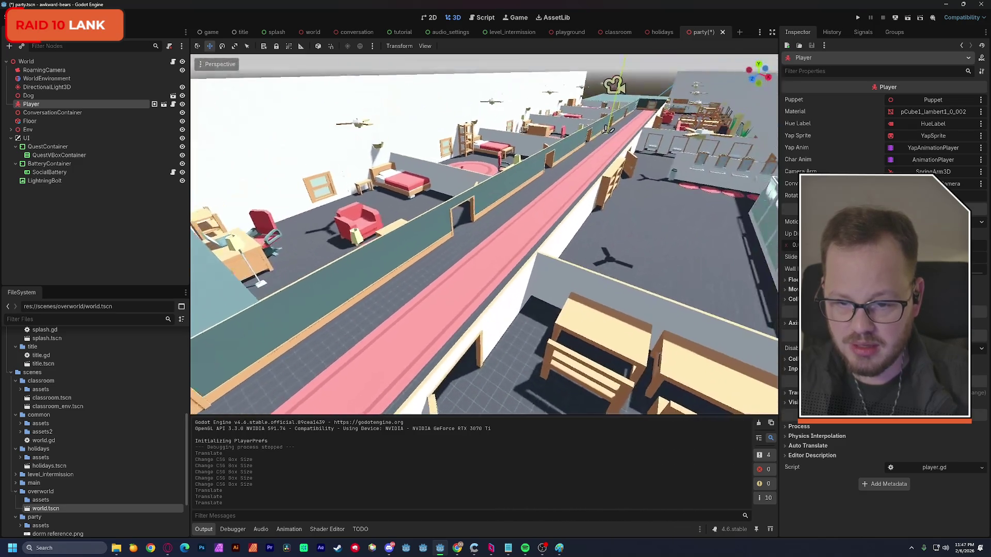
Select and frame the Dog, then move it along X and Z with G
{"action": "left_click", "coordinate": [20, 96]}
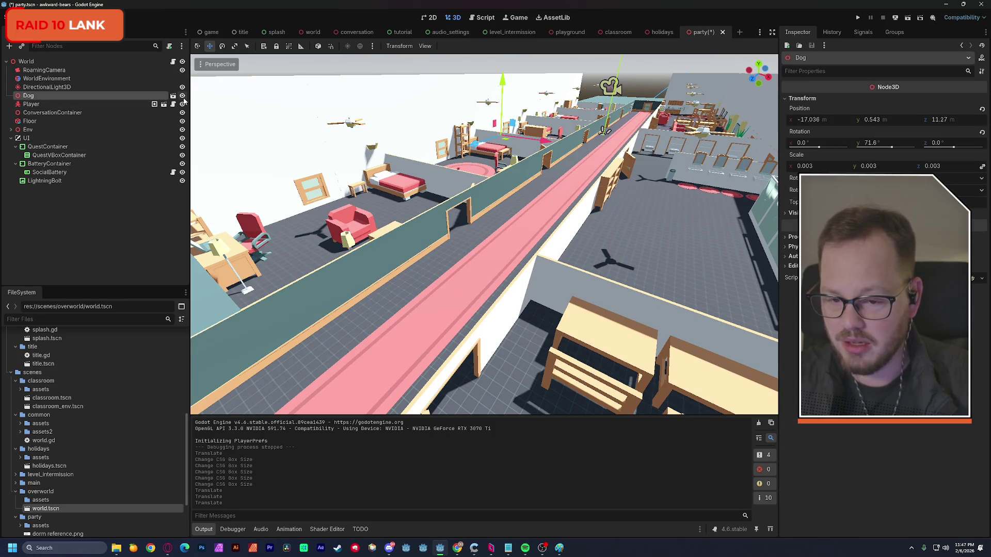
{"action": "double_click", "coordinate": [20, 96]}
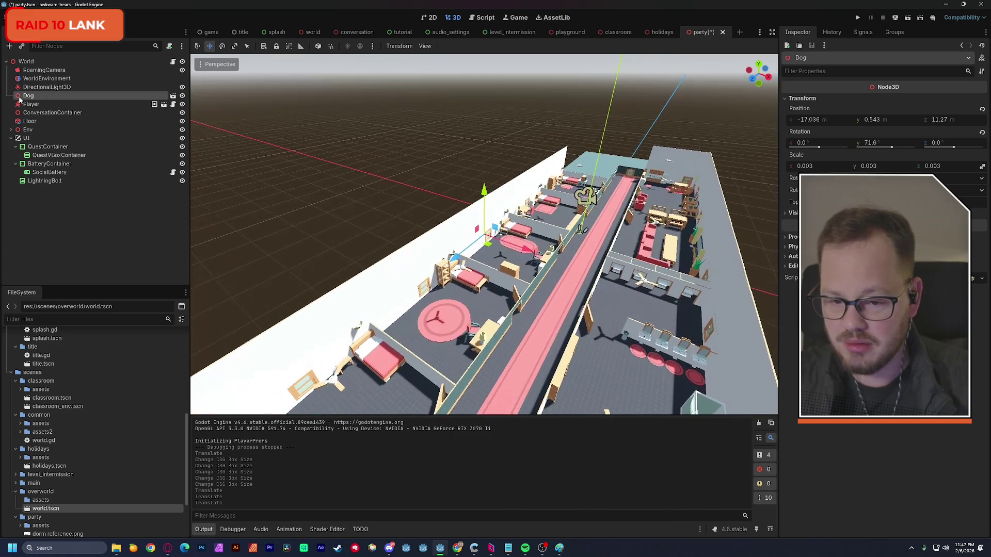
{"action": "scroll", "coordinate": [435, 264], "scroll_direction": "up", "scroll_amount": 5}
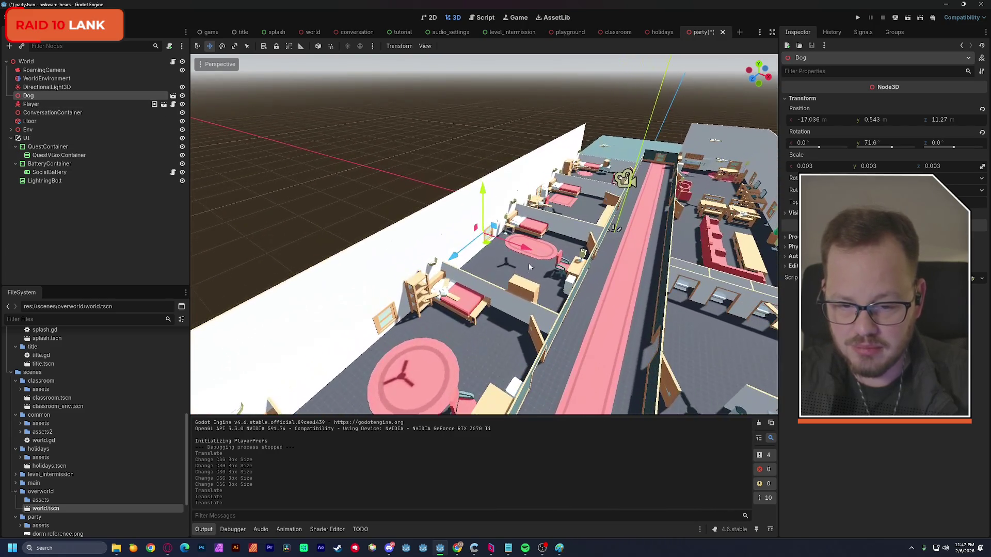
{"action": "key", "text": "g"}
{"action": "key", "text": "x"}
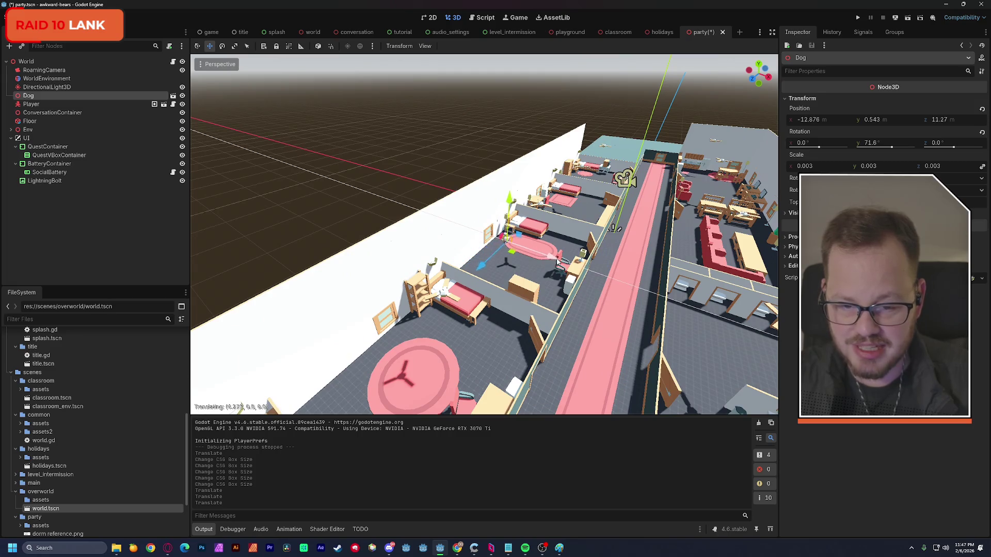
{"action": "left_click", "coordinate": [689, 283]}
{"action": "key", "text": "g"}
{"action": "key", "text": "z"}
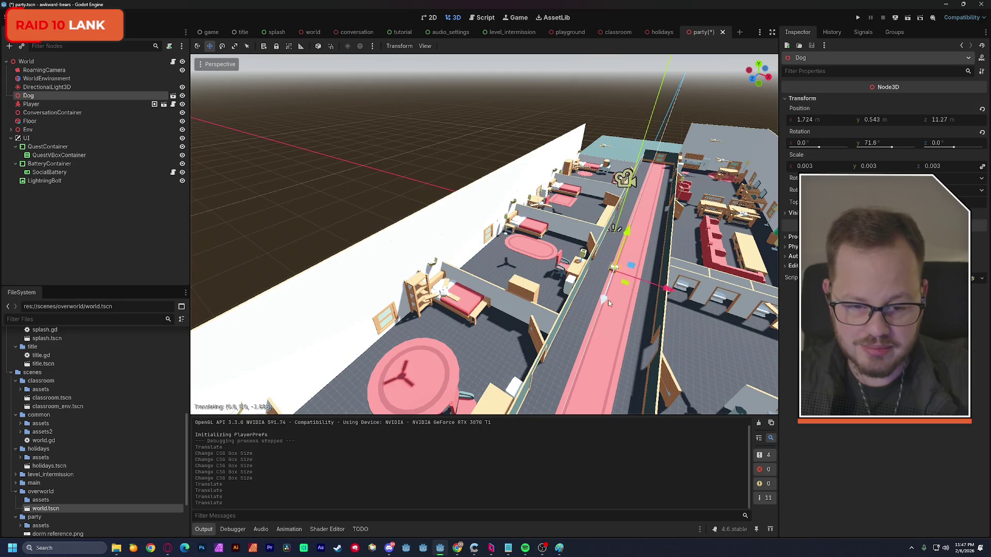
{"action": "left_click", "coordinate": [647, 249]}
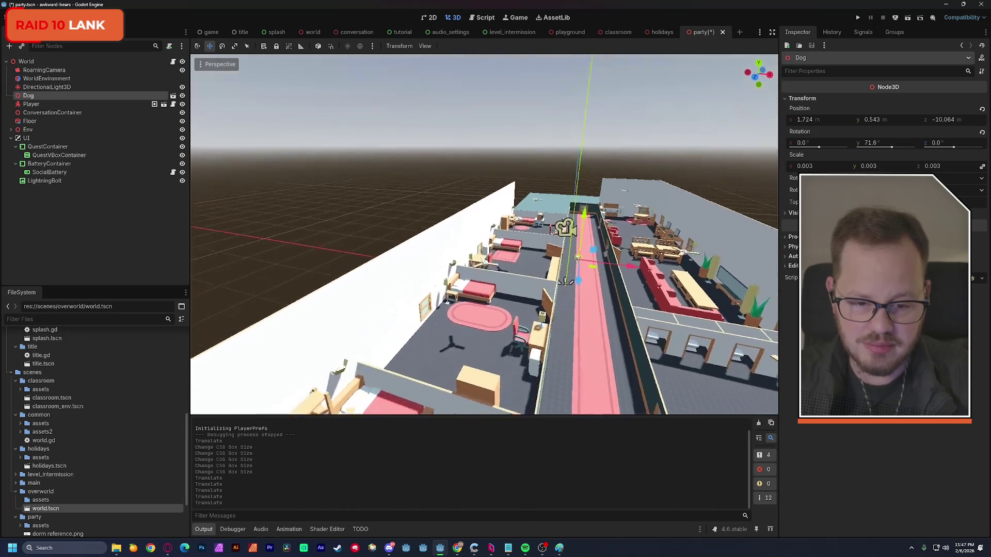
Slide the Dog along X and Z to sit beside the red couch
{"action": "scroll", "coordinate": [572, 312], "scroll_direction": "down", "scroll_amount": 5}
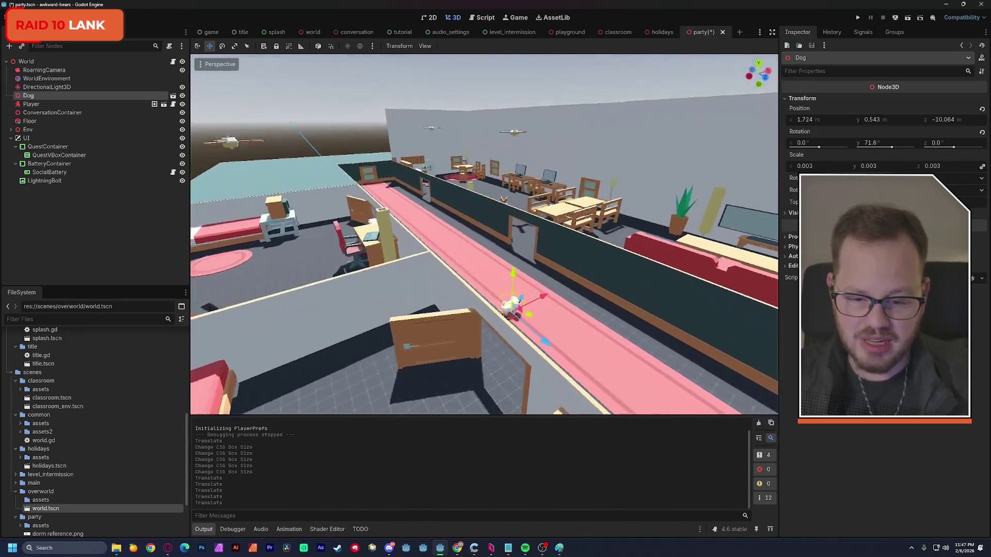
{"action": "scroll", "coordinate": [484, 235], "scroll_direction": "down", "scroll_amount": 3}
{"action": "left_click_drag", "start_coordinate": [465, 294], "coordinate": [593, 227]}
{"action": "scroll", "coordinate": [593, 227], "scroll_direction": "down", "scroll_amount": 5}
{"action": "scroll", "coordinate": [571, 258], "scroll_direction": "up", "scroll_amount": 2}
{"action": "mouse_move", "coordinate": [571, 258]}
{"action": "left_mouse_down"}
{"action": "mouse_move", "coordinate": [453, 260]}
{"action": "mouse_move", "coordinate": [432, 202]}
{"action": "mouse_move", "coordinate": [436, 231]}
{"action": "mouse_move", "coordinate": [408, 227]}
{"action": "left_mouse_up"}
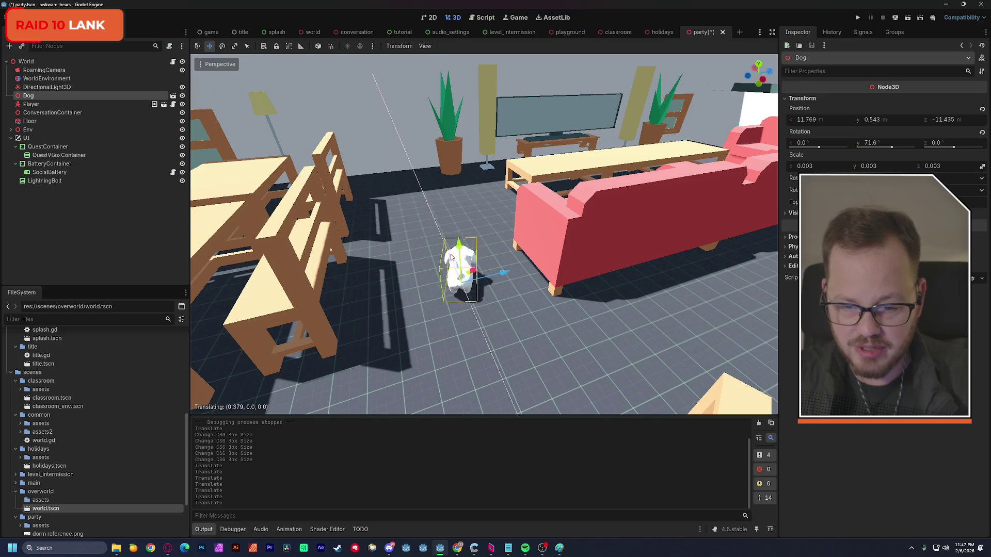
Turn the Dog, nudge it along Z, save the party scene and run the project
{"action": "left_click", "coordinate": [223, 47]}
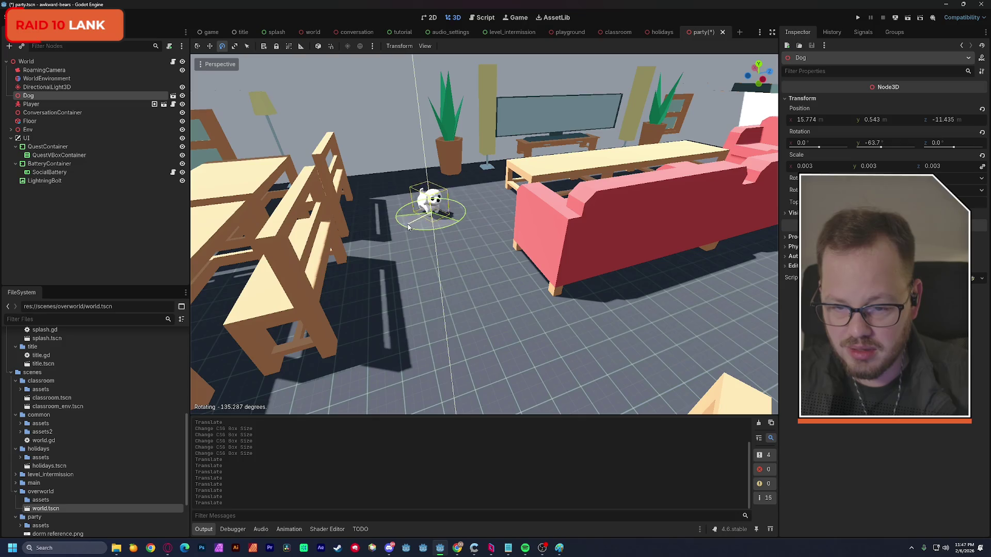
{"action": "left_click_drag", "start_coordinate": [363, 200], "coordinate": [365, 201]}
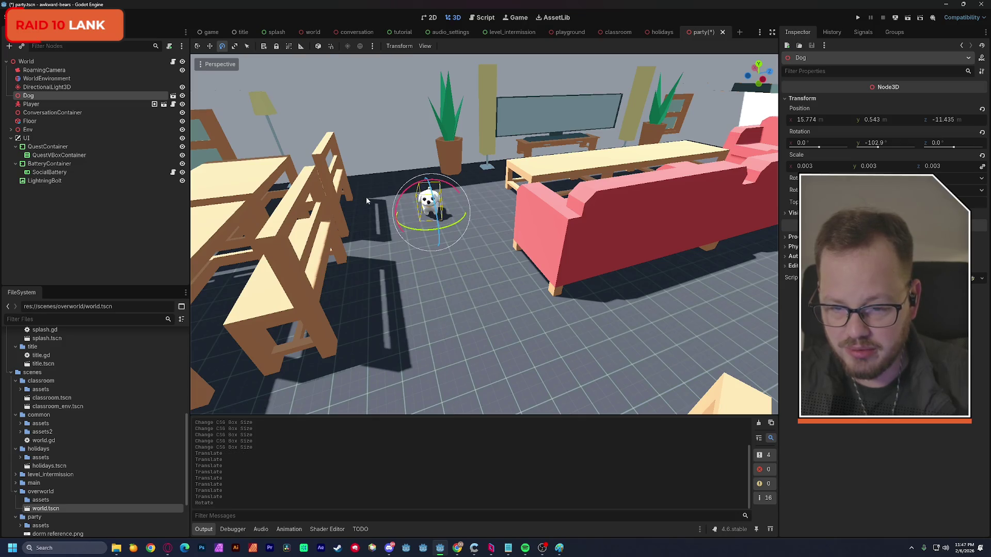
{"action": "key", "text": "w"}
{"action": "mouse_move", "coordinate": [456, 209]}
{"action": "left_mouse_down"}
{"action": "mouse_move", "coordinate": [480, 208]}
{"action": "mouse_move", "coordinate": [457, 211]}
{"action": "left_mouse_up"}
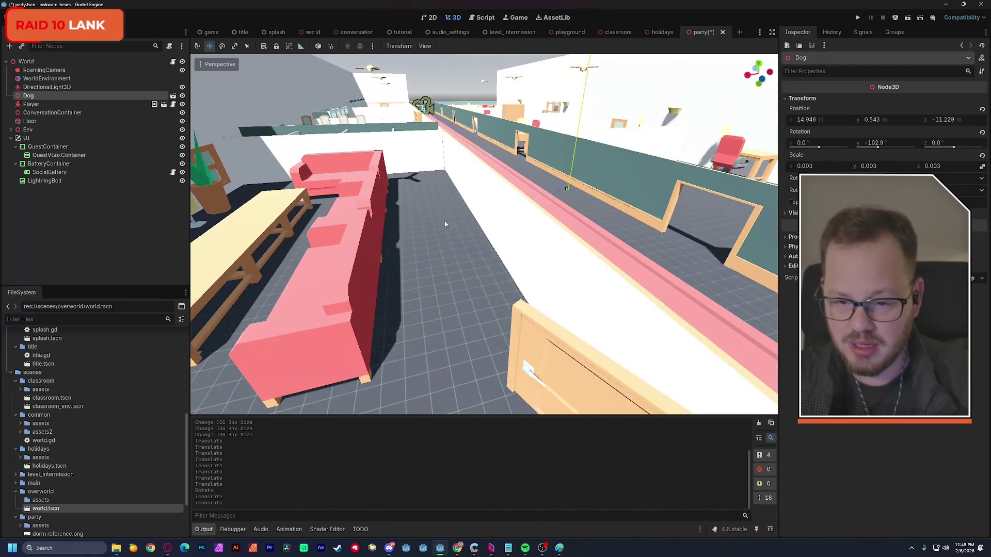
{"action": "key", "text": "ctrl+s"}
{"action": "left_click", "coordinate": [908, 18]}
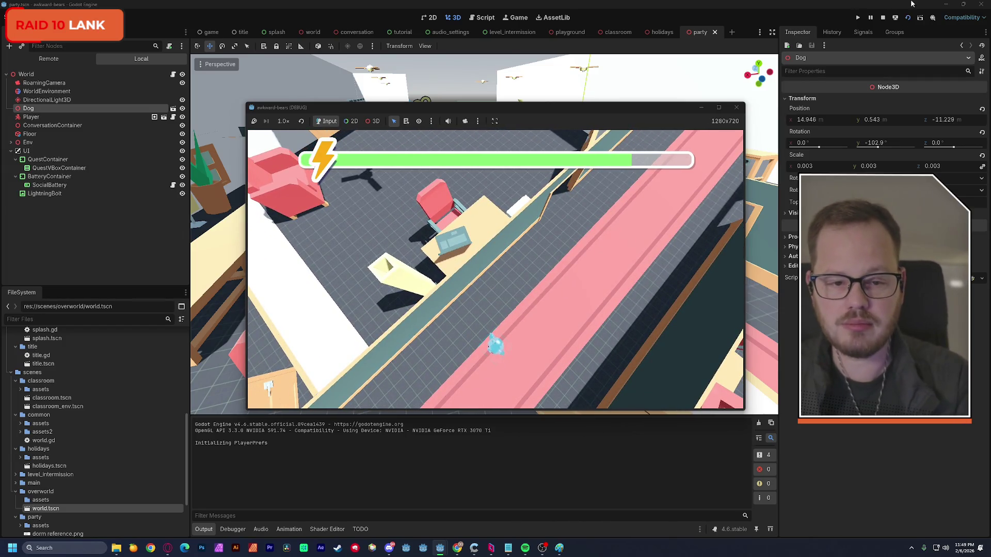
Stop the running party-level test to return to the 3D editor
{"action": "left_click", "coordinate": [736, 109]}
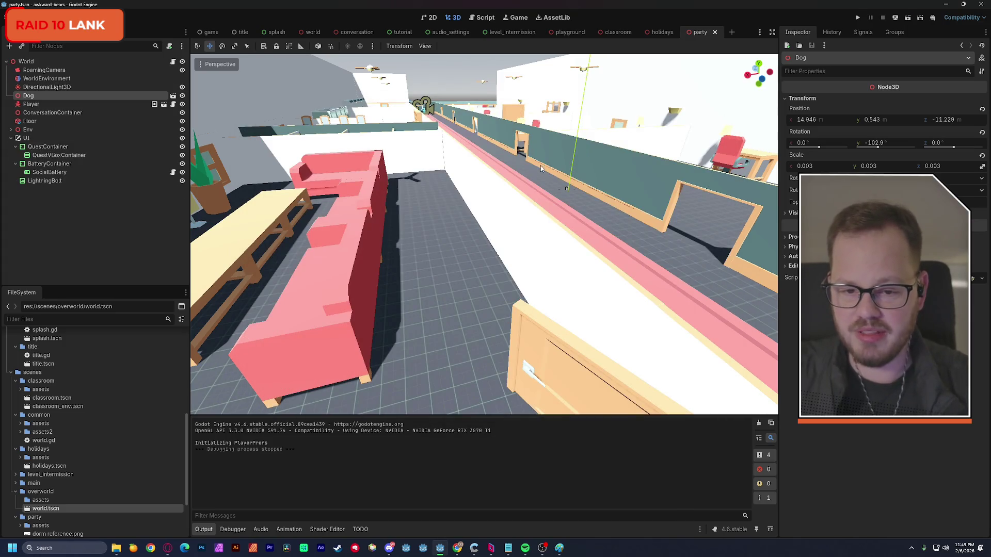
Select the Env node and try scale changes, undoing each one
{"action": "key", "text": "w"}
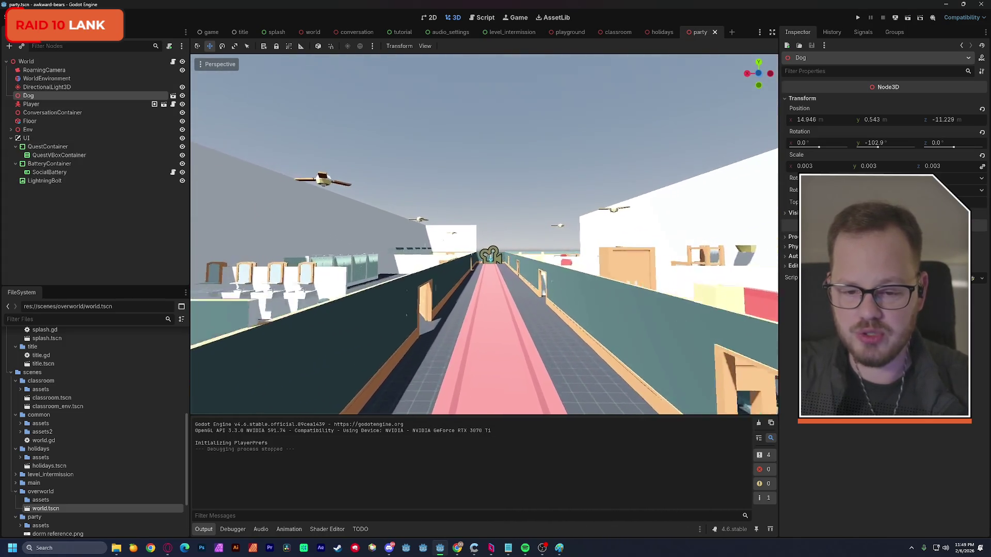
{"action": "key", "text": "w"}
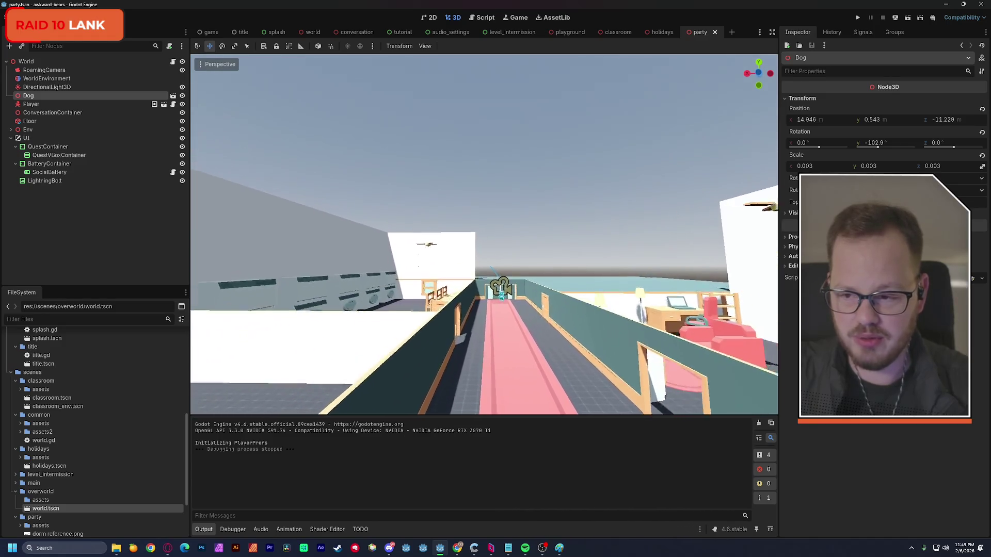
{"action": "key", "text": "e"}
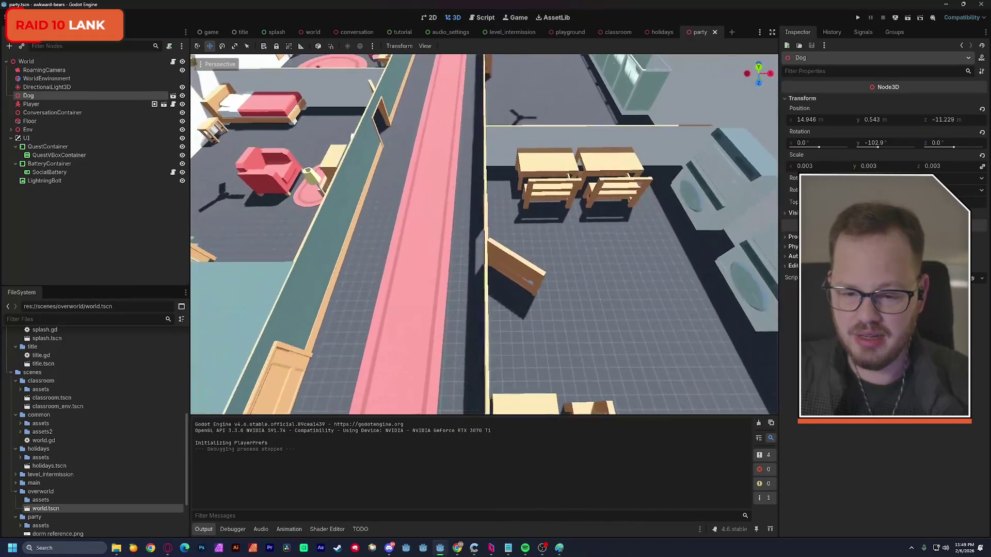
{"action": "key", "text": "e"}
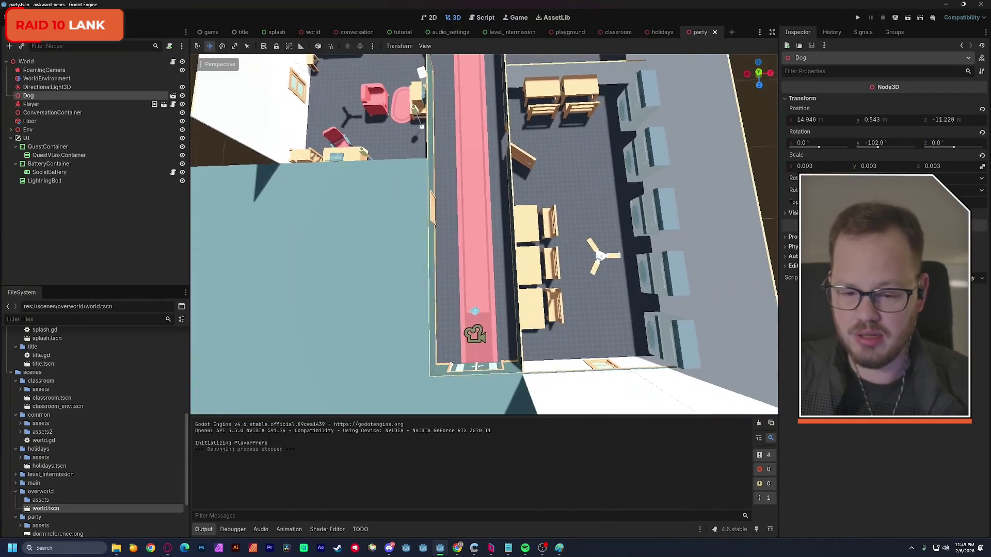
{"action": "key", "text": "w"}
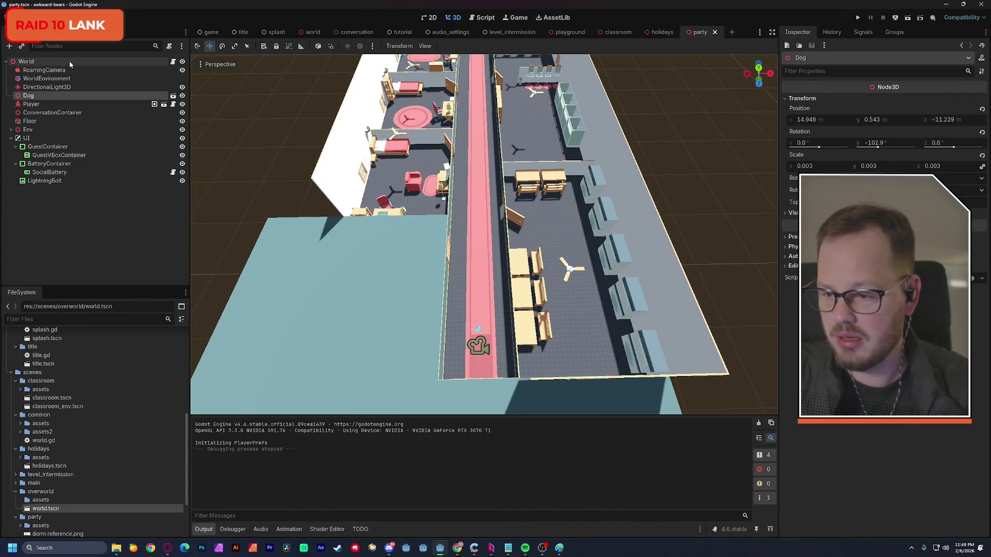
{"action": "left_click", "coordinate": [34, 132]}
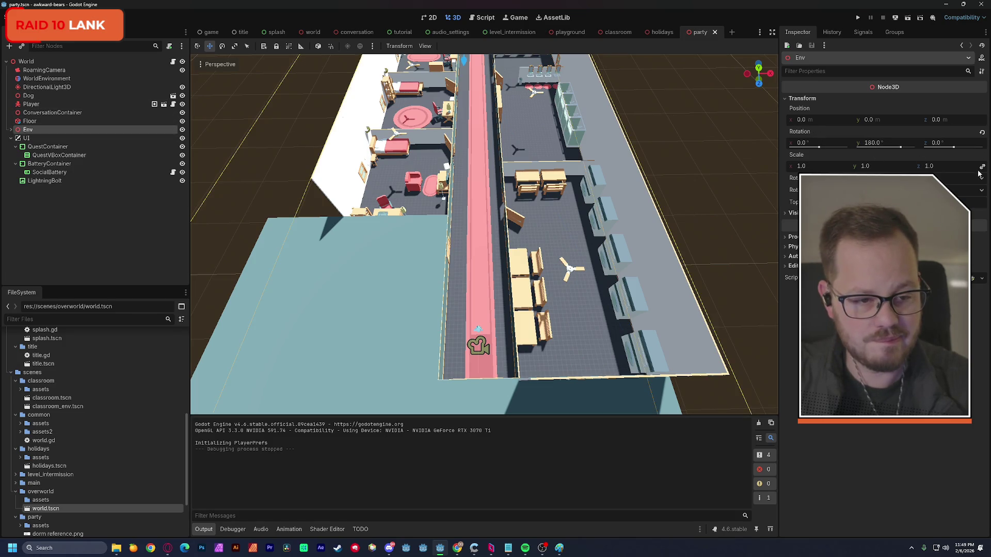
{"action": "left_click_drag", "start_coordinate": [873, 171], "coordinate": [870, 169]}
{"action": "key", "text": "ctrl+z"}
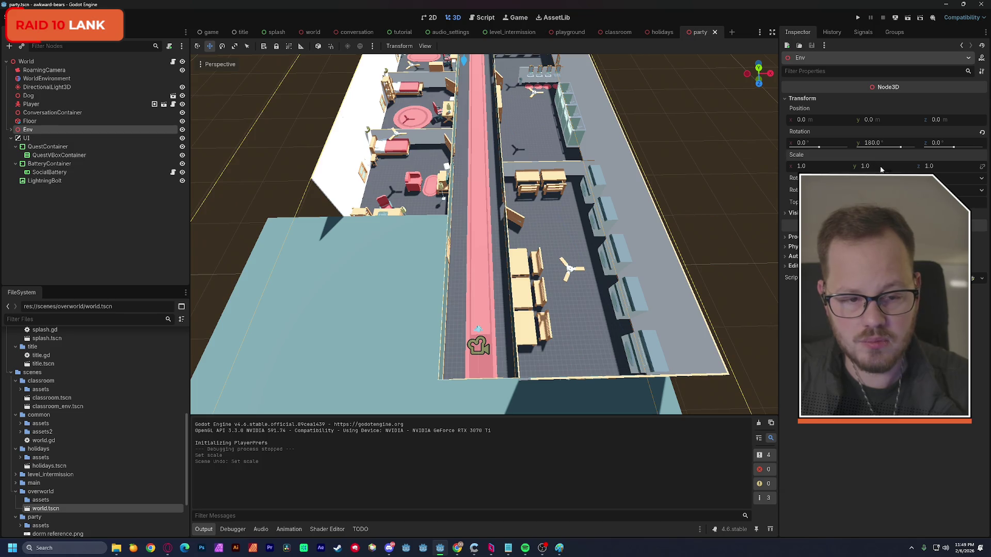
{"action": "left_click_drag", "start_coordinate": [934, 170], "coordinate": [913, 169]}
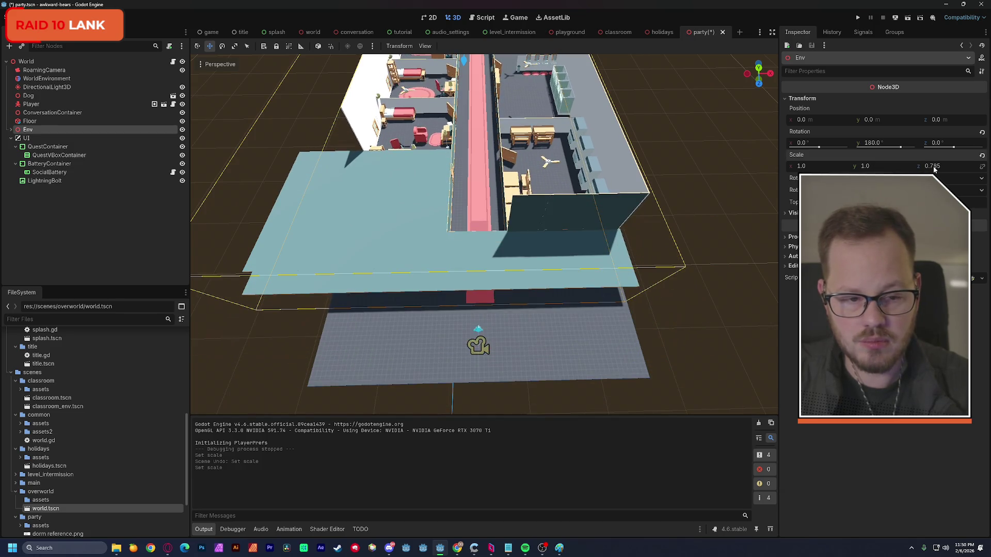
{"action": "key", "text": "ctrl+z"}
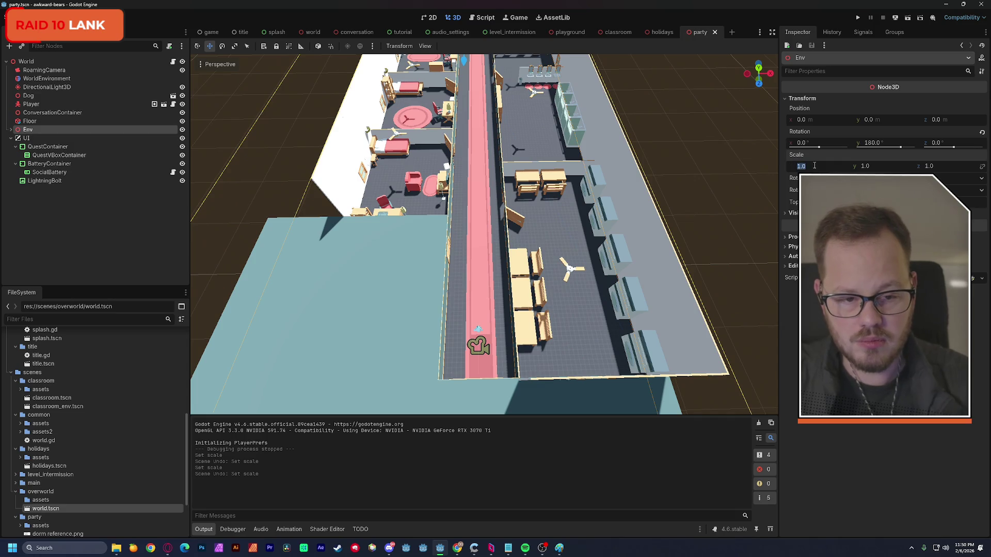
Set Env's Transform Scale X to -1 to mirror the level left-to-right
{"action": "type", "text": "0"}
{"action": "key", "text": "Return"}
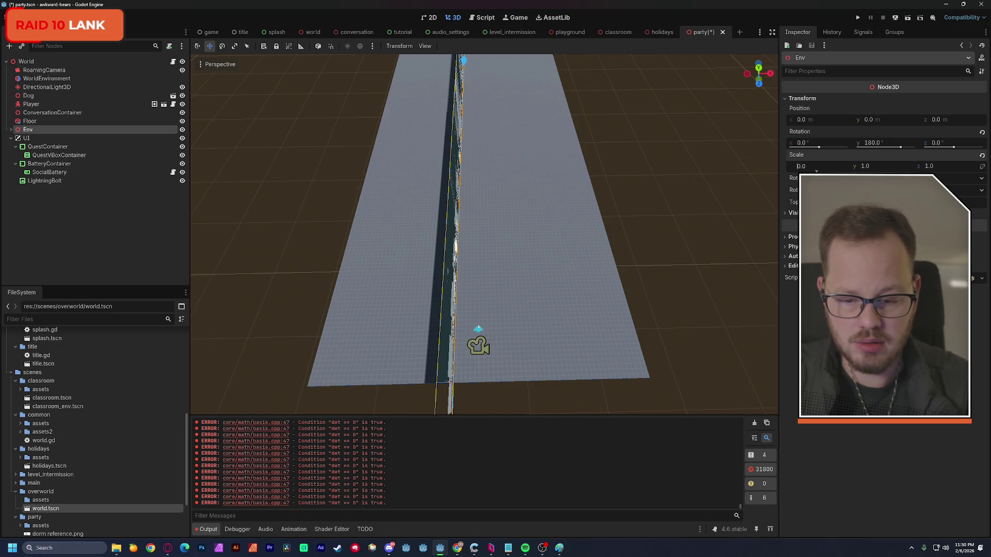
{"action": "left_click", "coordinate": [828, 120]}
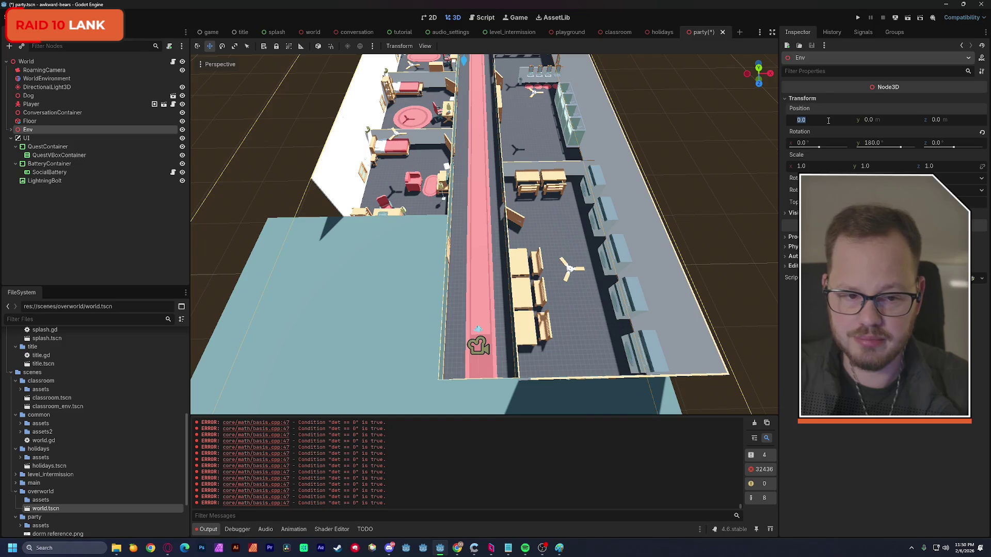
{"action": "key", "text": "Return"}
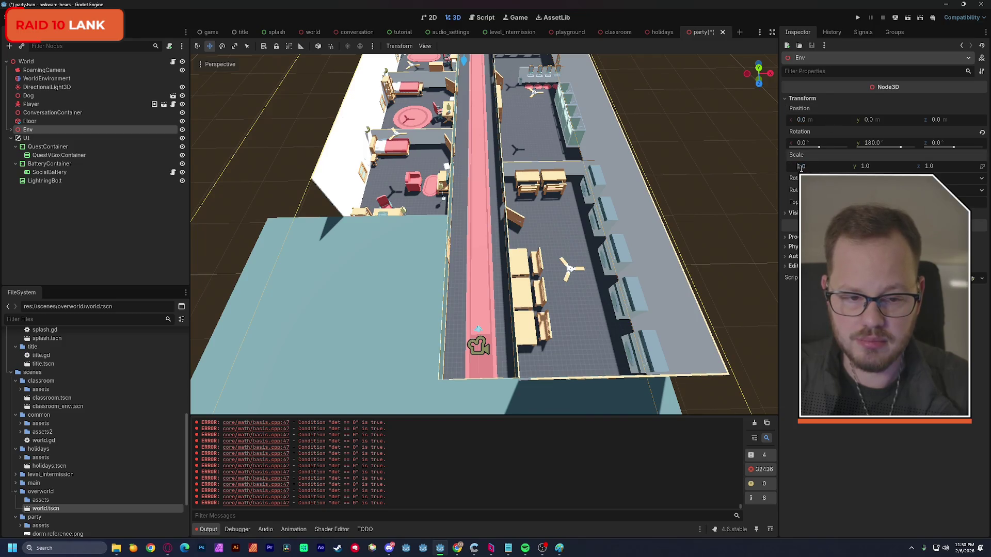
{"action": "type", "text": "-1"}
{"action": "key", "text": "Return"}
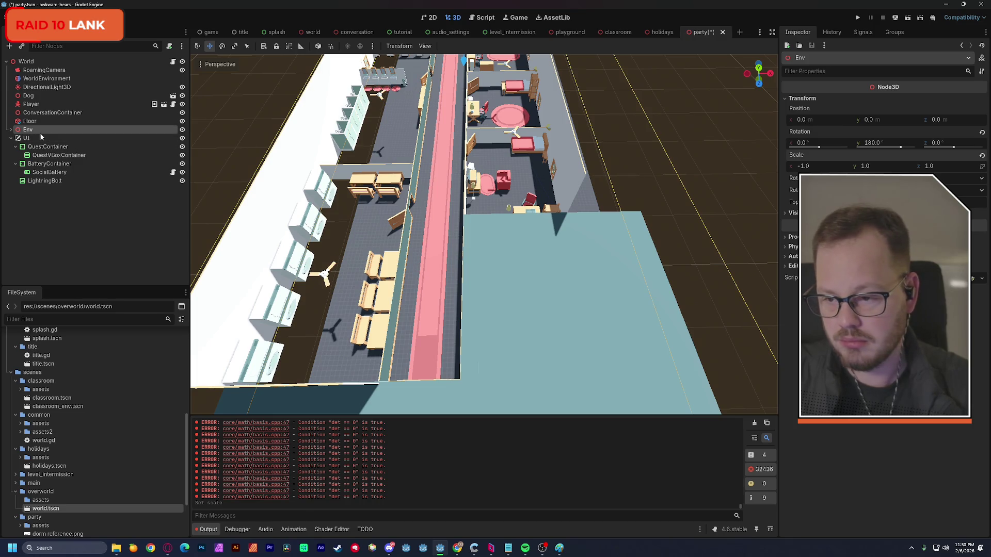
{"action": "left_click", "coordinate": [12, 129]}
Add a new Node3D and place it above Env in the Scene tree
{"action": "left_click", "coordinate": [11, 129]}
{"action": "left_click", "coordinate": [61, 223]}
{"action": "key", "text": "ctrl+a"}
{"action": "double_click", "coordinate": [335, 288]}
{"action": "left_click_drag", "start_coordinate": [33, 192], "coordinate": [62, 129]}
{"action": "left_click", "coordinate": [12, 137]}
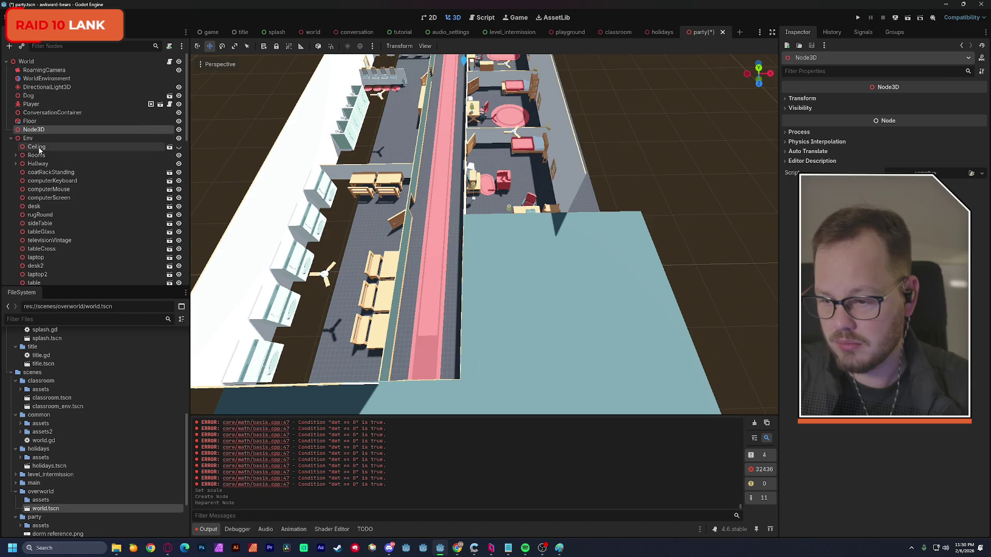
Move the nodes Ceiling through lampSquareFloor3 in the tree and check Env's scale
{"action": "left_click", "coordinate": [93, 148]}
{"action": "scroll", "coordinate": [77, 196], "scroll_direction": "down", "scroll_amount": 10}
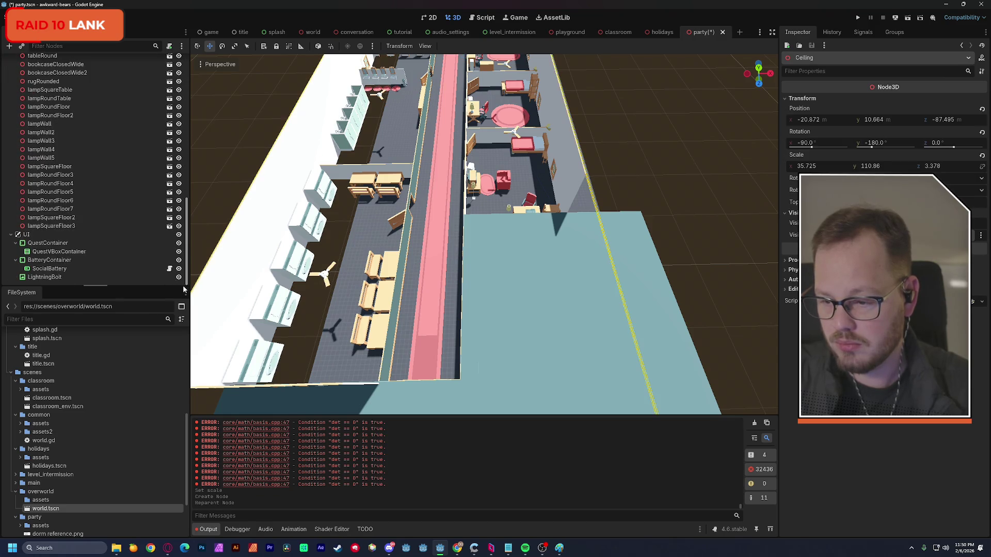
{"action": "left_click", "coordinate": [57, 227], "text": "shift"}
{"action": "scroll", "coordinate": [187, 224], "scroll_direction": "up", "scroll_amount": 10}
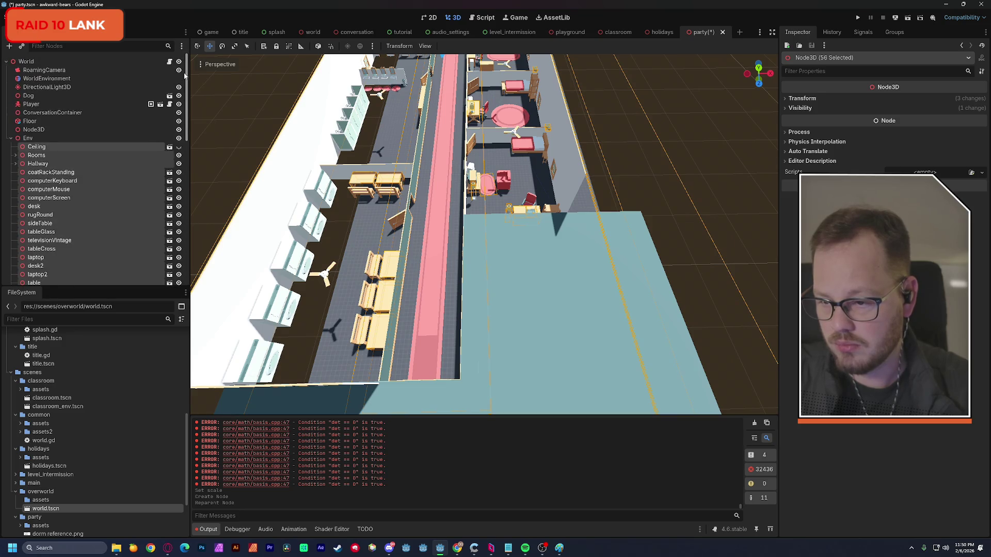
{"action": "left_click_drag", "start_coordinate": [38, 149], "coordinate": [38, 131]}
{"action": "left_click", "coordinate": [29, 138]}
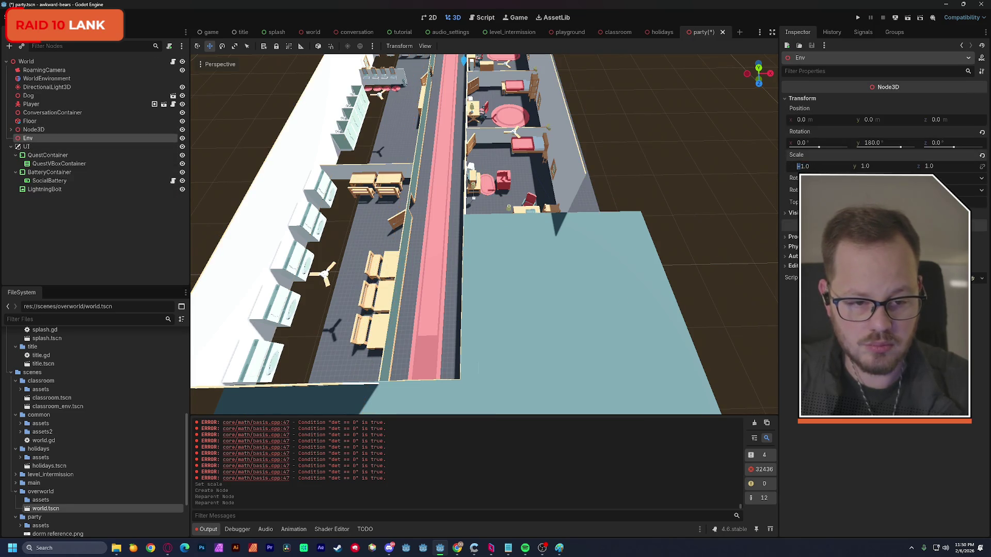
{"action": "key", "text": "Return"}
{"action": "key", "text": "Return"}
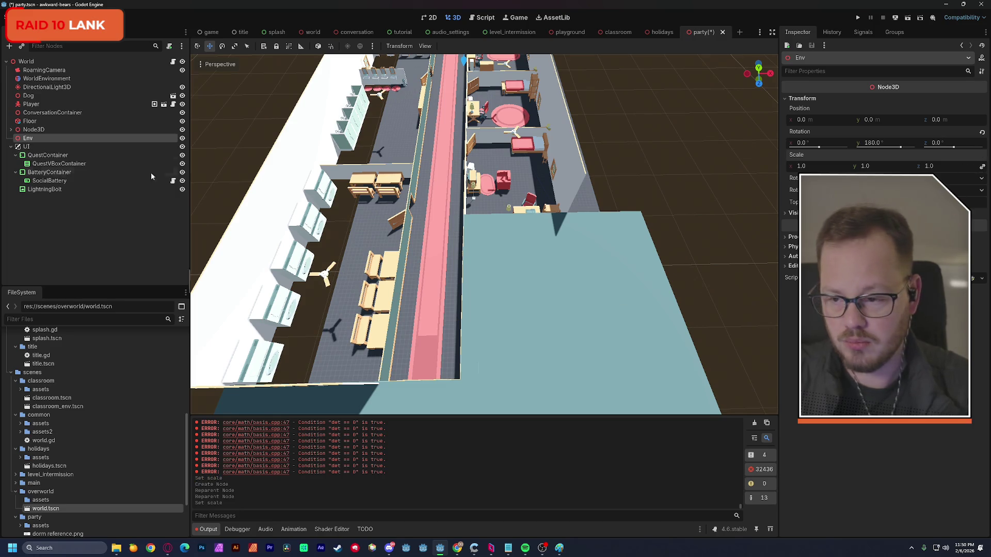
Place Env directly under World and make Ceiling through lampSquareFloor3 its children
{"action": "left_click", "coordinate": [11, 129]}
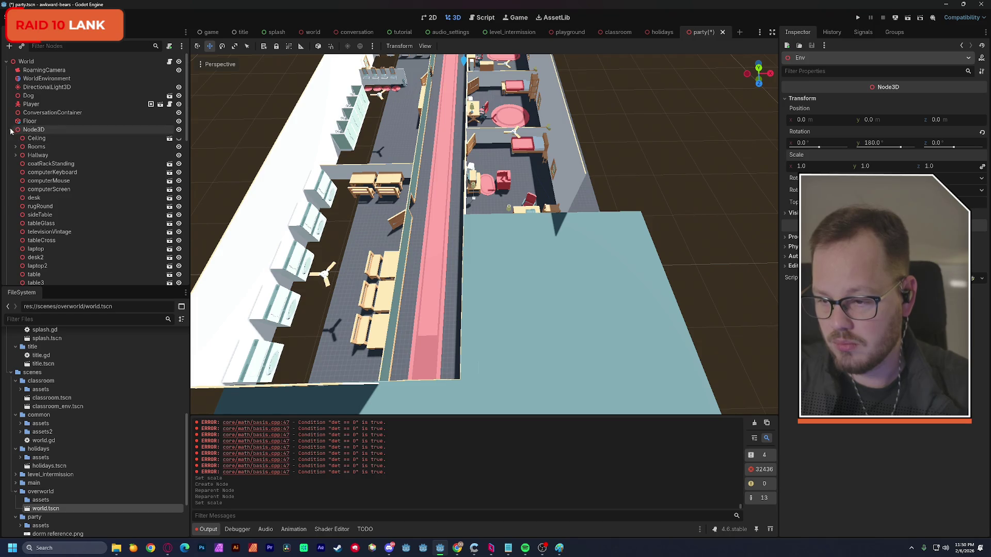
{"action": "left_click", "coordinate": [11, 130]}
{"action": "left_click_drag", "start_coordinate": [21, 130], "coordinate": [15, 142]}
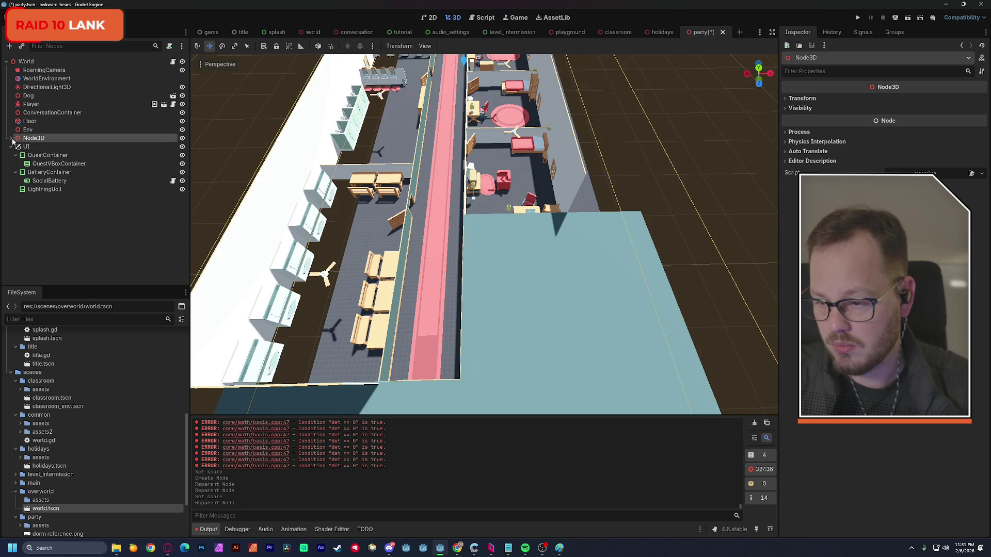
{"action": "left_click", "coordinate": [11, 138]}
{"action": "left_click", "coordinate": [36, 146]}
{"action": "scroll", "coordinate": [187, 163], "scroll_direction": "down", "scroll_amount": 3}
{"action": "scroll", "coordinate": [187, 163], "scroll_direction": "down", "scroll_amount": 10}
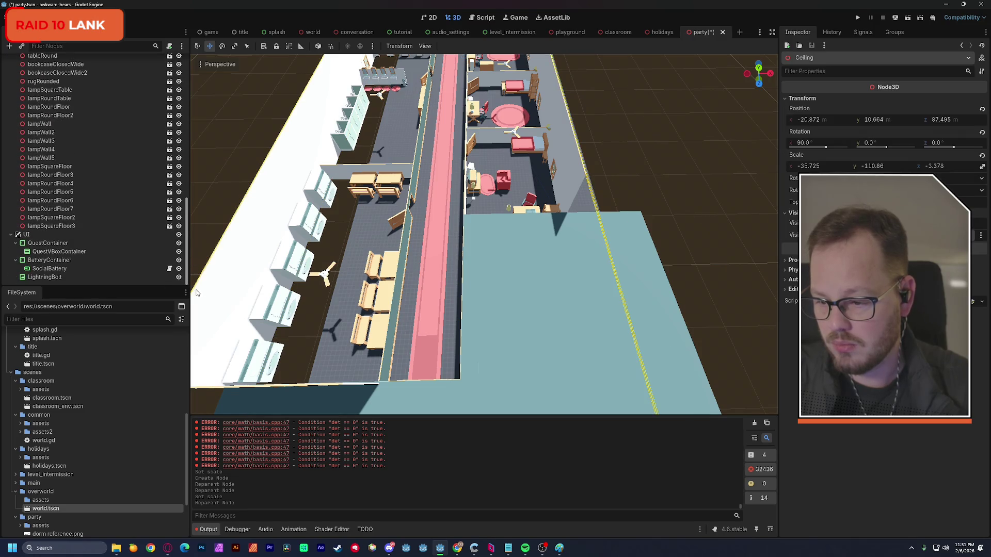
{"action": "left_click", "coordinate": [187, 227], "text": "shift"}
{"action": "scroll", "coordinate": [187, 235], "scroll_direction": "up", "scroll_amount": 13}
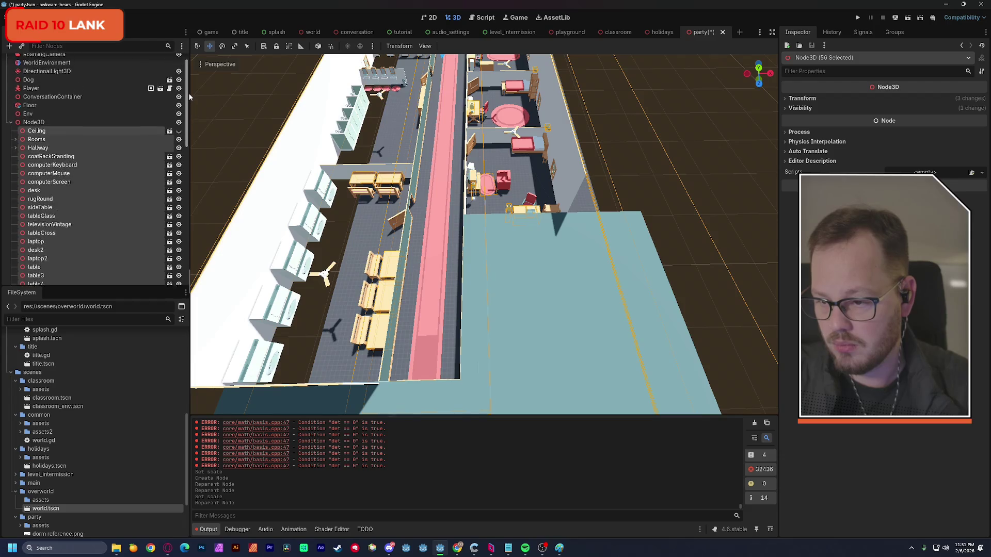
{"action": "left_click_drag", "start_coordinate": [31, 150], "coordinate": [17, 132]}
Delete the leftover empty Node3D
{"action": "left_click", "coordinate": [11, 129]}
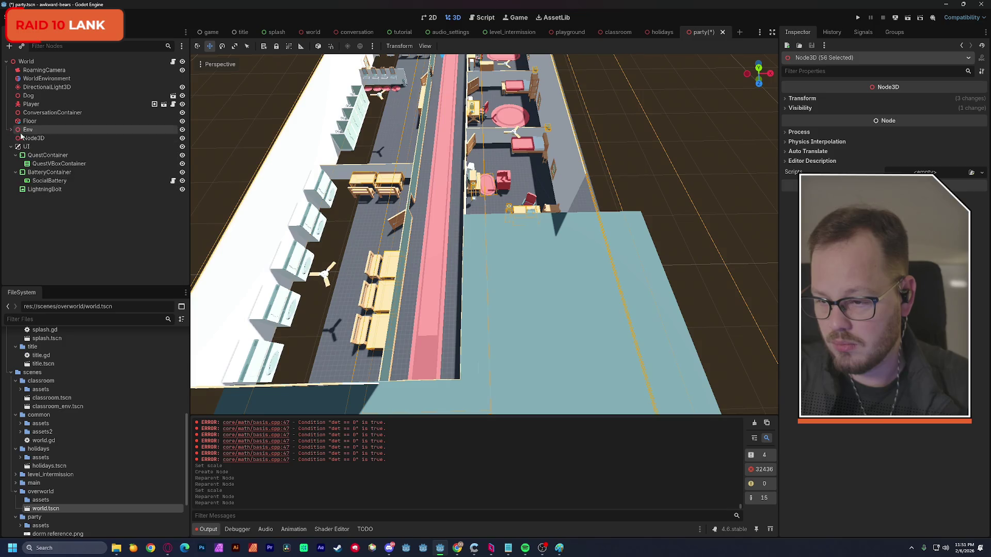
{"action": "left_click", "coordinate": [44, 138]}
{"action": "key", "text": "Delete"}
{"action": "key", "text": "Return"}
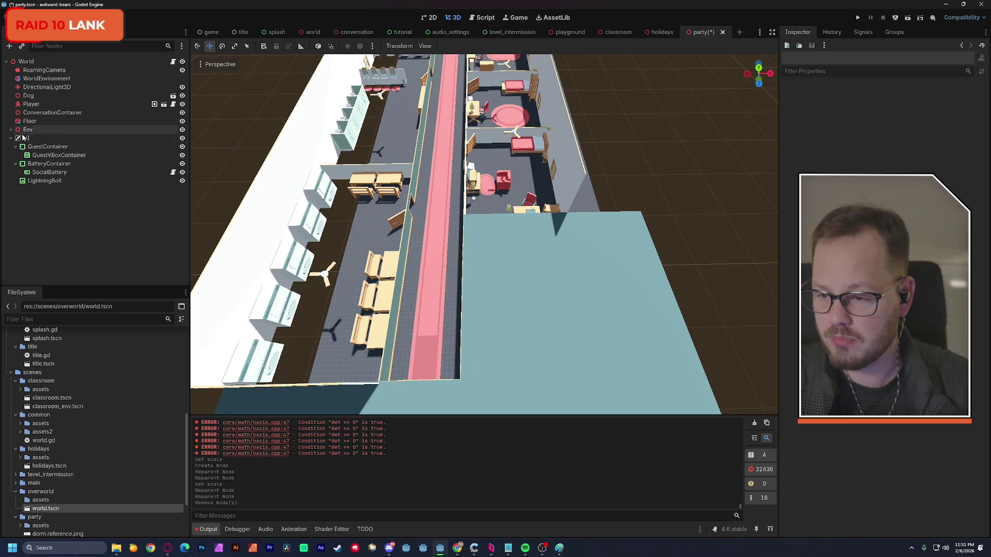
Select all of Env's children from Ceiling through lampSquareFloor3
{"action": "left_click", "coordinate": [11, 130]}
{"action": "left_click", "coordinate": [43, 140]}
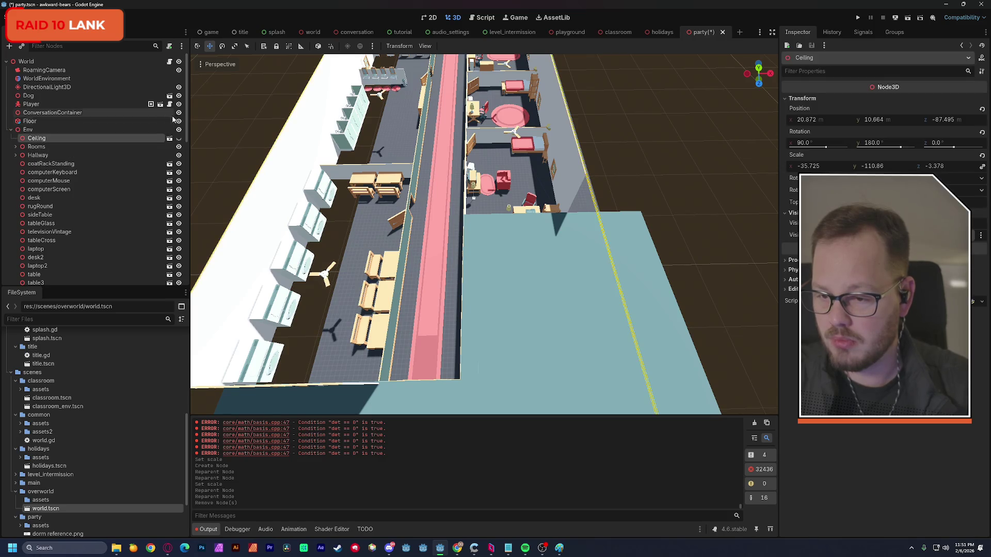
{"action": "scroll", "coordinate": [56, 239], "scroll_direction": "down", "scroll_amount": 10}
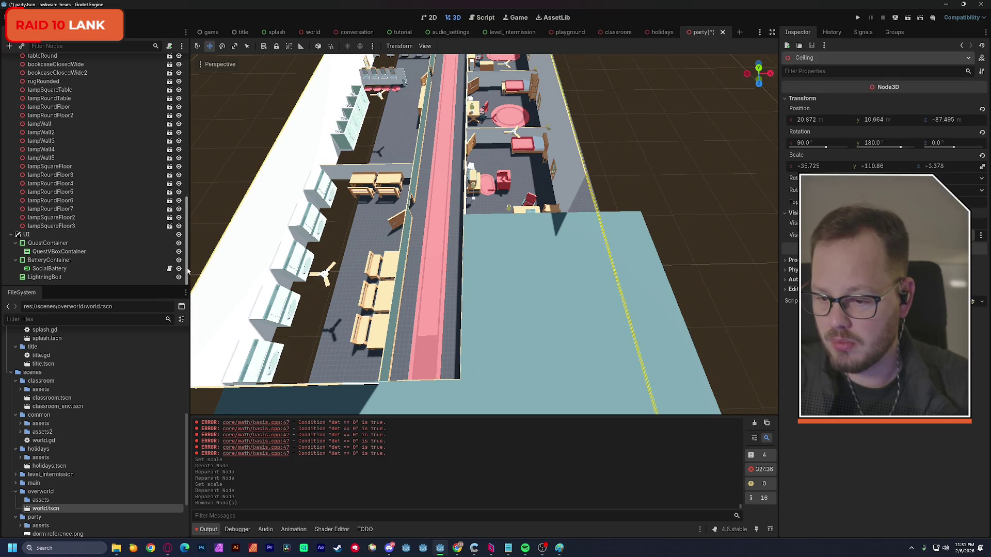
{"action": "left_click", "coordinate": [65, 226], "text": "shift"}
{"action": "left_click_drag", "start_coordinate": [188, 208], "coordinate": [188, 49]}
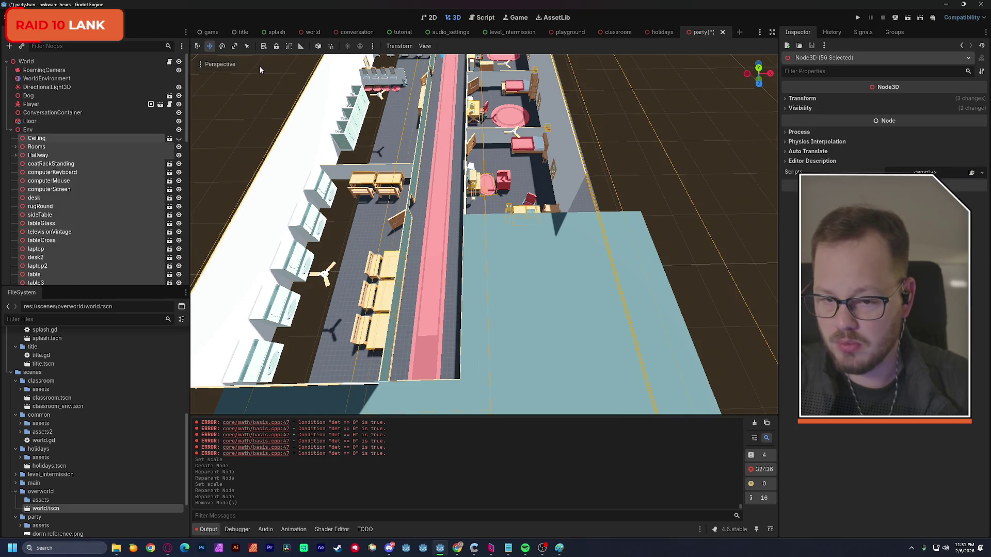
Shift the 56 Env children about 1.47 m along X, then nudge them back slightly
{"action": "scroll", "coordinate": [402, 151], "scroll_direction": "down", "scroll_amount": 2}
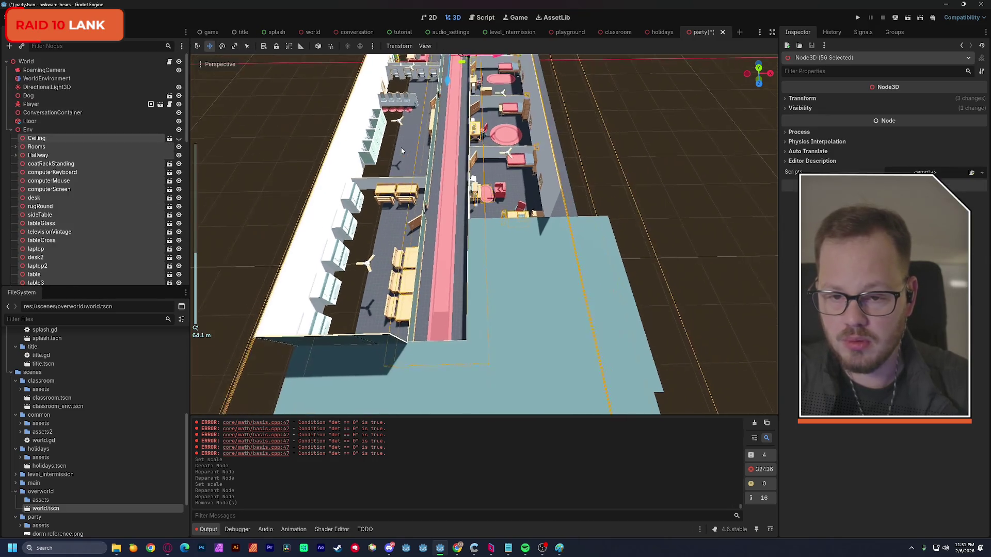
{"action": "scroll", "coordinate": [402, 151], "scroll_direction": "down", "scroll_amount": 2}
{"action": "mouse_move", "coordinate": [502, 80]}
{"action": "left_mouse_down"}
{"action": "mouse_move", "coordinate": [531, 76]}
{"action": "mouse_move", "coordinate": [472, 73]}
{"action": "left_mouse_up"}
{"action": "scroll", "coordinate": [472, 74], "scroll_direction": "up", "scroll_amount": 5}
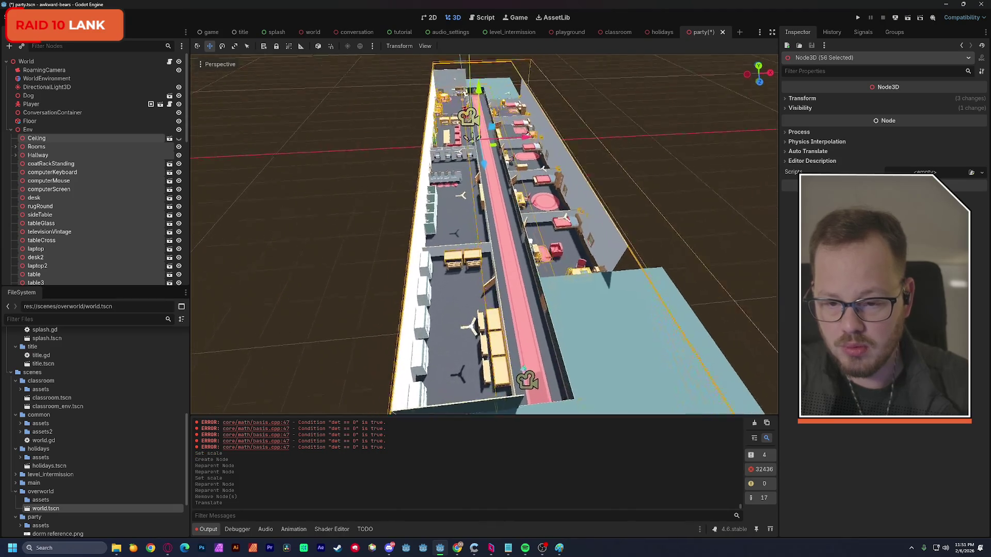
{"action": "scroll", "coordinate": [480, 144], "scroll_direction": "up", "scroll_amount": 3}
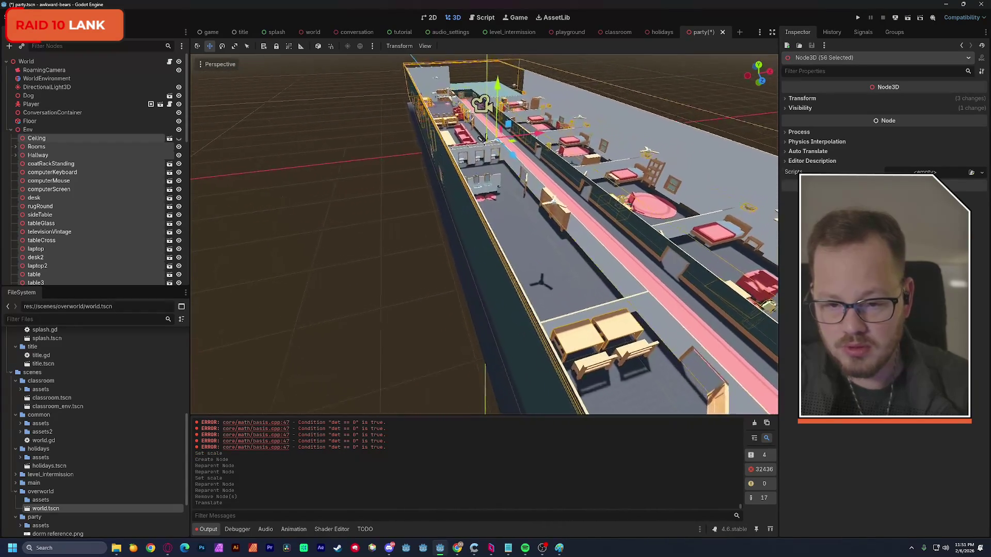
{"action": "left_click_drag", "start_coordinate": [535, 130], "coordinate": [534, 134]}
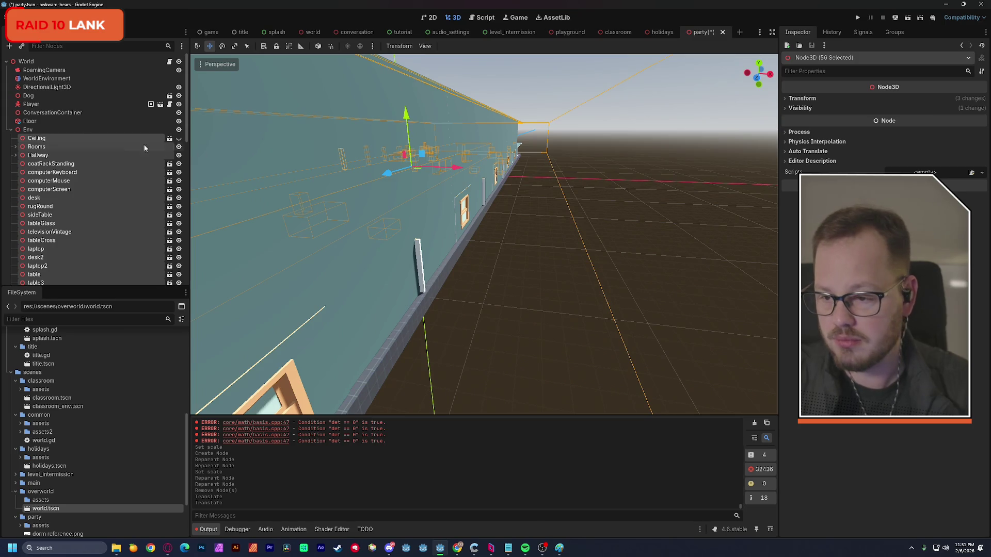
Select the Floor and narrow its width to 35.953 m
{"action": "left_click", "coordinate": [10, 129]}
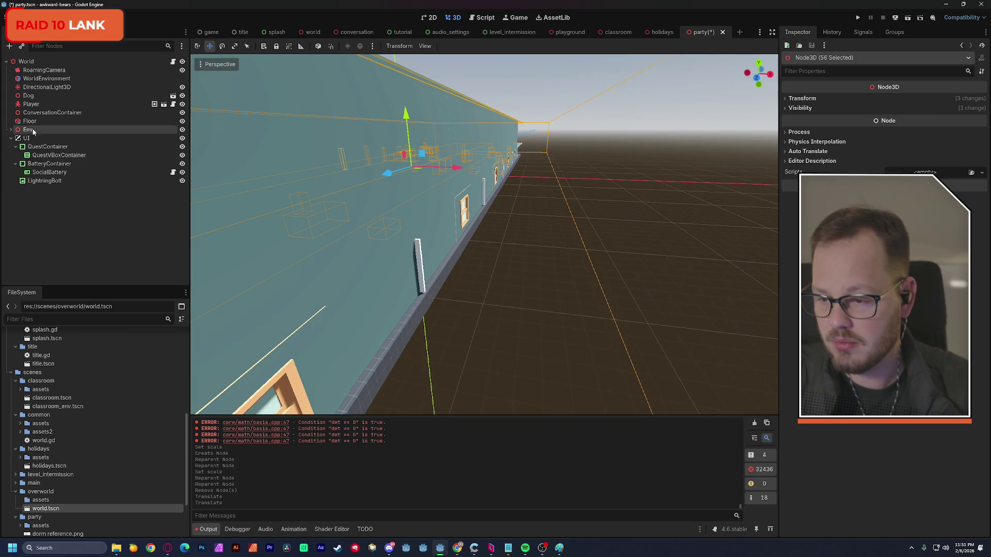
{"action": "left_click", "coordinate": [29, 121]}
{"action": "left_click_drag", "start_coordinate": [496, 195], "coordinate": [494, 197]}
Fly over and under the rooms to check the floor's edges
{"action": "key", "text": "w"}
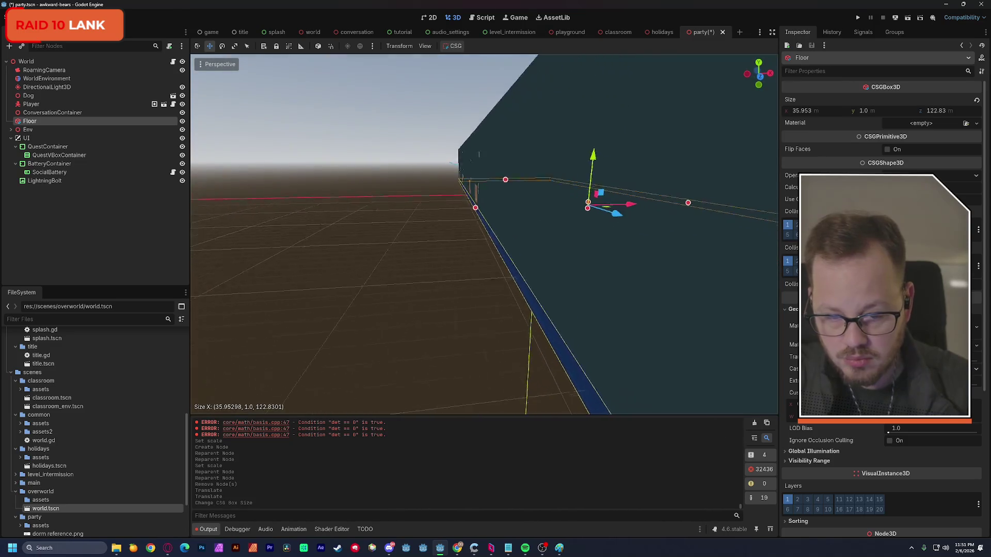
{"action": "key", "text": "s"}
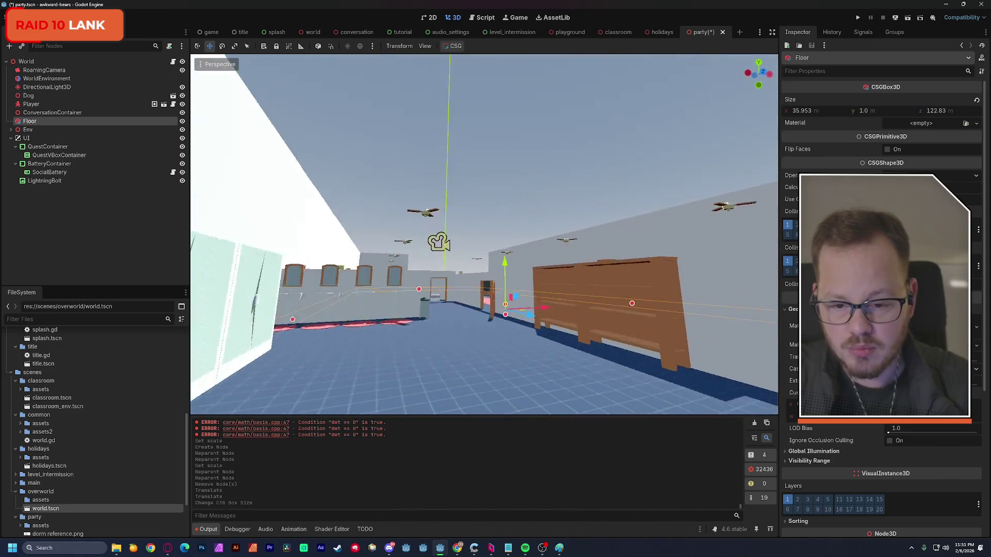
{"action": "key", "text": "w"}
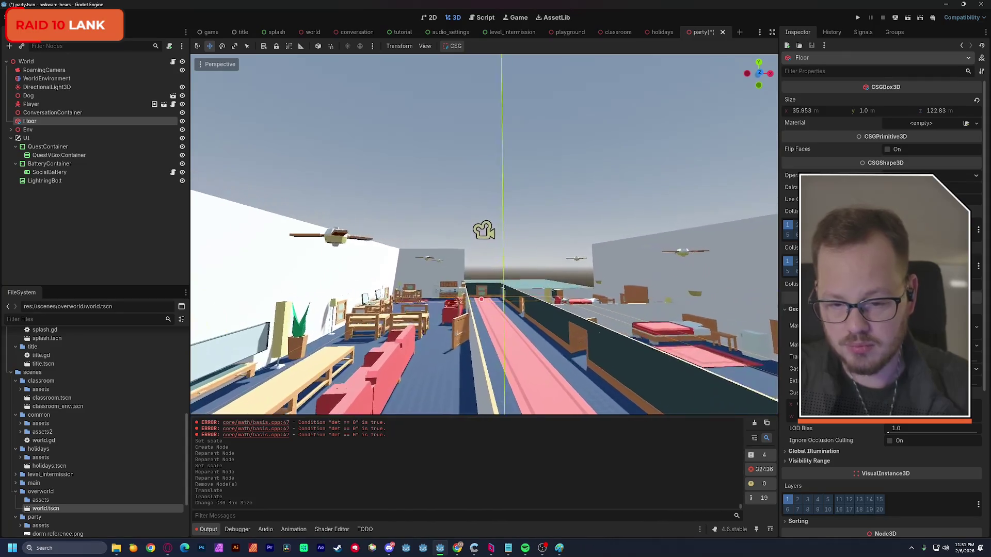
{"action": "key", "text": "w"}
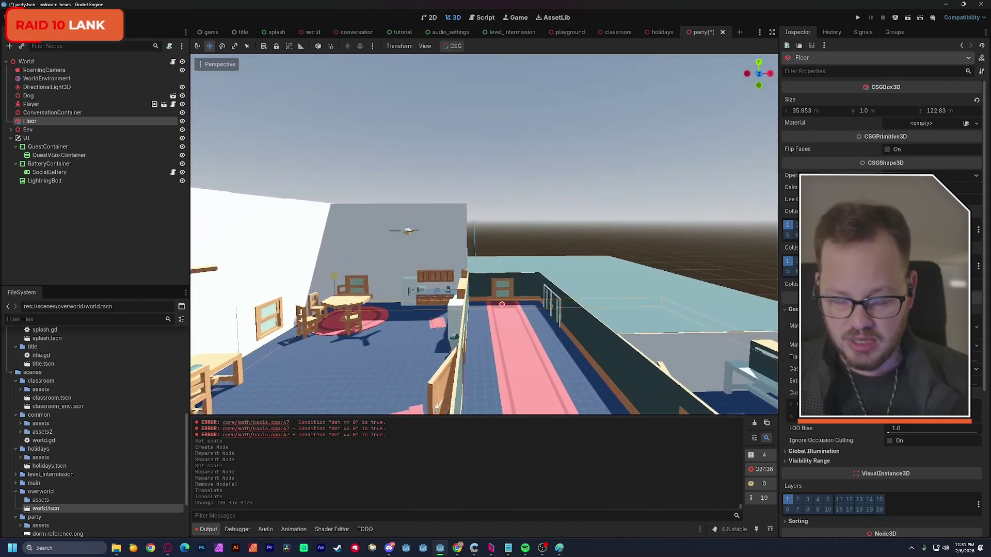
{"action": "key", "text": "w"}
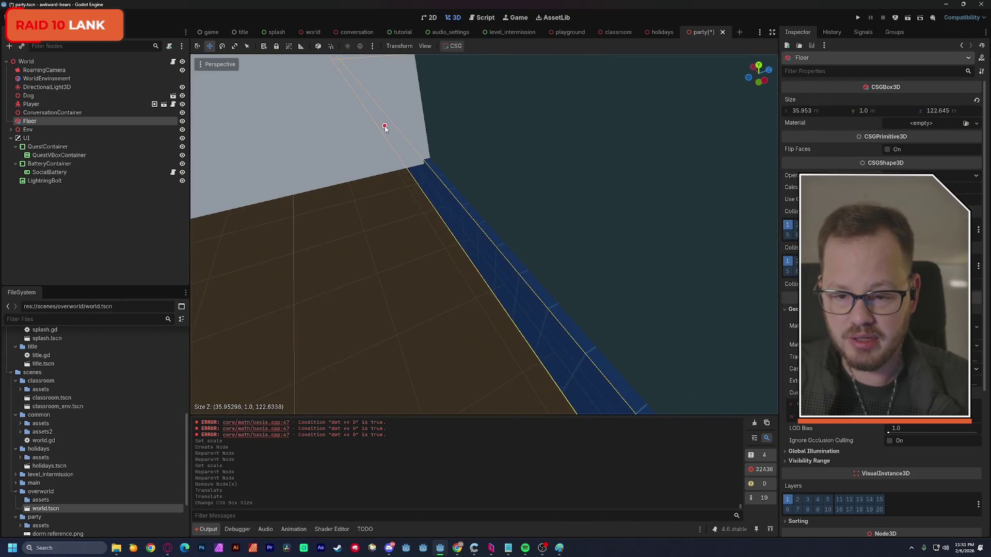
{"action": "key", "text": "w"}
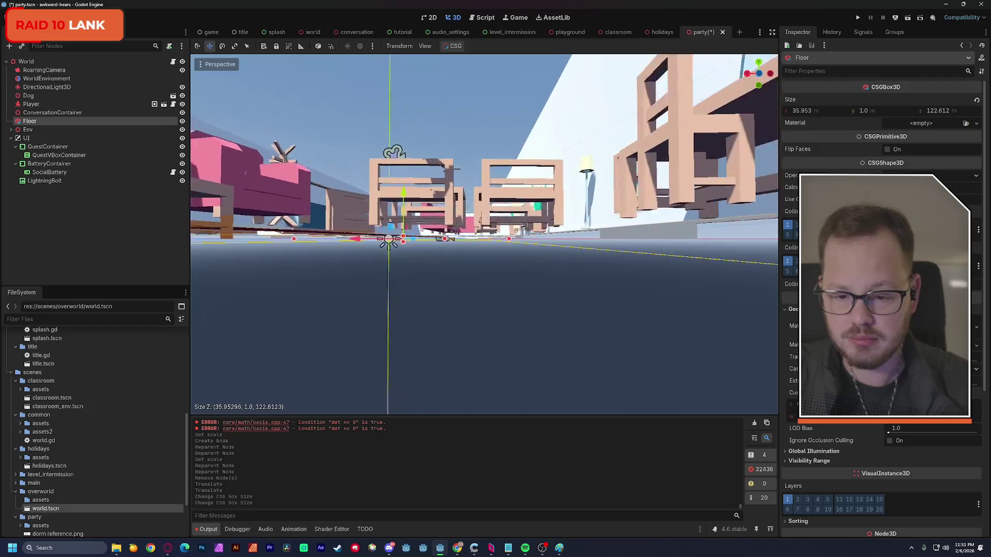
{"action": "key", "text": "q"}
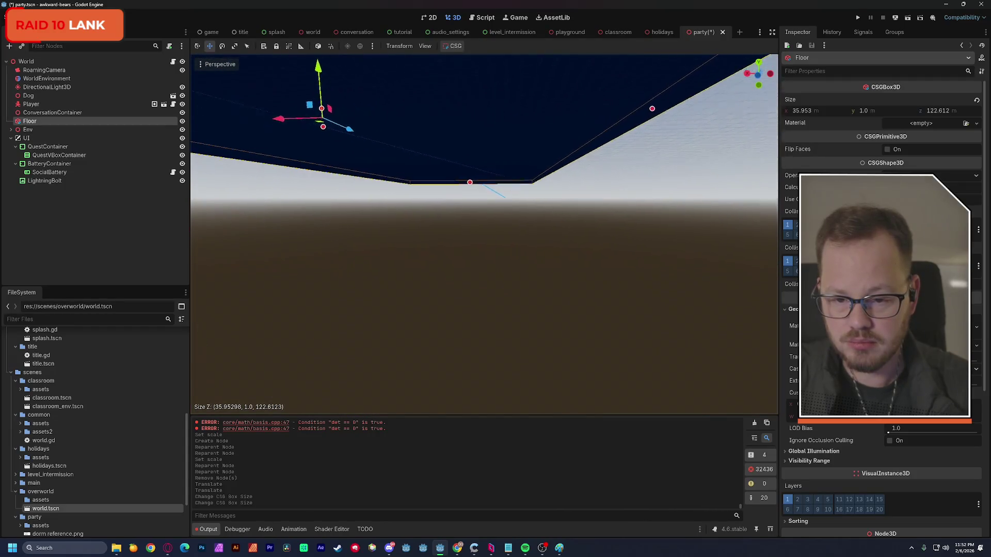
Lengthen the Floor box to 122.65 m and save the party scene
{"action": "key", "text": "d"}
{"action": "key", "text": "w"}
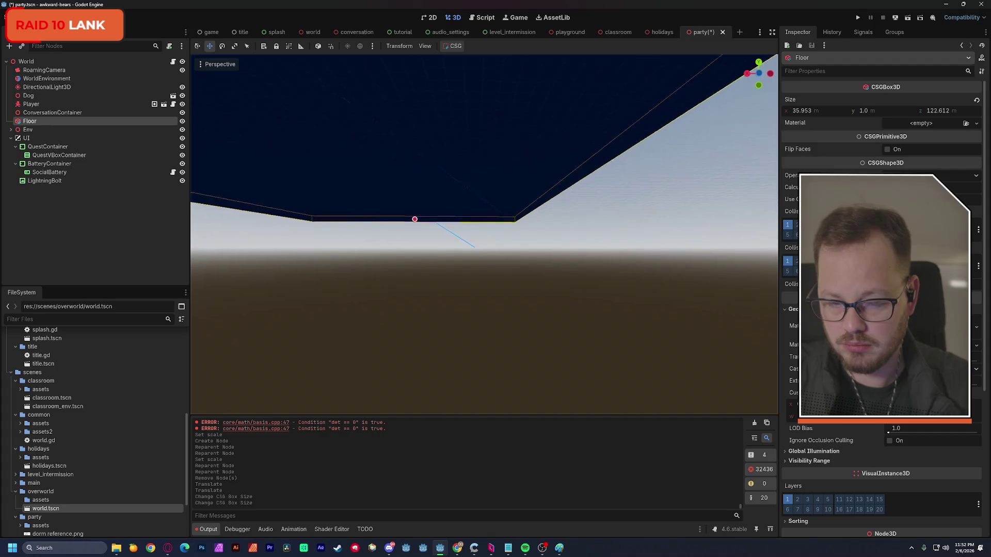
{"action": "key", "text": "w"}
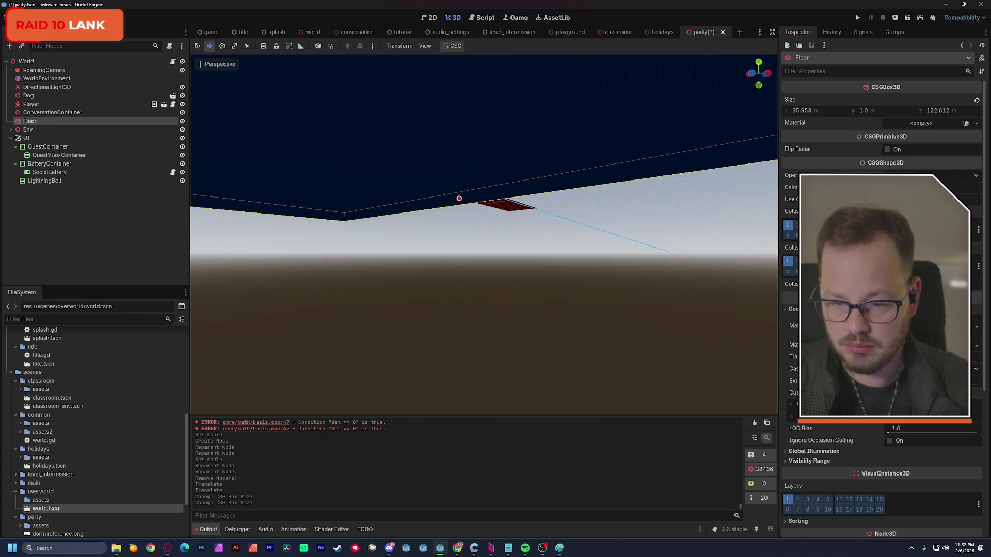
{"action": "key", "text": "w"}
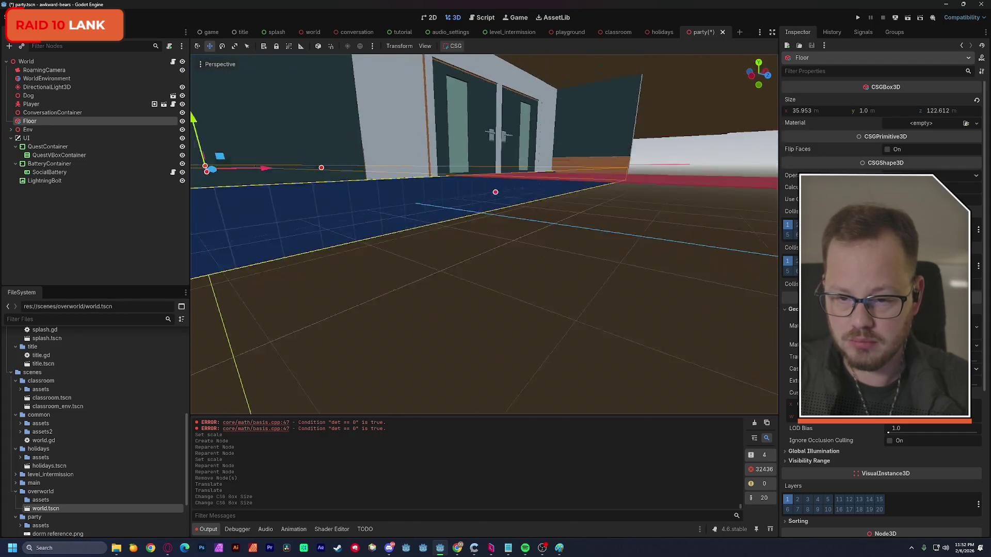
{"action": "left_click_drag", "start_coordinate": [501, 168], "coordinate": [479, 178]}
{"action": "key", "text": "f"}
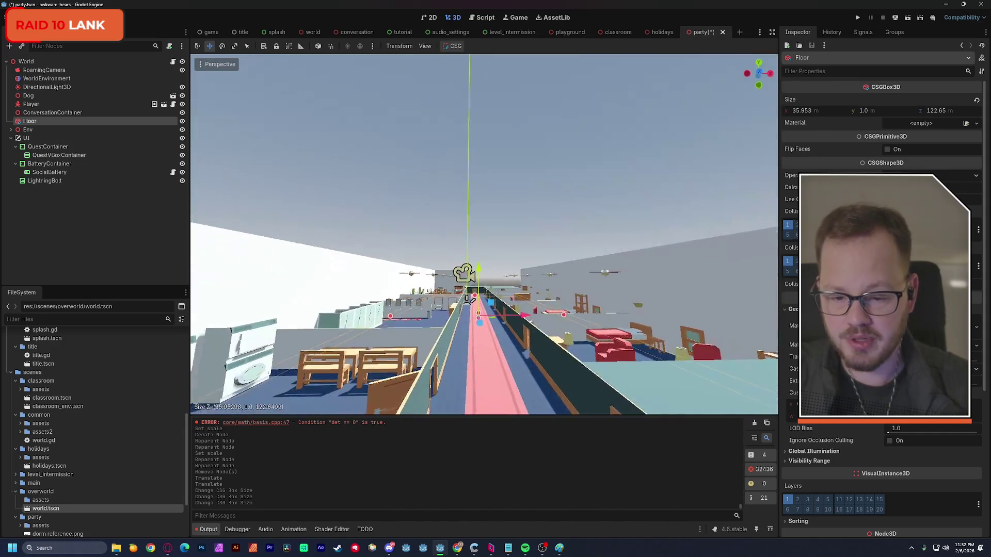
{"action": "key", "text": "ctrl+s"}
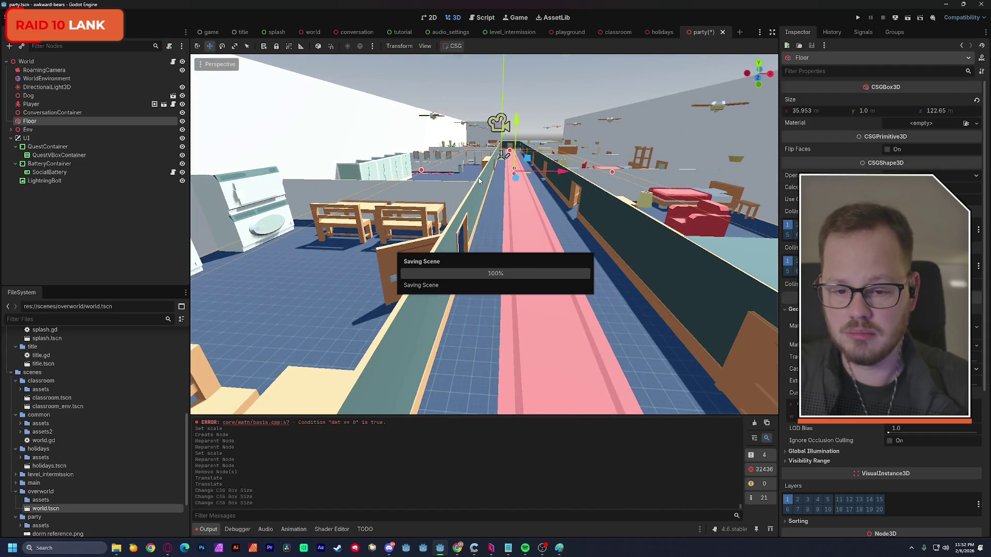
Select the Dog and move it next to the couch in the party scene
{"action": "double_click", "coordinate": [17, 104]}
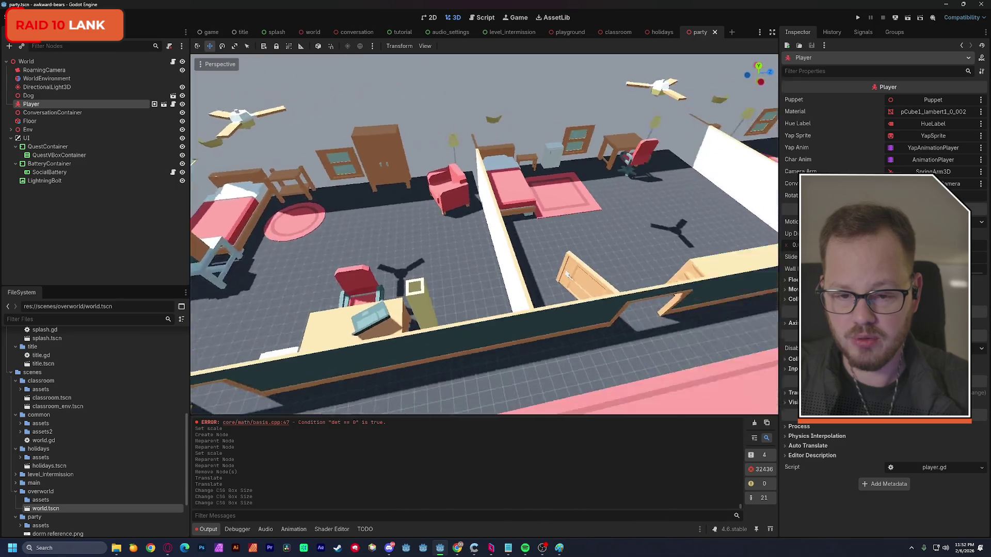
{"action": "left_click", "coordinate": [18, 96]}
{"action": "mouse_move", "coordinate": [373, 191]}
{"action": "left_mouse_down"}
{"action": "mouse_move", "coordinate": [436, 212]}
{"action": "mouse_move", "coordinate": [564, 364]}
{"action": "left_mouse_up"}
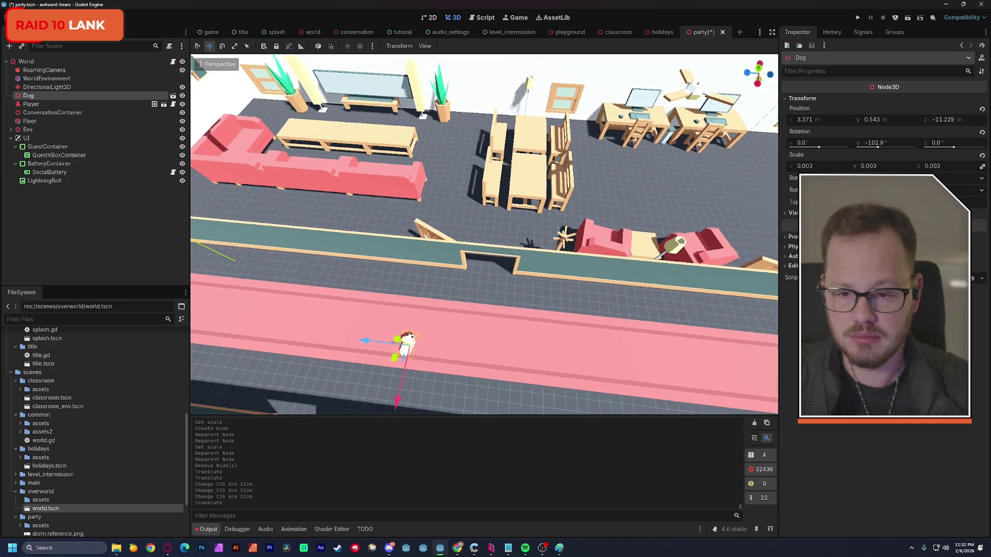
{"action": "mouse_move", "coordinate": [397, 398]}
{"action": "left_mouse_down"}
{"action": "mouse_move", "coordinate": [416, 248]}
{"action": "mouse_move", "coordinate": [459, 178]}
{"action": "left_mouse_up"}
Rotate the Dog to about 113.7° on Y, then save the party scene
{"action": "key", "text": "e"}
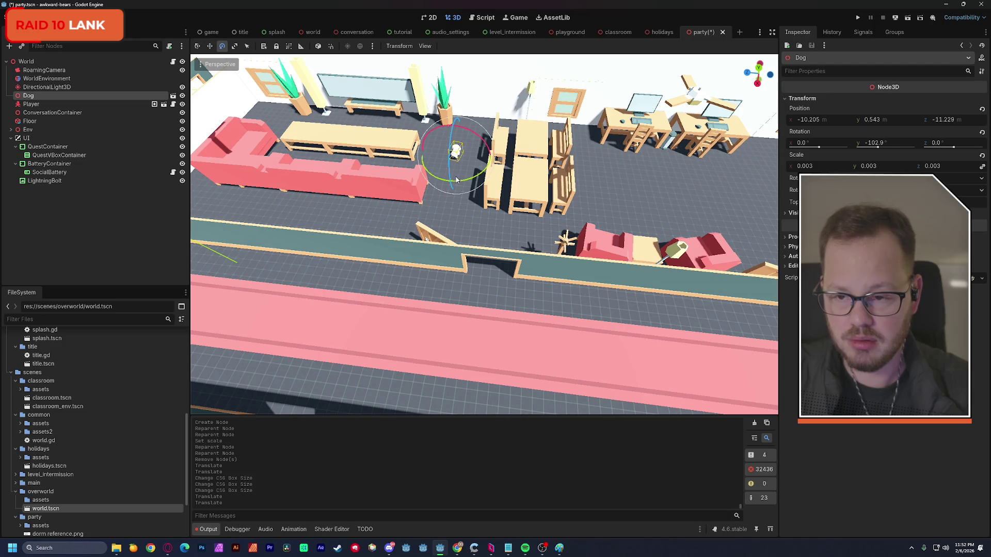
{"action": "mouse_move", "coordinate": [476, 179]}
{"action": "left_mouse_down"}
{"action": "mouse_move", "coordinate": [412, 170]}
{"action": "mouse_move", "coordinate": [370, 134]}
{"action": "left_mouse_up"}
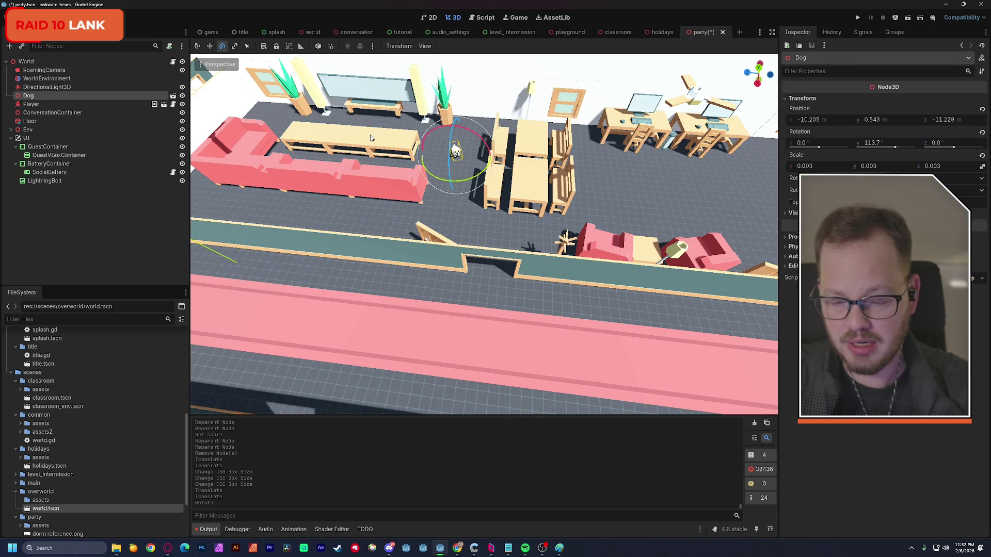
{"action": "key", "text": "w"}
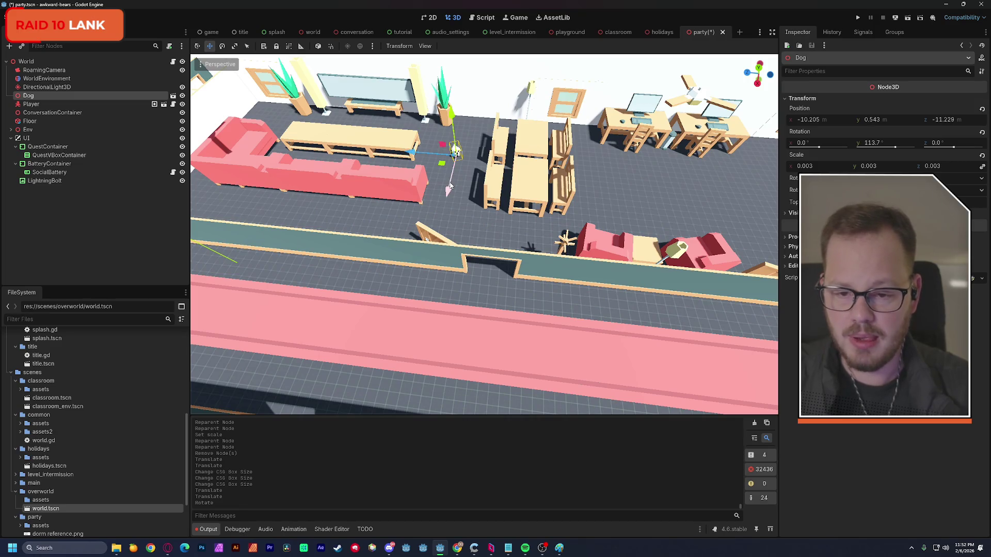
{"action": "key", "text": "ctrl+s"}
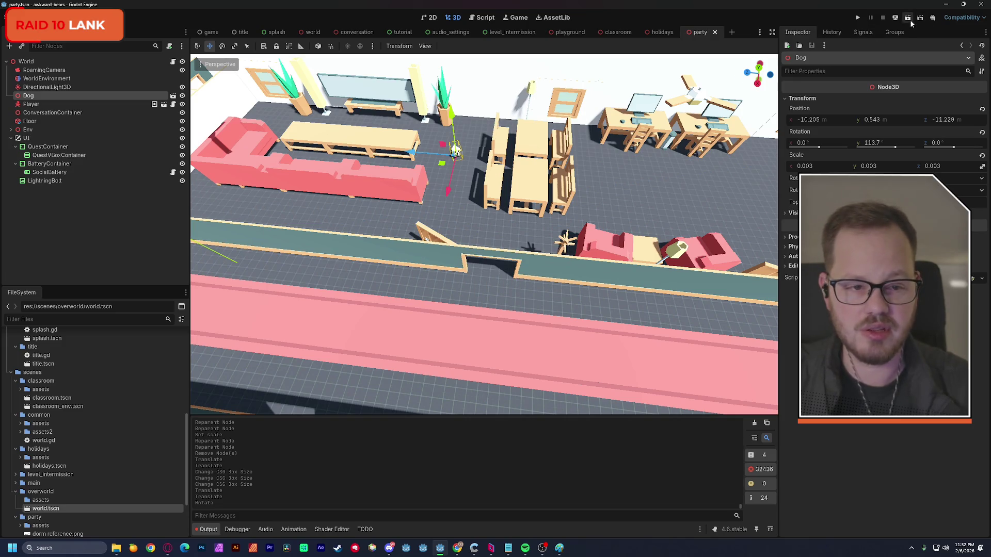
Play-test the party scene, close the game window, and show world.gd in the Script editor
{"action": "left_click", "coordinate": [909, 19]}
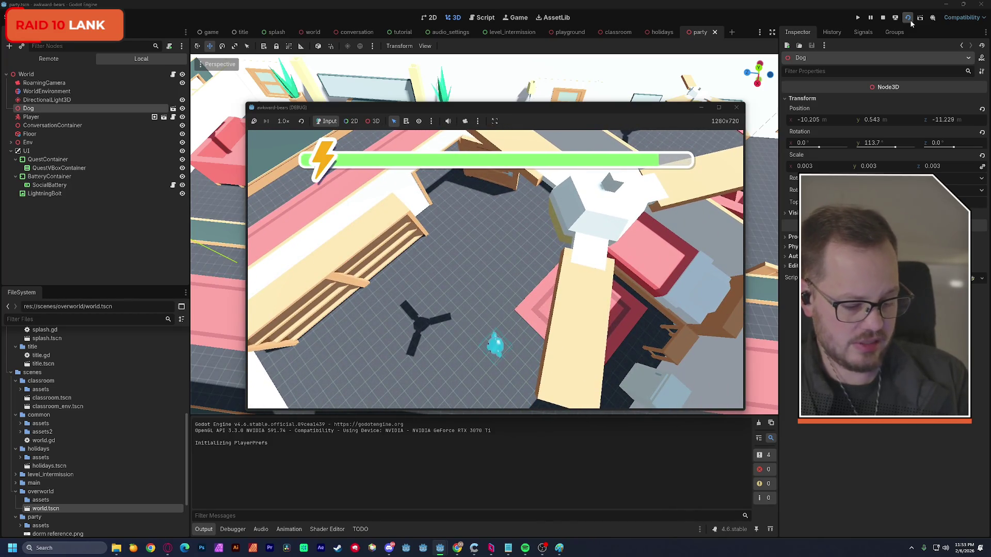
{"action": "left_click", "coordinate": [736, 108]}
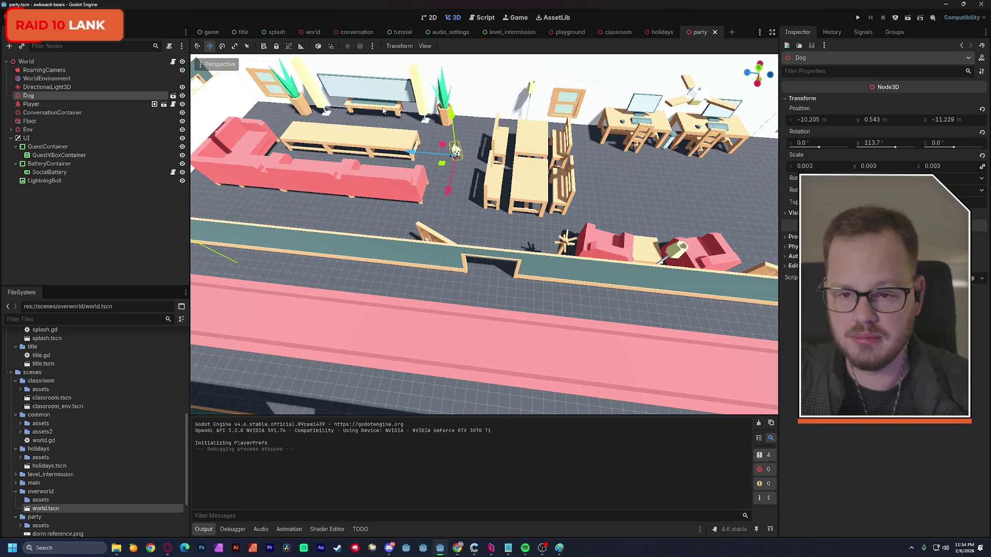
{"action": "left_click", "coordinate": [484, 18]}
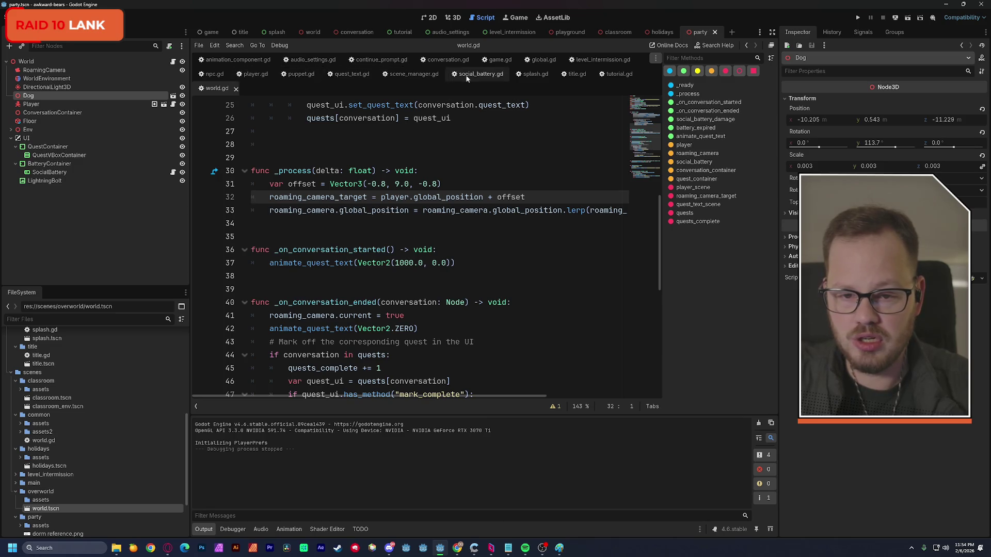
Open global.gd and paste the playground.tscn path into levels line 14
{"action": "left_click", "coordinate": [542, 60]}
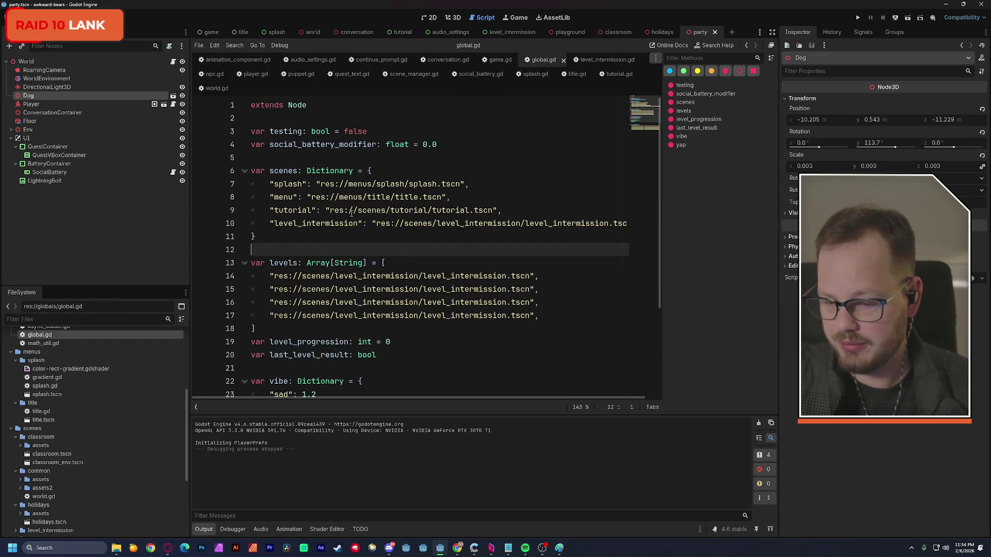
{"action": "scroll", "coordinate": [352, 213], "scroll_direction": "down", "scroll_amount": 1}
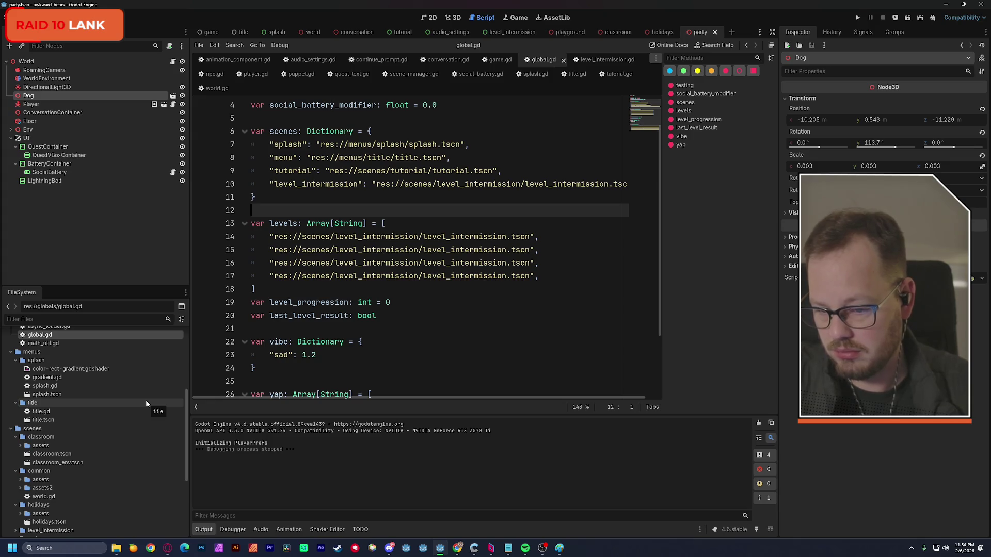
{"action": "scroll", "coordinate": [92, 413], "scroll_direction": "down", "scroll_amount": 2}
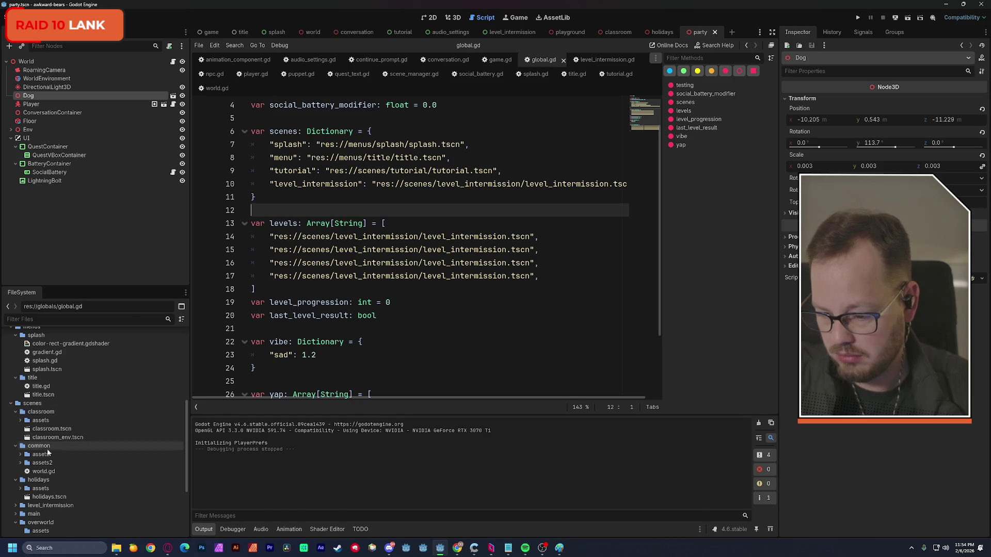
{"action": "scroll", "coordinate": [51, 491], "scroll_direction": "down", "scroll_amount": 4}
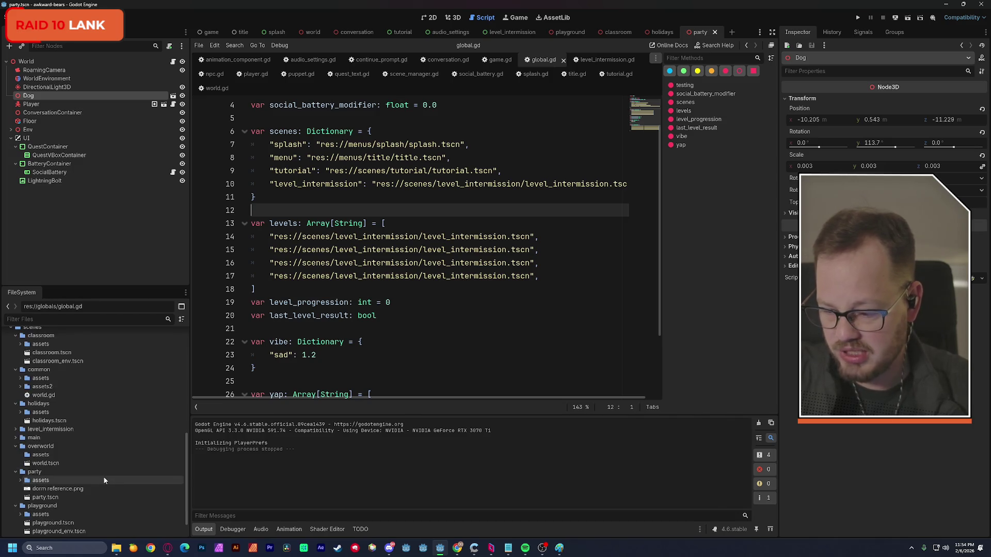
{"action": "scroll", "coordinate": [28, 480], "scroll_direction": "down", "scroll_amount": 4}
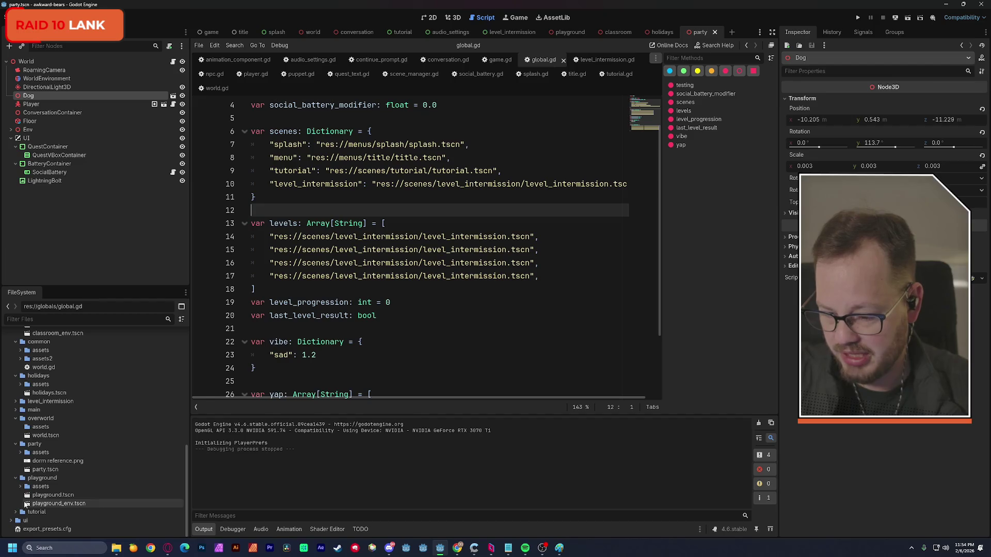
{"action": "right_click", "coordinate": [45, 497]}
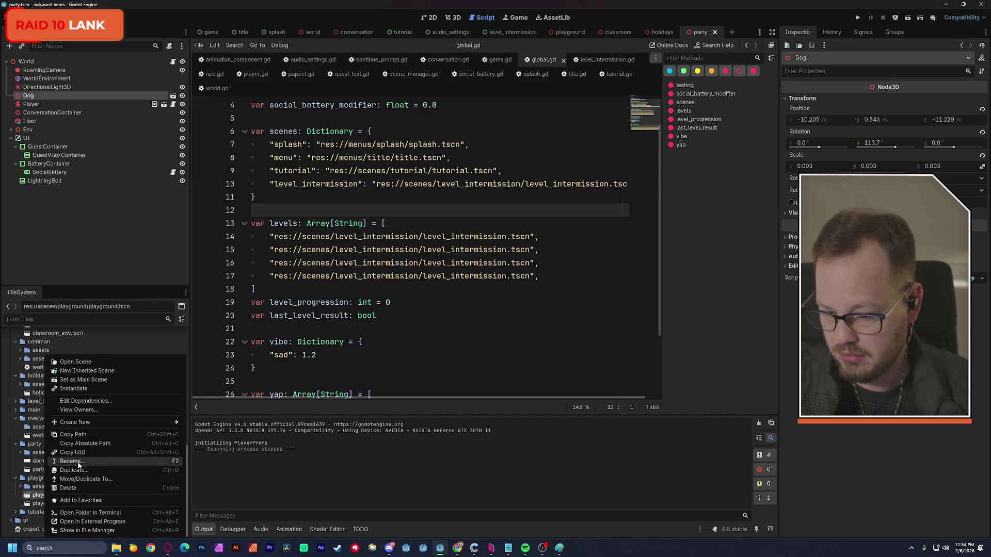
{"action": "left_click", "coordinate": [112, 435]}
{"action": "left_click_drag", "start_coordinate": [274, 237], "coordinate": [530, 236]}
{"action": "type", "text": "res://scenes/playground/playground.tscn"}
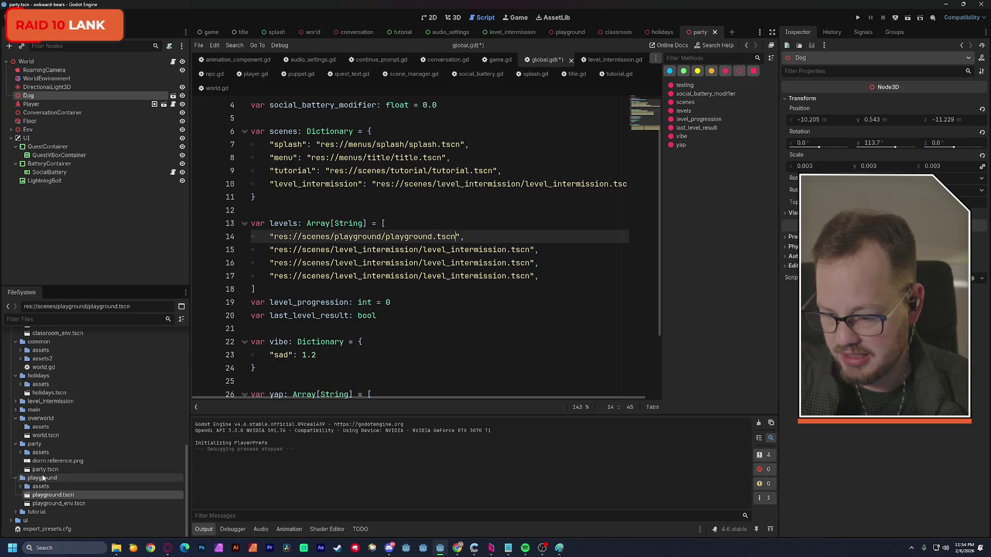
Replace the line 15 levels entry with the classroom.tscn path
{"action": "scroll", "coordinate": [49, 405], "scroll_direction": "up", "scroll_amount": 1}
{"action": "scroll", "coordinate": [50, 406], "scroll_direction": "up", "scroll_amount": 1}
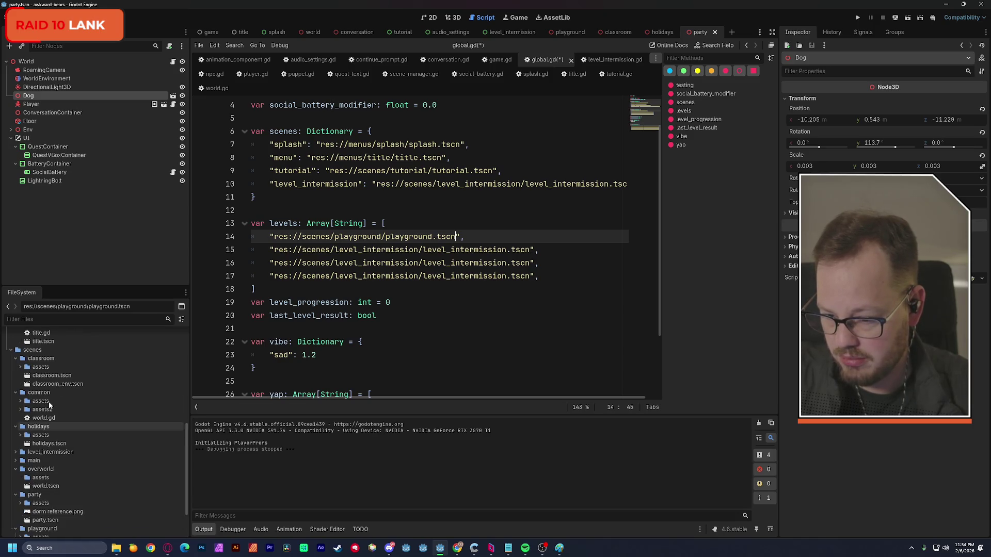
{"action": "right_click", "coordinate": [55, 377]}
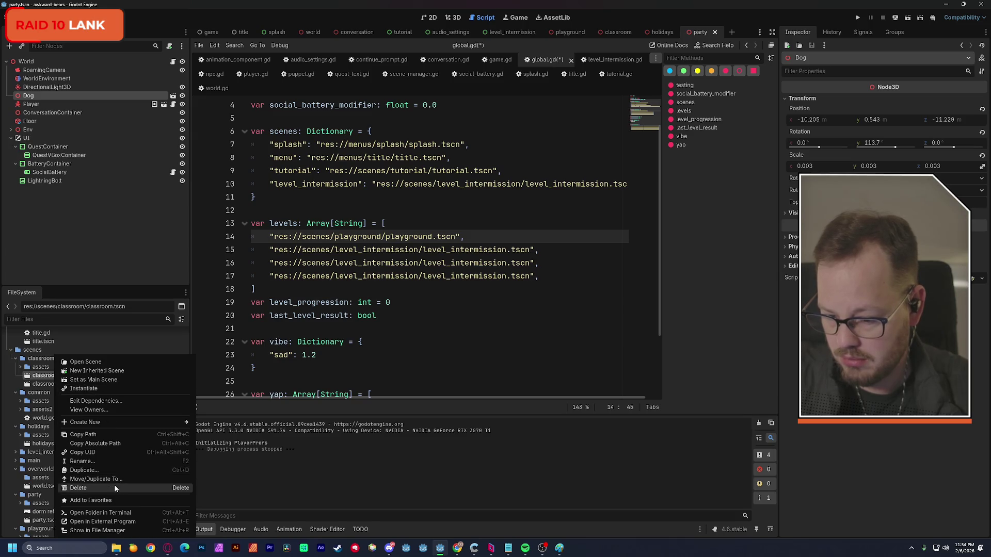
{"action": "left_click", "coordinate": [98, 434]}
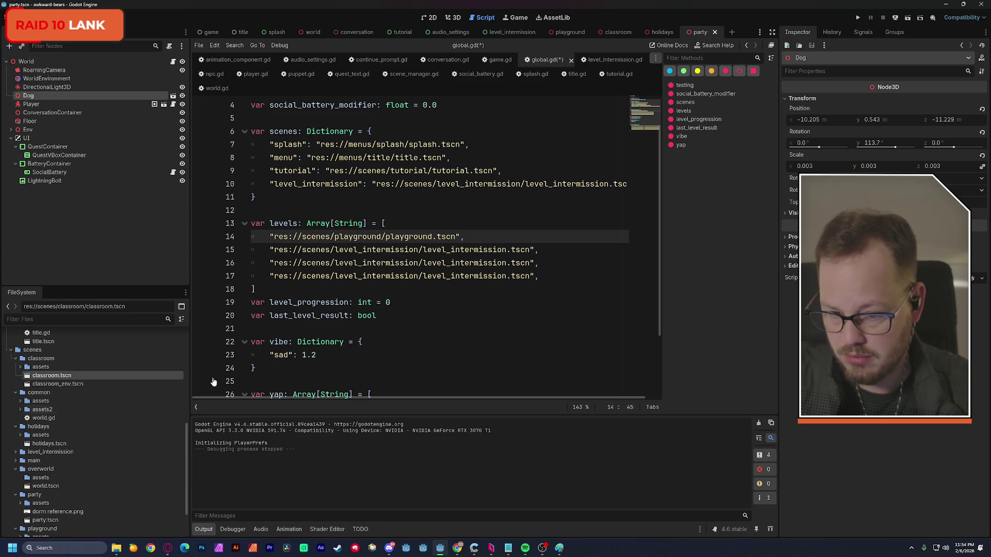
{"action": "mouse_move", "coordinate": [274, 250]}
{"action": "left_mouse_down"}
{"action": "mouse_move", "coordinate": [528, 264]}
{"action": "mouse_move", "coordinate": [534, 250]}
{"action": "left_mouse_up"}
{"action": "type", "text": "res://scenes/classroom/classroom.tscn"}
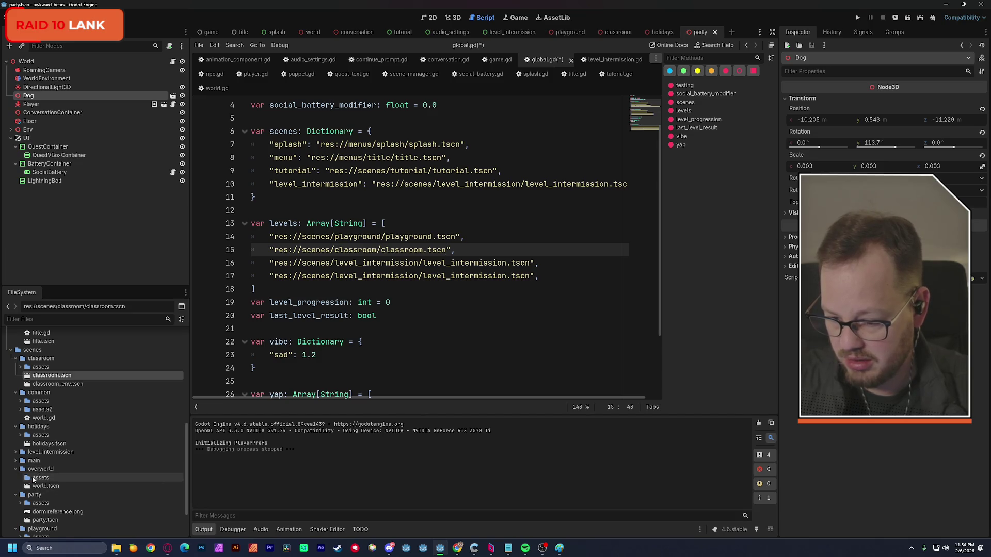
Paste the holidays.tscn and party.tscn paths into lines 16 and 17, then save global.gd
{"action": "right_click", "coordinate": [41, 444]}
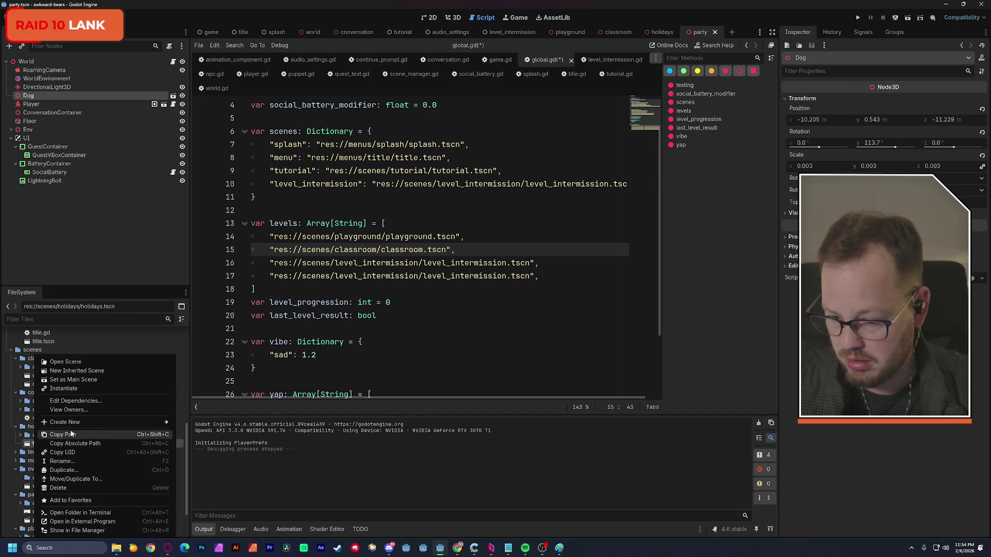
{"action": "left_click", "coordinate": [90, 438]}
{"action": "left_click_drag", "start_coordinate": [275, 263], "coordinate": [533, 263]}
{"action": "type", "text": "res://scenes/holidays/holidays.tscn"}
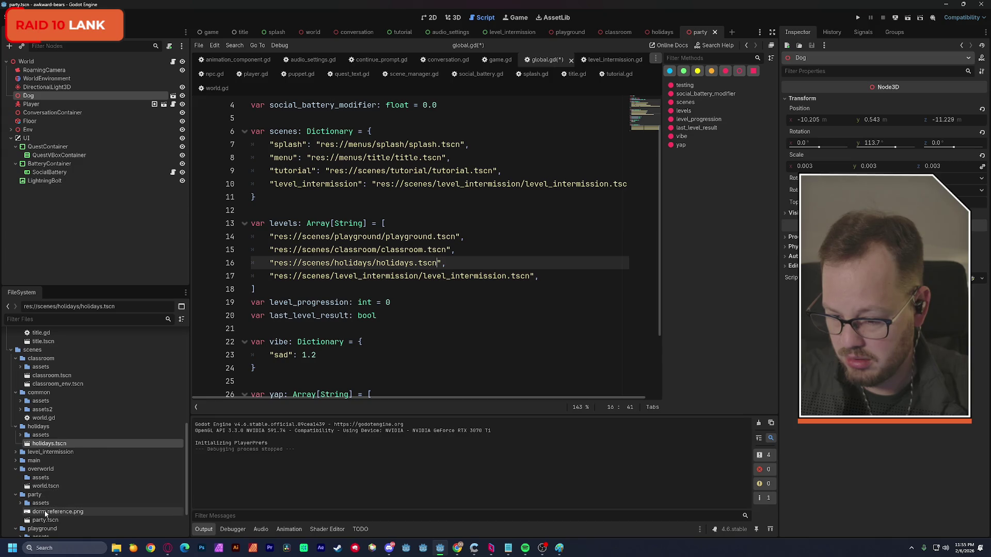
{"action": "right_click", "coordinate": [46, 524]}
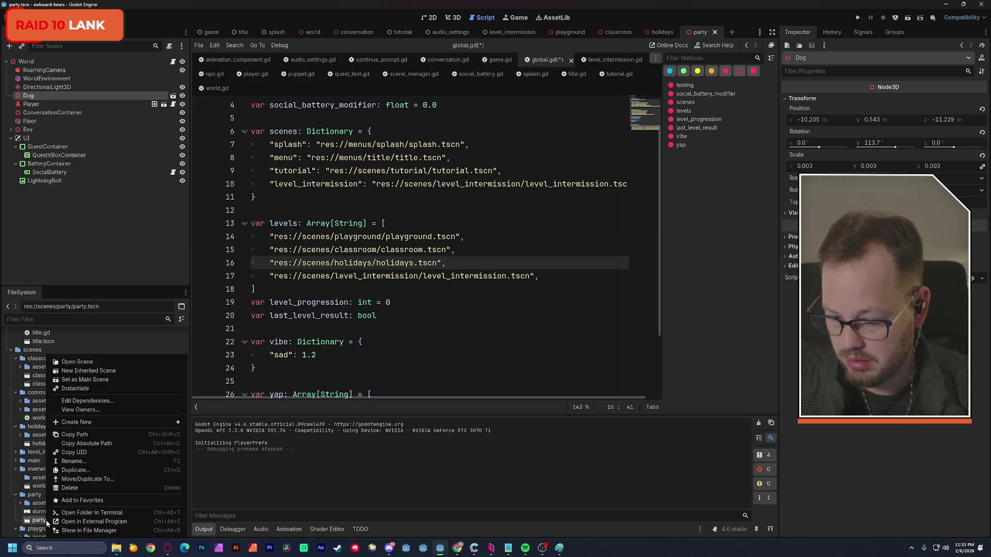
{"action": "left_click", "coordinate": [82, 438]}
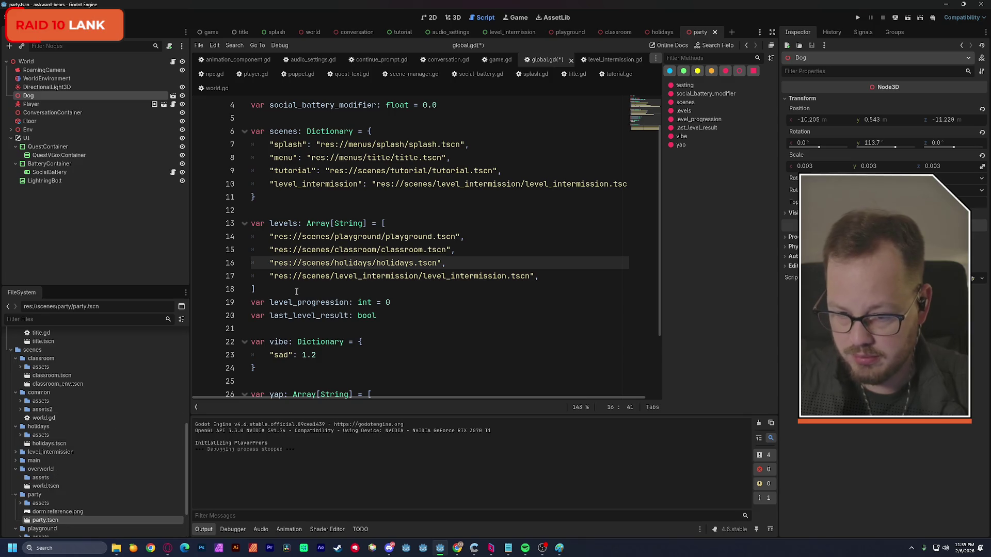
{"action": "left_click_drag", "start_coordinate": [276, 279], "coordinate": [532, 279]}
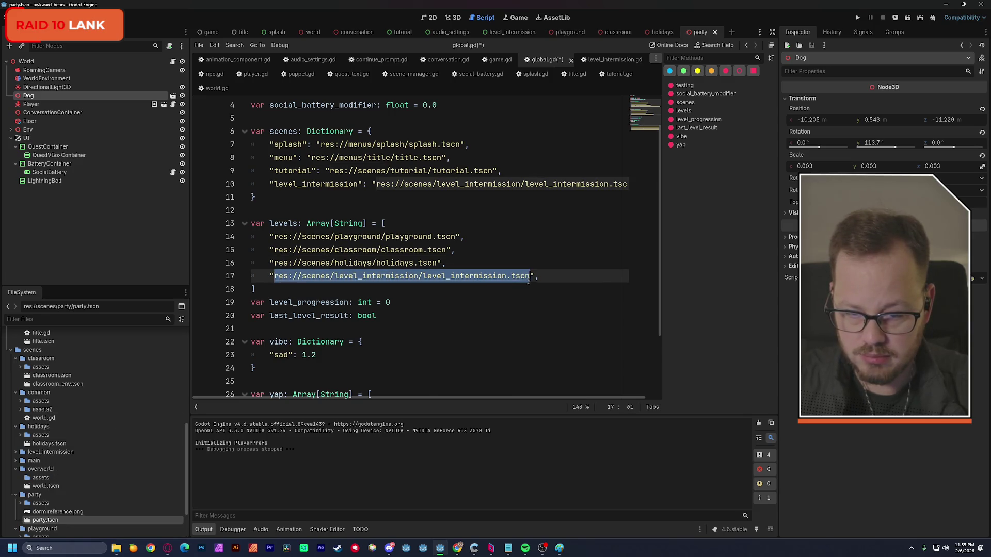
{"action": "type", "text": "res://scenes/party/party.tscn"}
{"action": "left_click", "coordinate": [526, 239]}
{"action": "key", "text": "ctrl+s"}
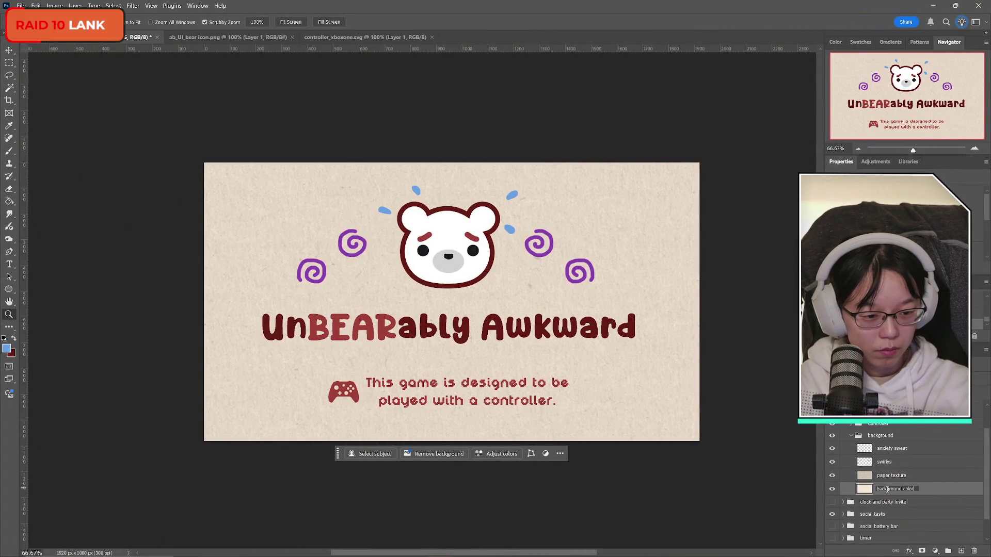
Confirm the background color layer name, save, and reposition the paper texture layer
{"action": "key", "text": "Return"}
{"action": "key", "text": "ctrl+s"}
{"action": "left_click", "coordinate": [911, 479]}
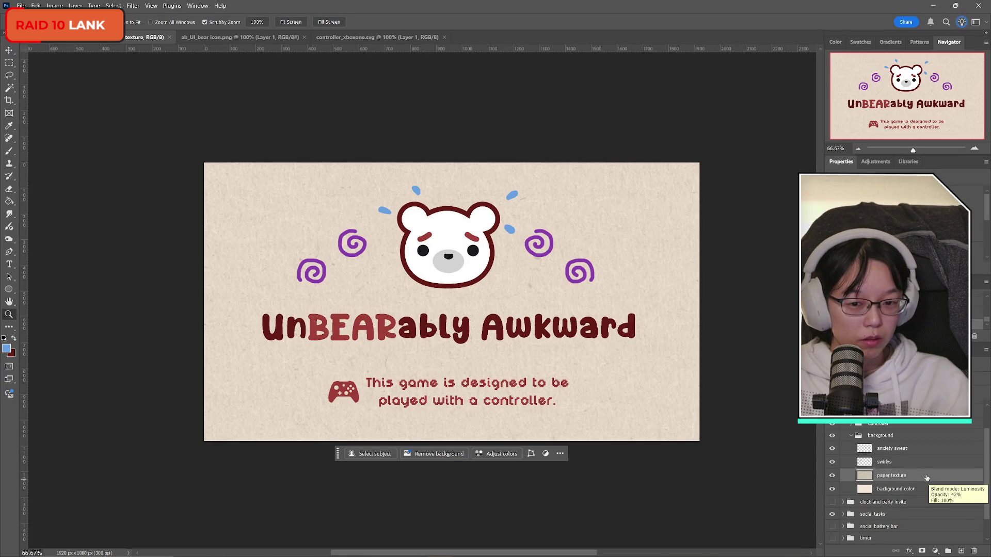
{"action": "key", "text": "ctrl+t"}
{"action": "left_click_drag", "start_coordinate": [658, 405], "coordinate": [573, 455]}
{"action": "mouse_move", "coordinate": [714, 336]}
{"action": "left_mouse_down"}
{"action": "mouse_move", "coordinate": [738, 343]}
{"action": "mouse_move", "coordinate": [751, 305]}
{"action": "mouse_move", "coordinate": [707, 341]}
{"action": "left_mouse_up"}
{"action": "left_click", "coordinate": [479, 22]}
Duplicate the anxiety sweat layer into 'anxiety sweat copy'
{"action": "scroll", "coordinate": [932, 480], "scroll_direction": "up", "scroll_amount": 1}
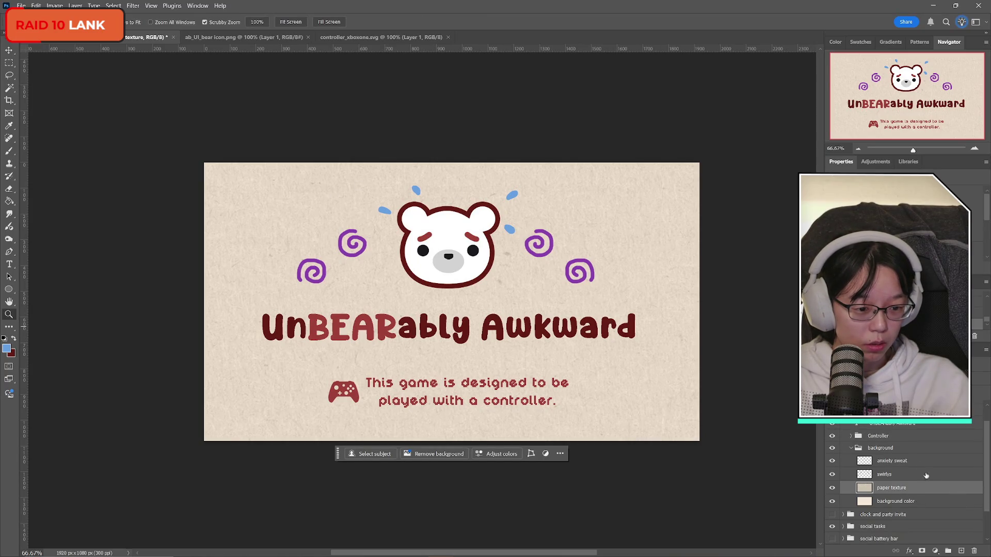
{"action": "left_click", "coordinate": [924, 461]}
{"action": "key", "text": "ctrl+t"}
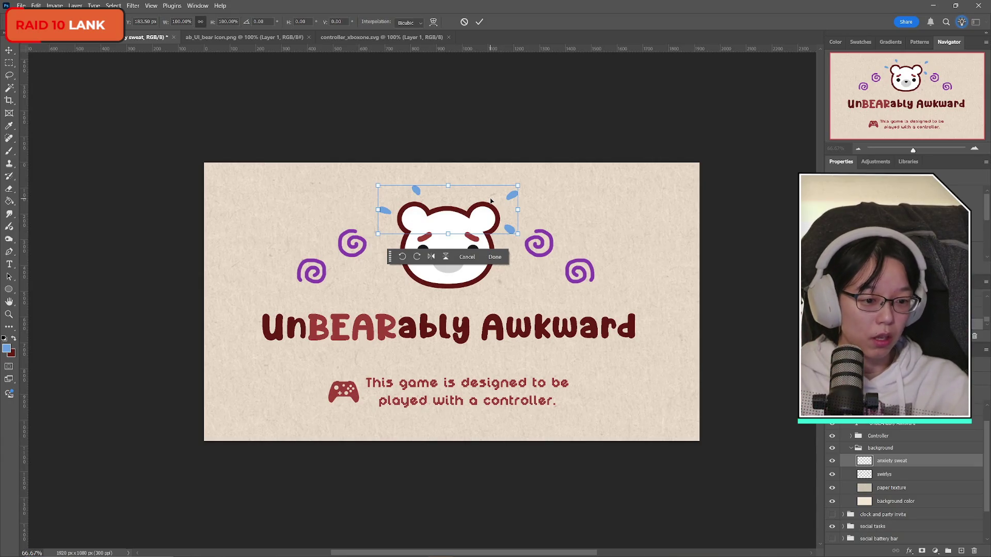
{"action": "key", "text": "Return"}
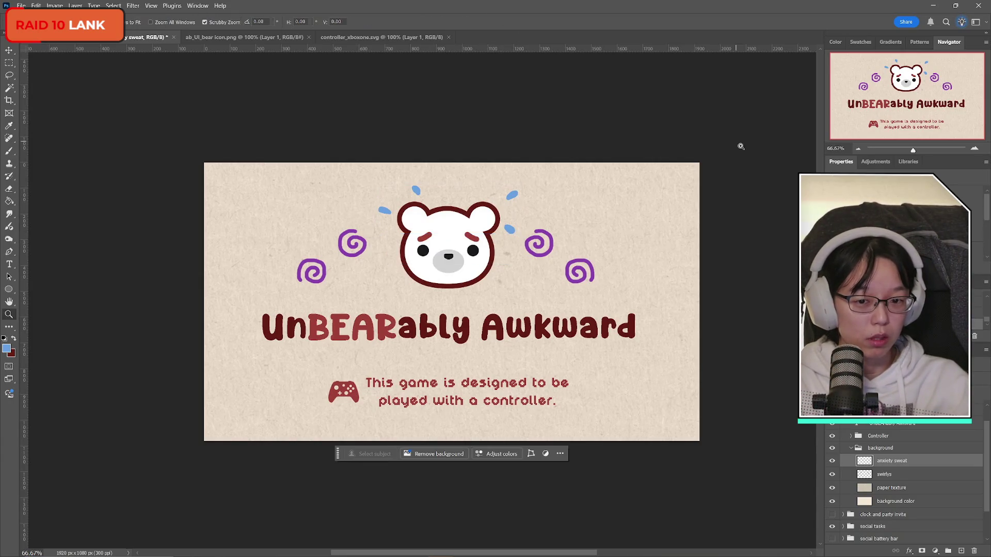
{"action": "key", "text": "z"}
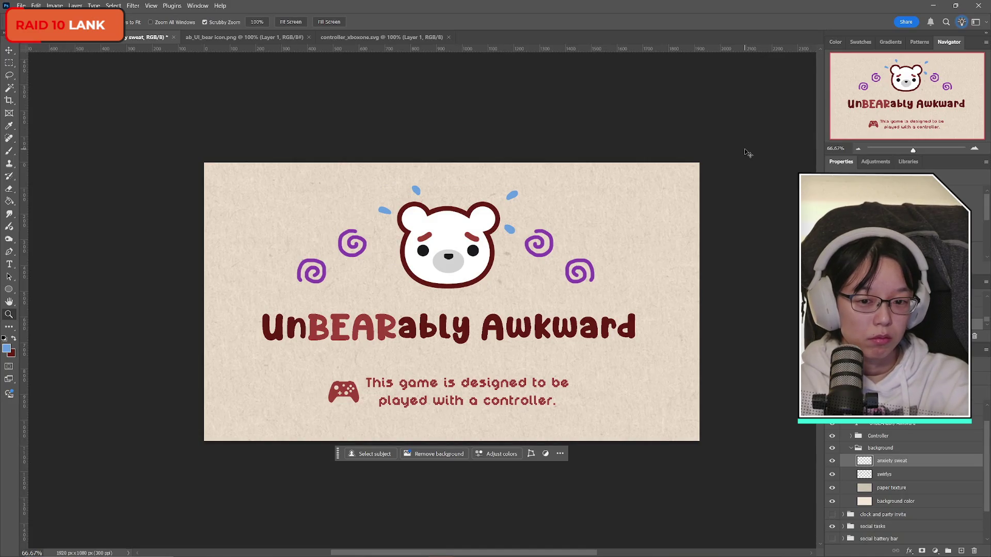
{"action": "key", "text": "ctrl+j"}
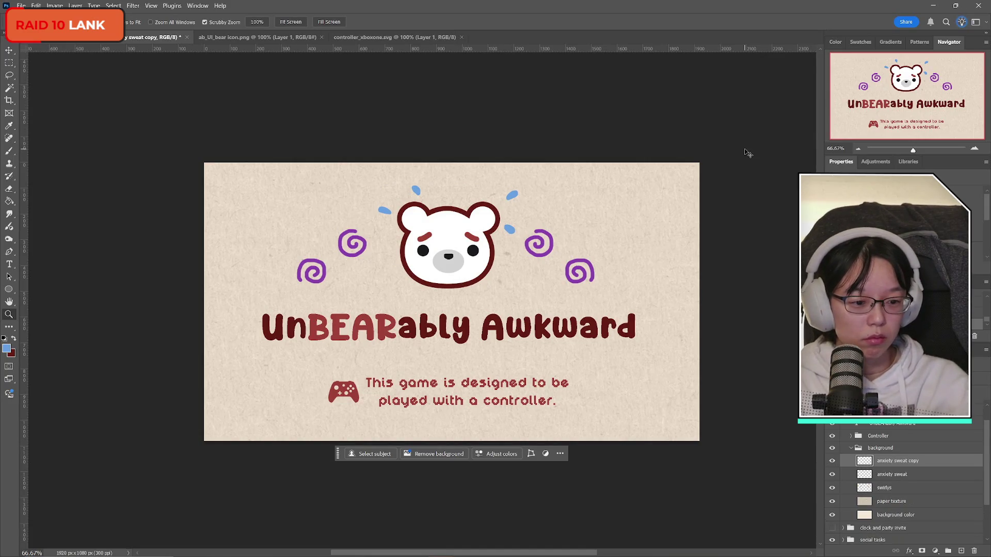
{"action": "key", "text": "ctrl+t"}
Flip the copied sweat drops horizontally and apply the transform
{"action": "right_click", "coordinate": [444, 195]}
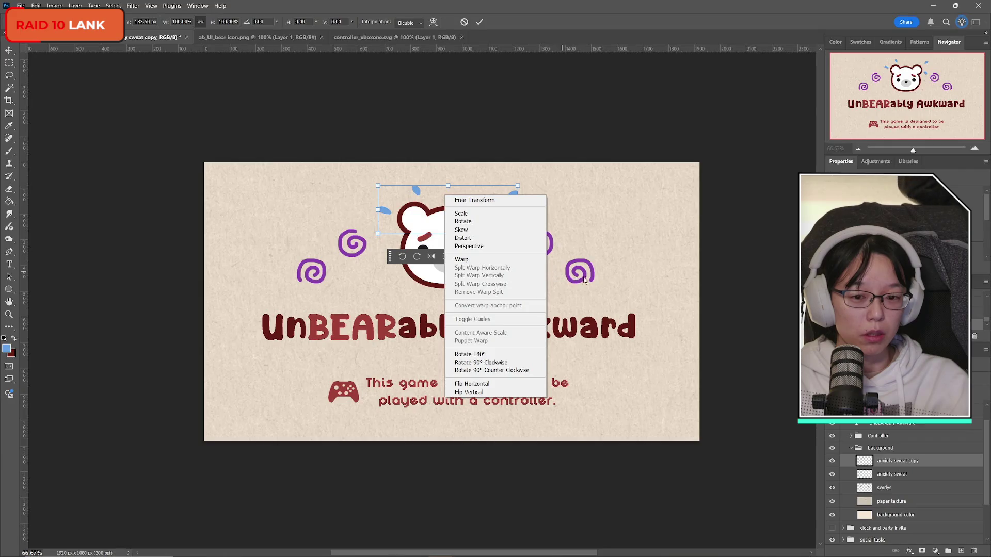
{"action": "left_click", "coordinate": [489, 384]}
{"action": "key", "text": "Return"}
Compare both drop layers, leaving the mirrored copy visible and the original hidden
{"action": "left_click", "coordinate": [832, 461]}
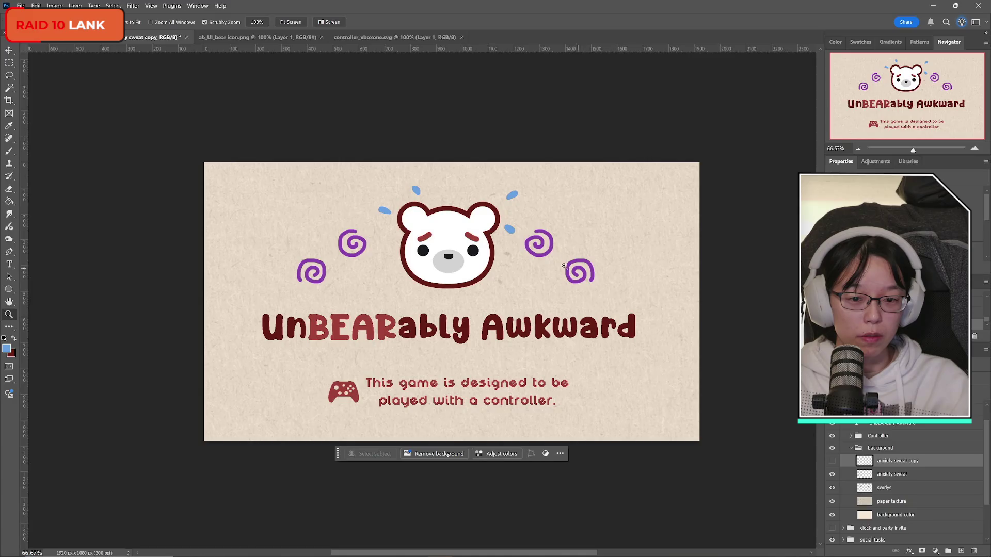
{"action": "left_click", "coordinate": [832, 460]}
{"action": "left_click", "coordinate": [834, 475]}
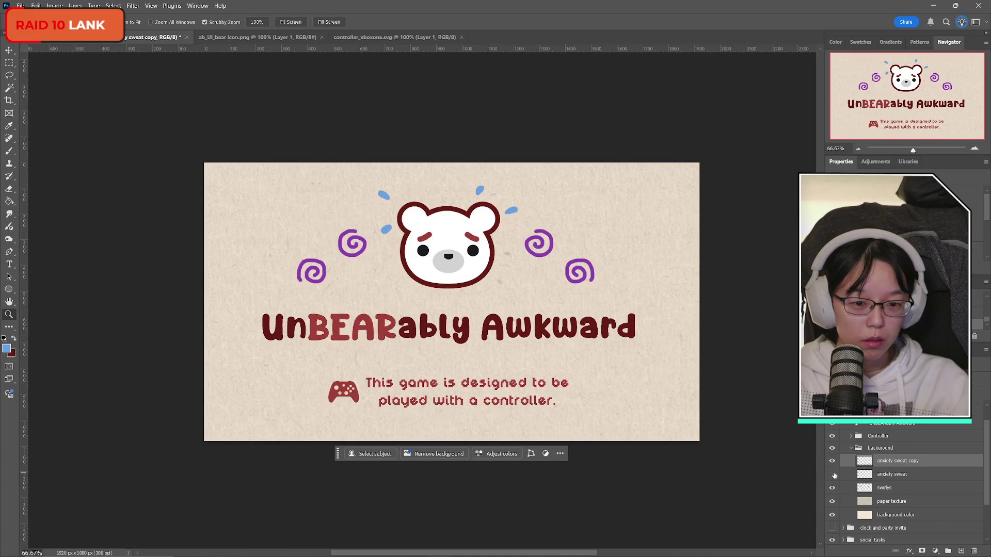
{"action": "left_click", "coordinate": [834, 475]}
{"action": "left_click", "coordinate": [832, 460]}
{"action": "left_click", "coordinate": [831, 461]}
{"action": "left_click", "coordinate": [834, 475]}
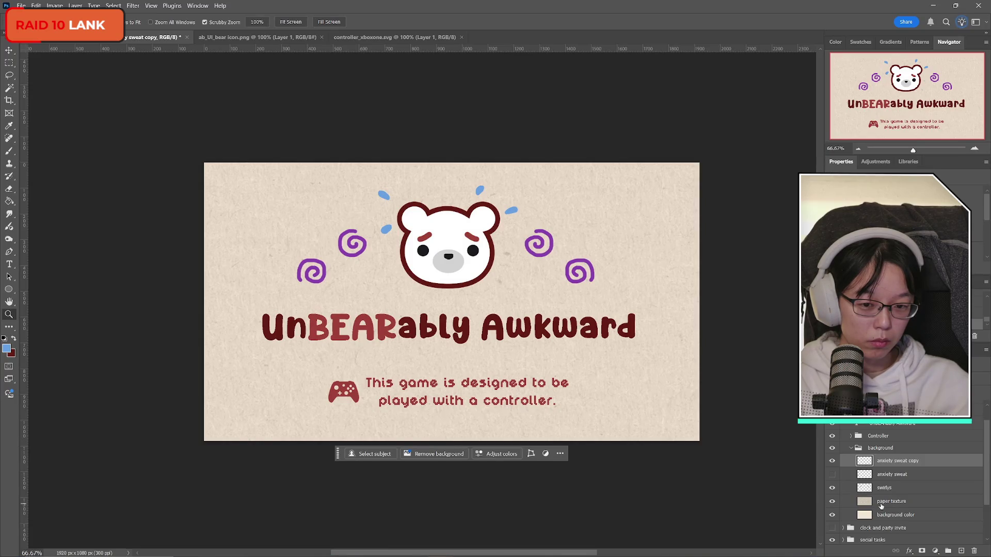
Compare the paper texture on and off, then lower its opacity with keys 1 and 5
{"action": "left_click", "coordinate": [831, 501]}
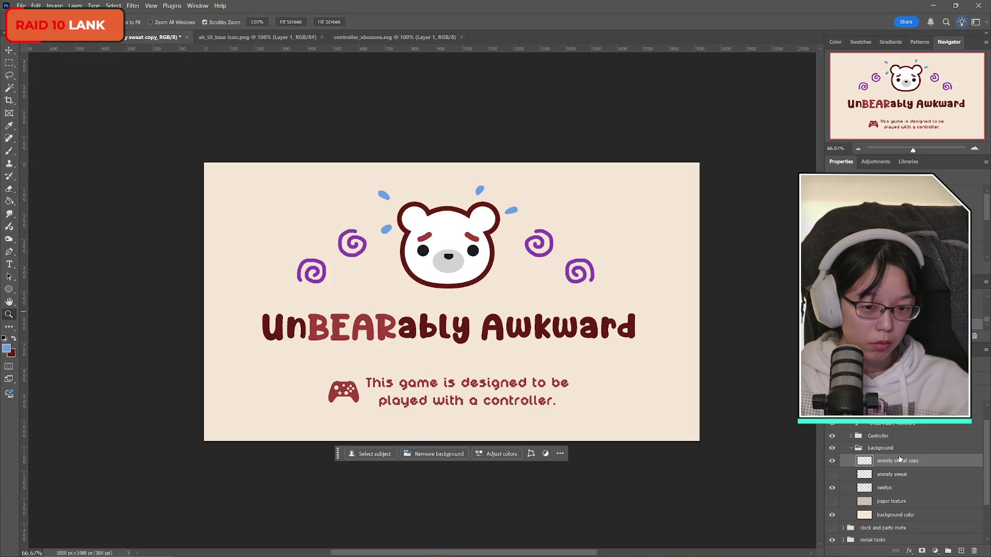
{"action": "mouse_move", "coordinate": [902, 506]}
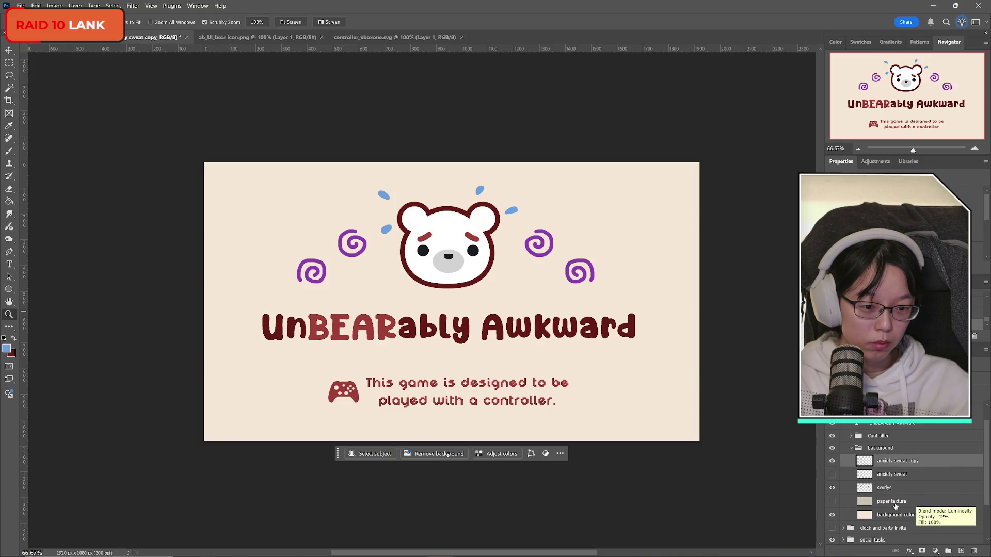
{"action": "left_click", "coordinate": [832, 501]}
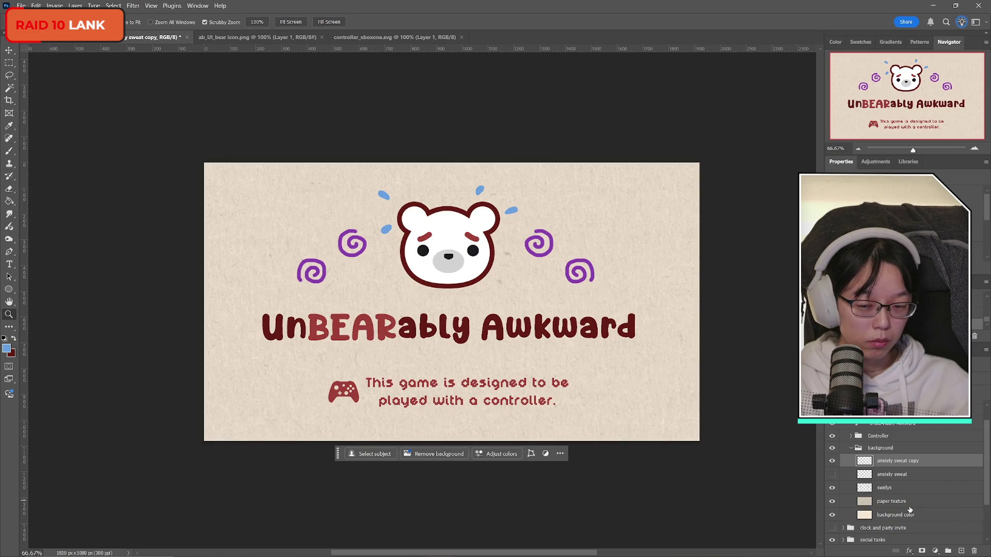
{"action": "mouse_move", "coordinate": [910, 510]}
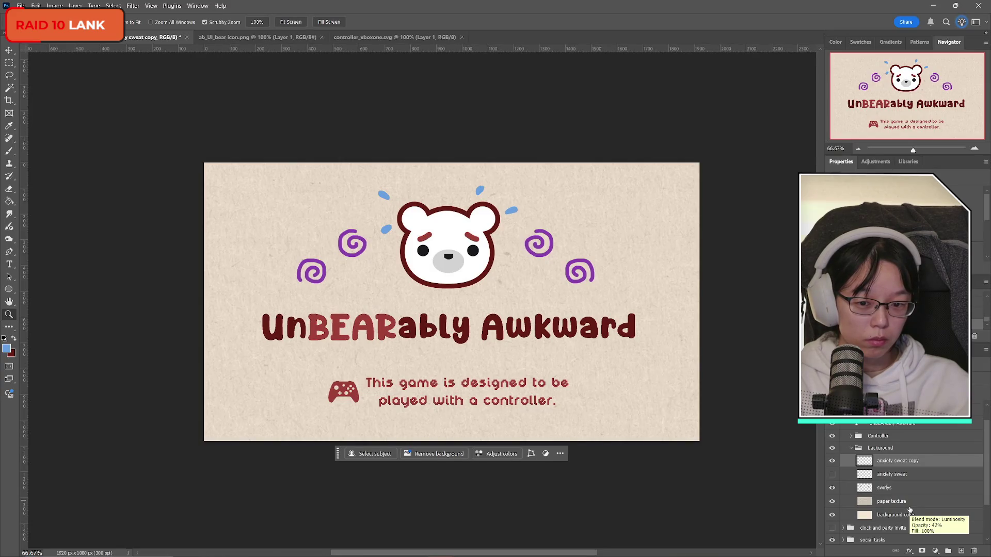
{"action": "left_click", "coordinate": [890, 502]}
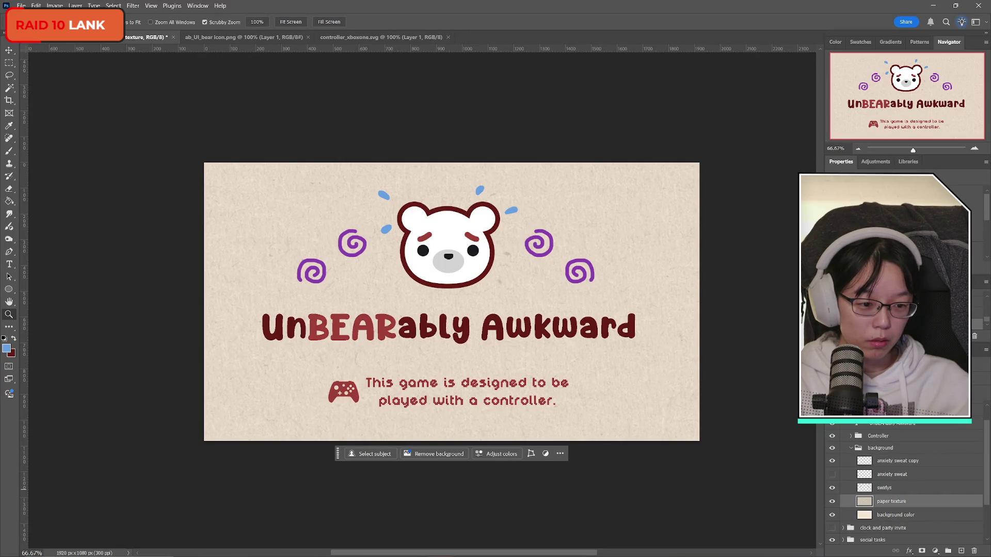
{"action": "key", "text": "1"}
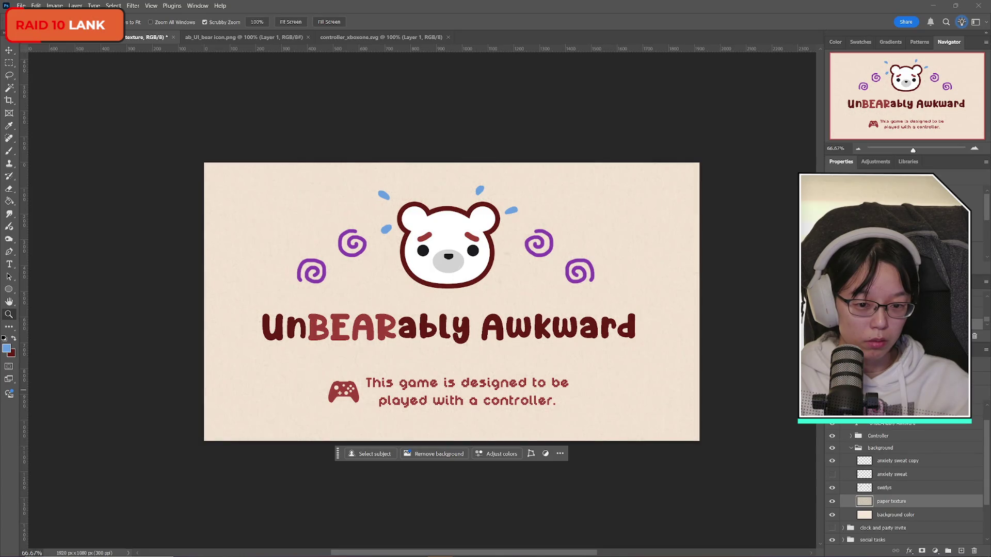
{"action": "key", "text": "5"}
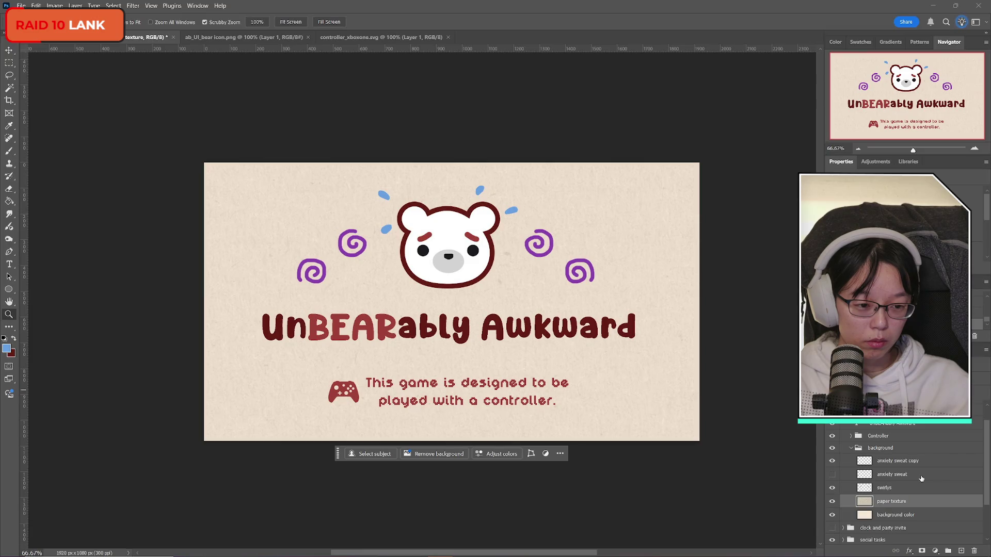
Switch the paper texture layer's visibility on and off repeatedly to judge the background
{"action": "left_click", "coordinate": [832, 503]}
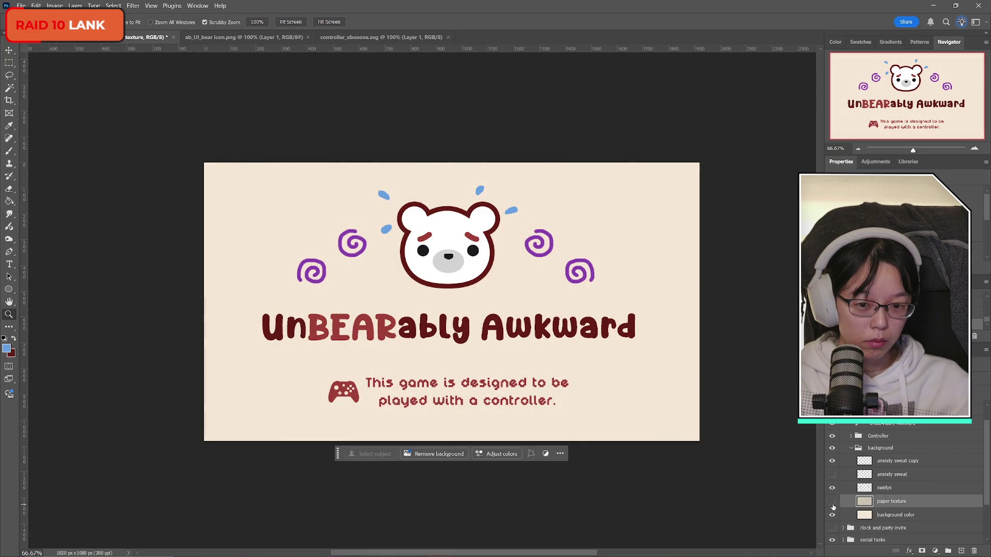
{"action": "left_click", "coordinate": [832, 503]}
{"action": "left_click", "coordinate": [832, 503]}
{"action": "left_click", "coordinate": [832, 504]}
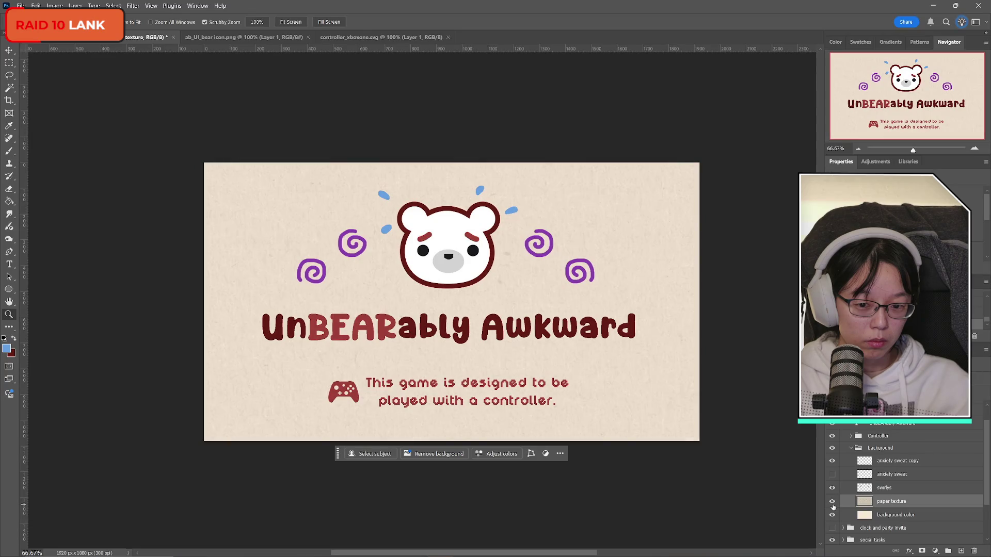
{"action": "left_click", "coordinate": [832, 503]}
{"action": "left_click", "coordinate": [832, 503]}
{"action": "left_click", "coordinate": [831, 503]}
{"action": "left_click", "coordinate": [832, 503]}
{"action": "left_click", "coordinate": [832, 504]}
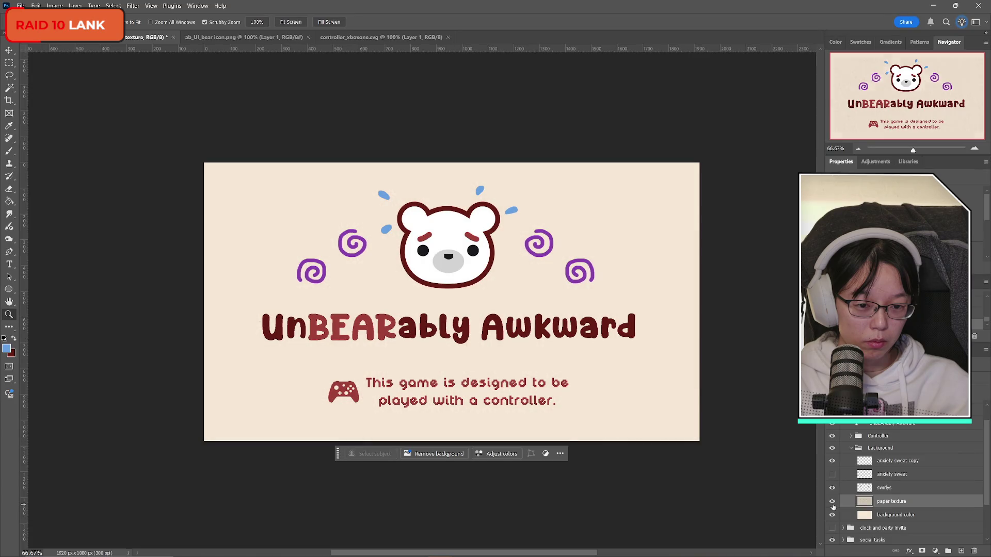
{"action": "left_click", "coordinate": [831, 504]}
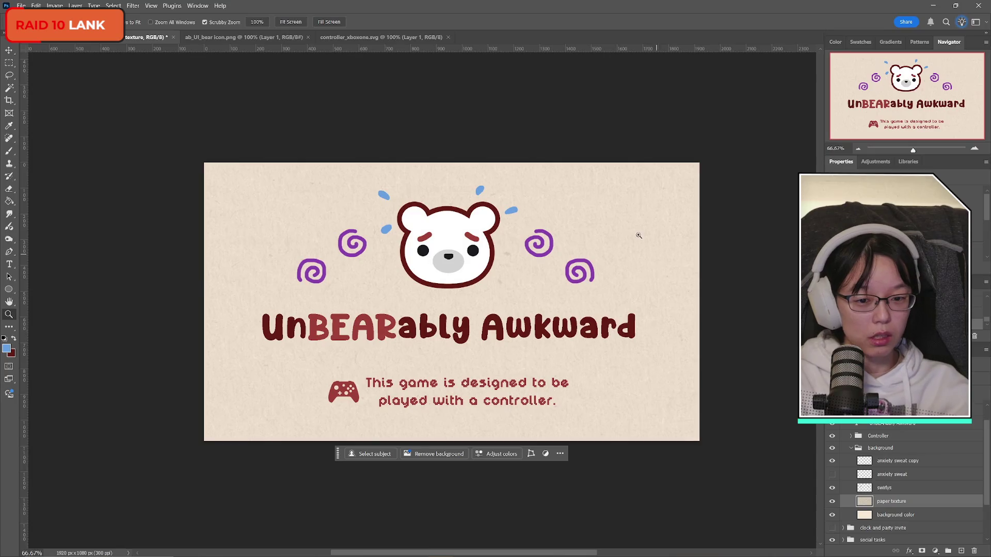
Toggle the paper texture layer several times to compare the subtler 28% grain
{"action": "left_click", "coordinate": [832, 502]}
{"action": "left_click", "coordinate": [832, 502]}
{"action": "left_click", "coordinate": [832, 502]}
{"action": "left_click", "coordinate": [832, 502]}
{"action": "left_click", "coordinate": [832, 502]}
{"action": "left_click", "coordinate": [832, 501]}
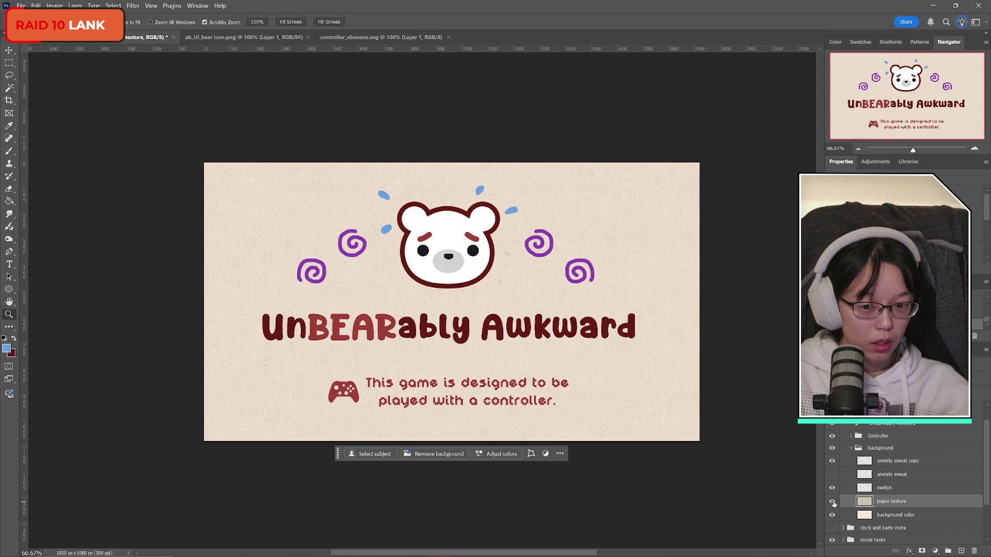
{"action": "left_click", "coordinate": [832, 501]}
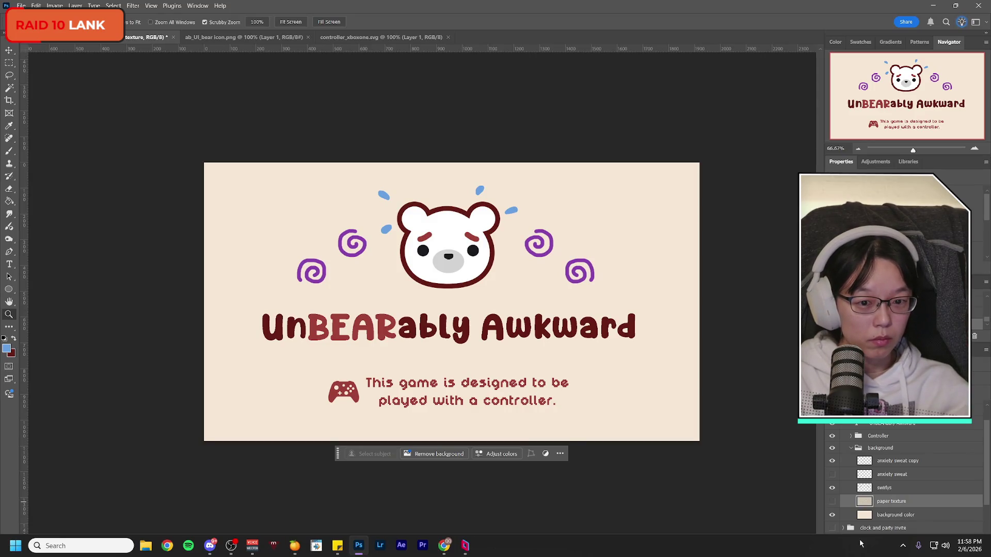
{"action": "left_click", "coordinate": [832, 502]}
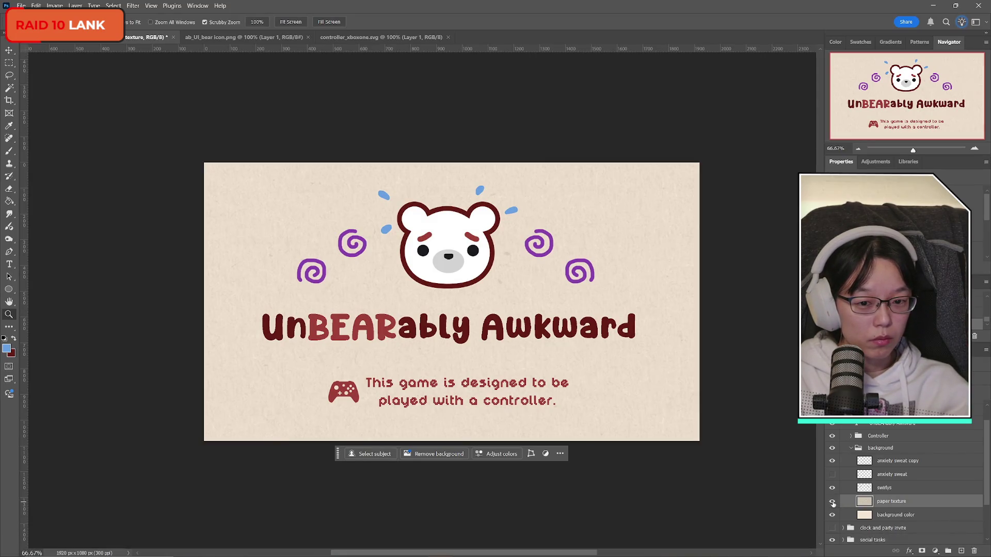
{"action": "left_click", "coordinate": [832, 502]}
{"action": "left_click", "coordinate": [832, 501]}
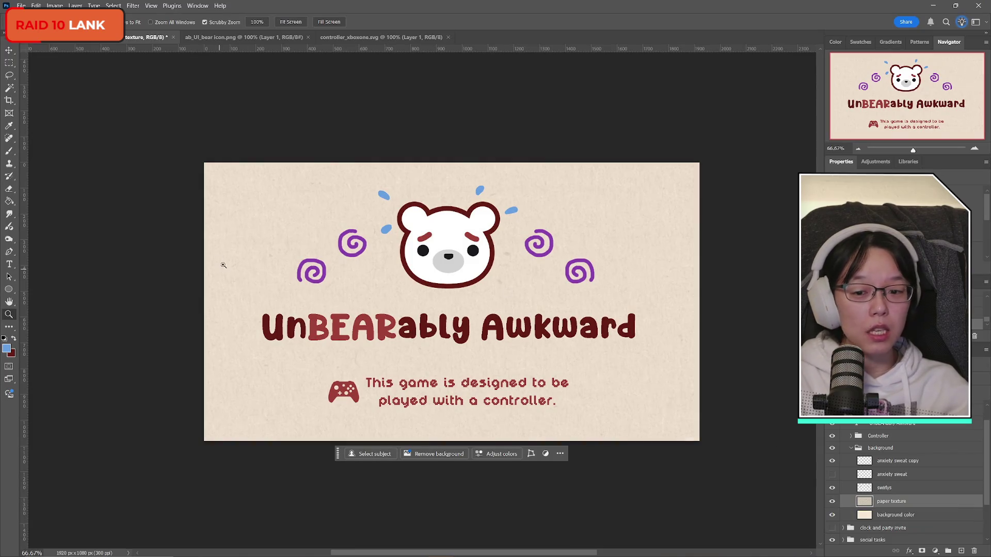
Save the title screen with File > Save and check the paper texture once more
{"action": "left_click", "coordinate": [21, 6]}
{"action": "left_click", "coordinate": [31, 101]}
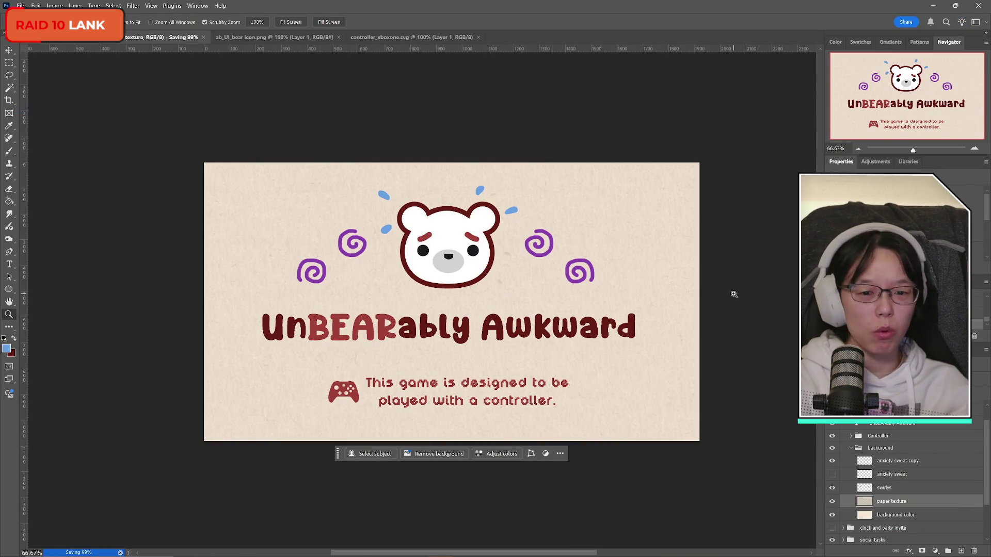
{"action": "left_click", "coordinate": [832, 501]}
{"action": "left_click", "coordinate": [832, 502]}
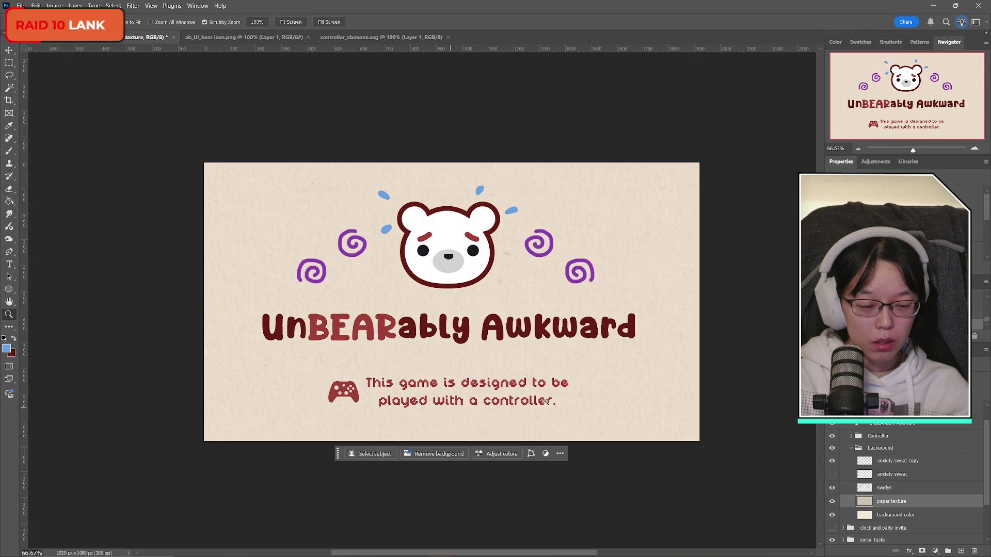
{"action": "mouse_move", "coordinate": [911, 508]}
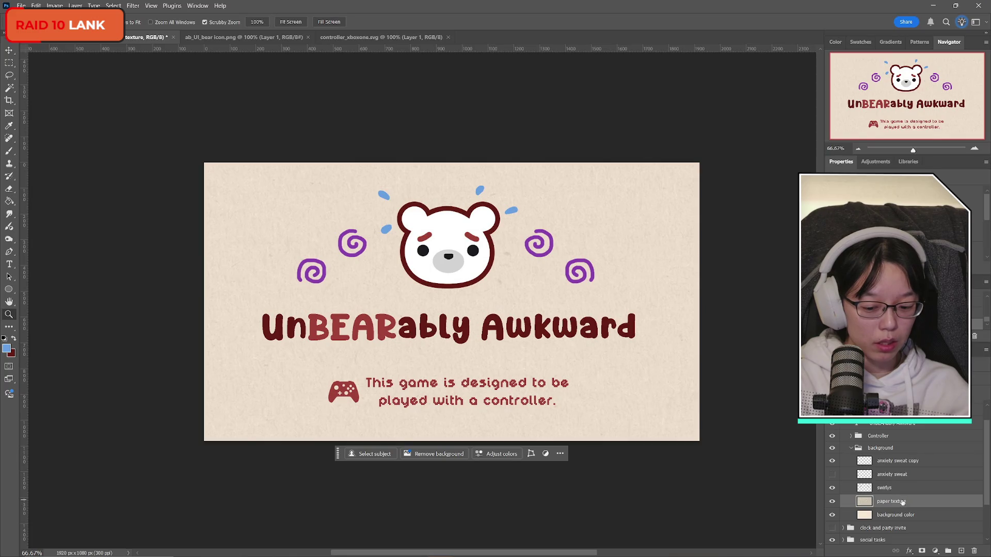
Select the whole canvas, then clear the selection with the Rectangular Marquee tool
{"action": "key", "text": "ctrl+a"}
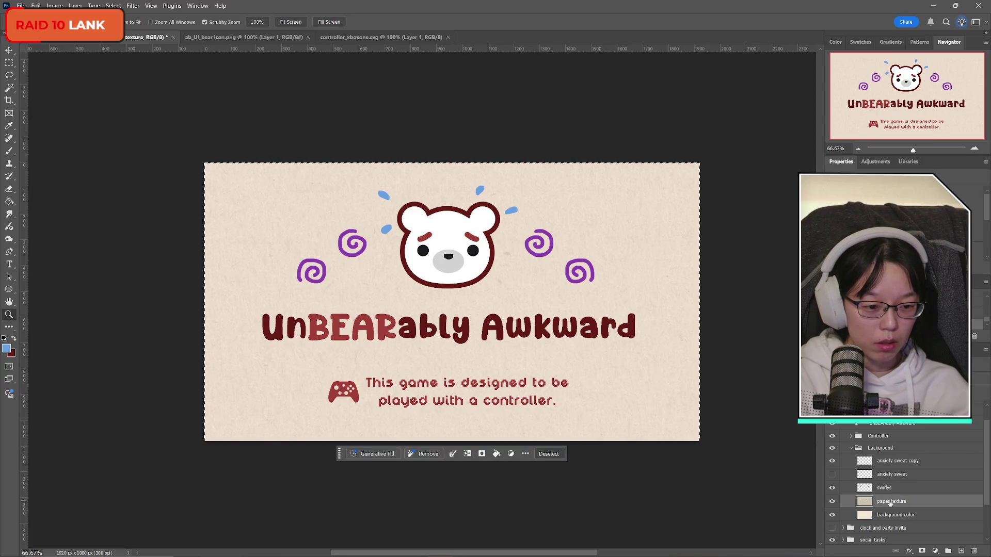
{"action": "key", "text": "ctrl+comma"}
{"action": "key", "text": "ctrl+comma"}
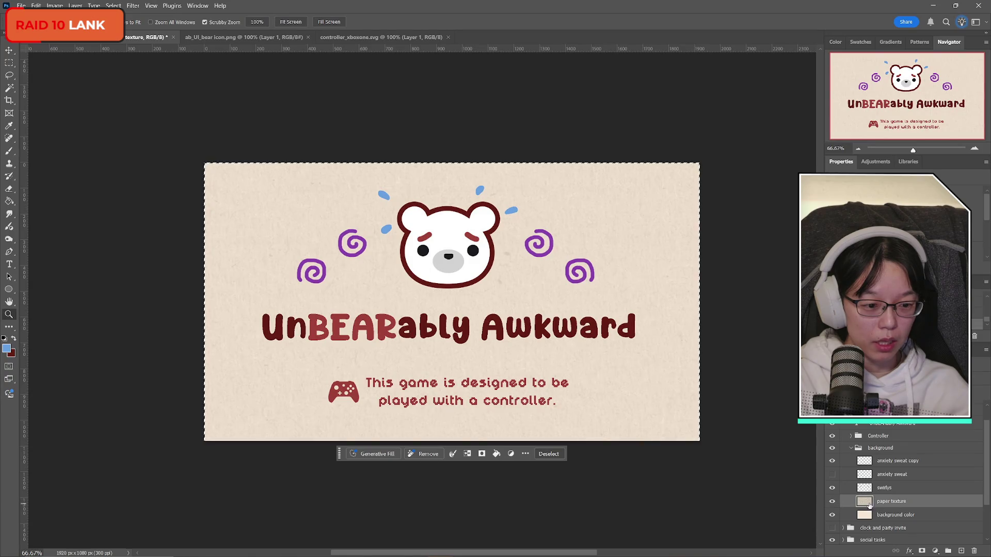
{"action": "left_click", "coordinate": [10, 63]}
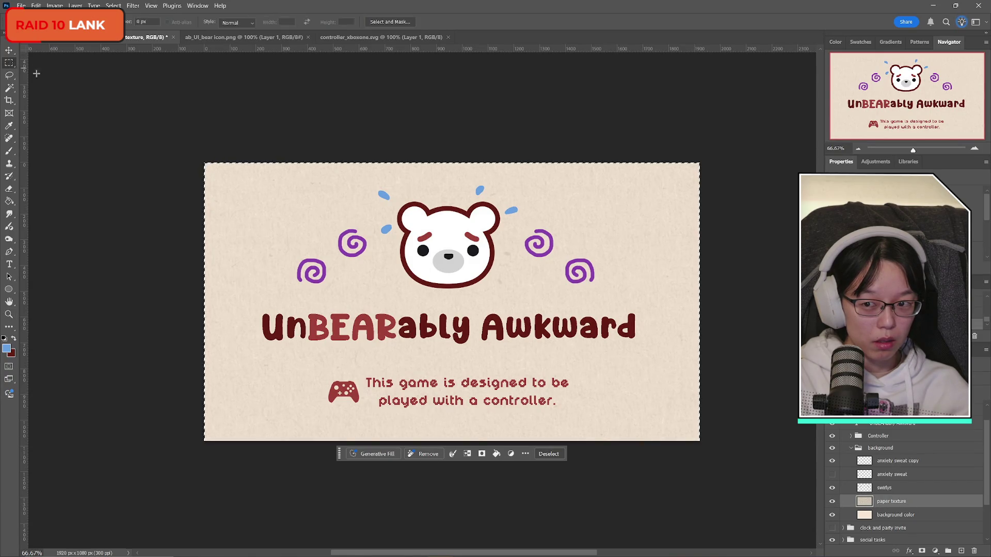
{"action": "left_click", "coordinate": [106, 94]}
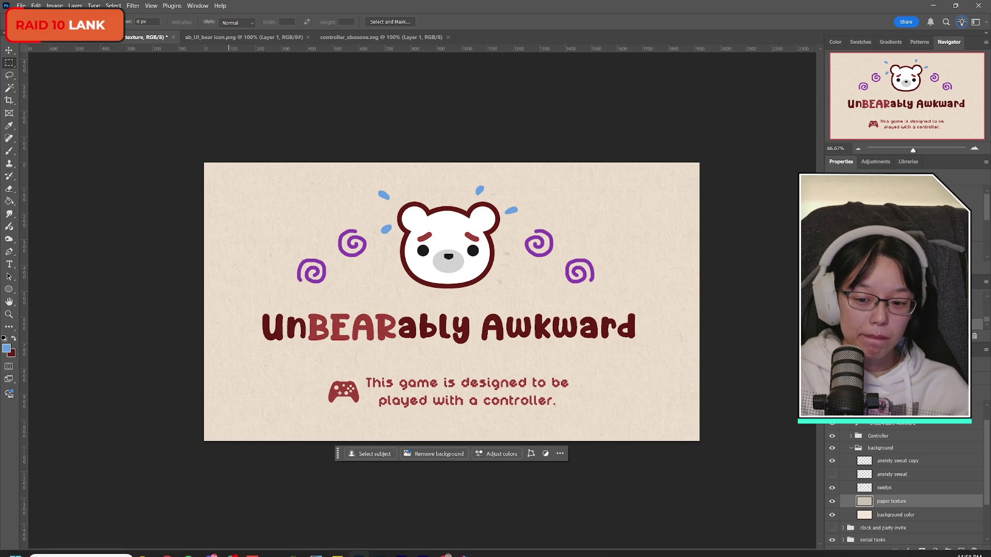
Open Chrome, drag the seamless-pattern tutorial window over the canvas and play it
{"action": "left_click", "coordinate": [168, 547]}
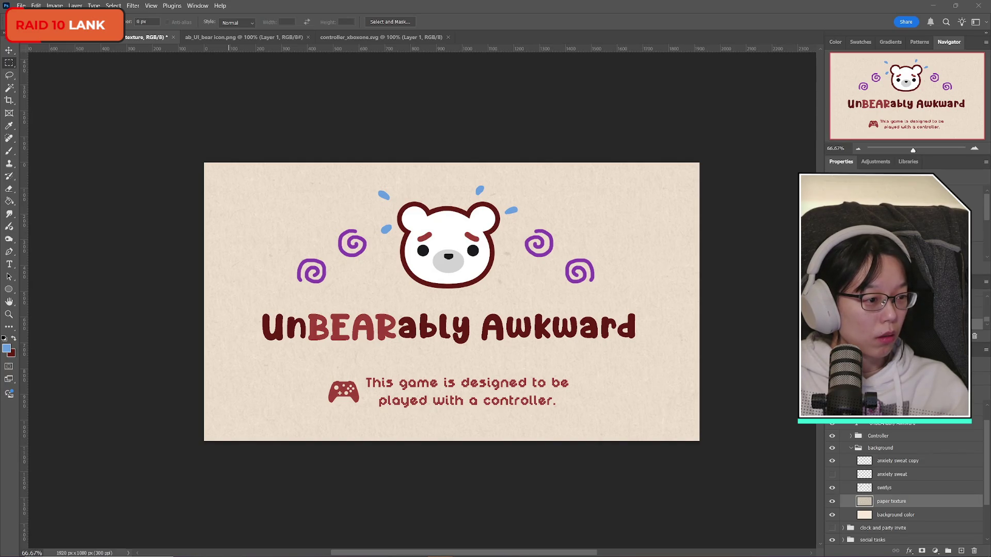
{"action": "mouse_move", "coordinate": [990, 60]}
{"action": "left_mouse_down"}
{"action": "mouse_move", "coordinate": [742, 57]}
{"action": "mouse_move", "coordinate": [735, 66]}
{"action": "left_mouse_up"}
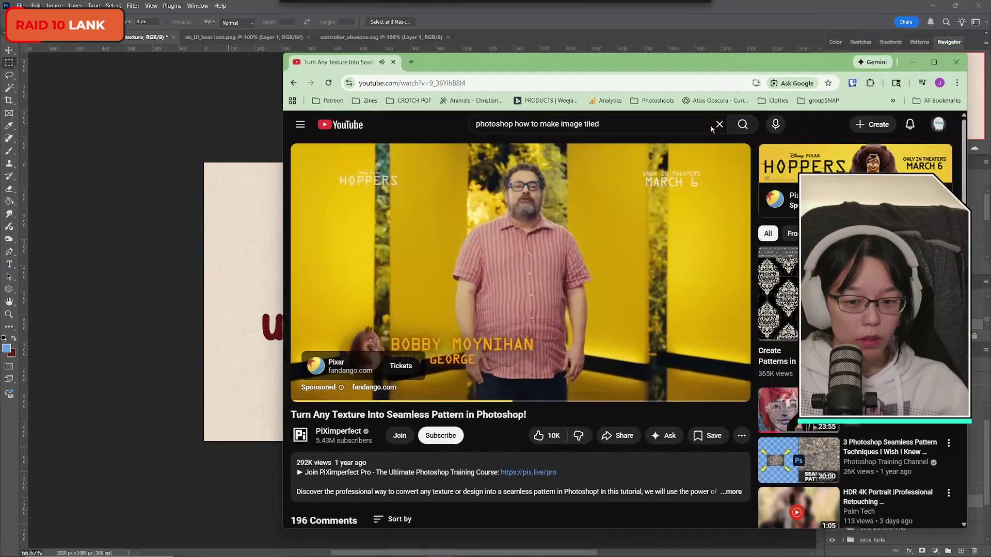
{"action": "left_click", "coordinate": [619, 389]}
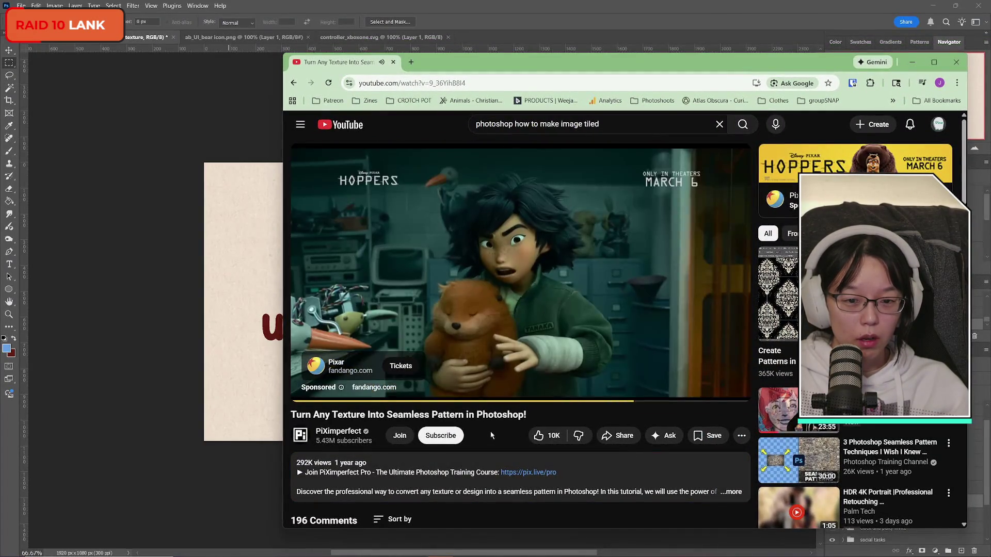